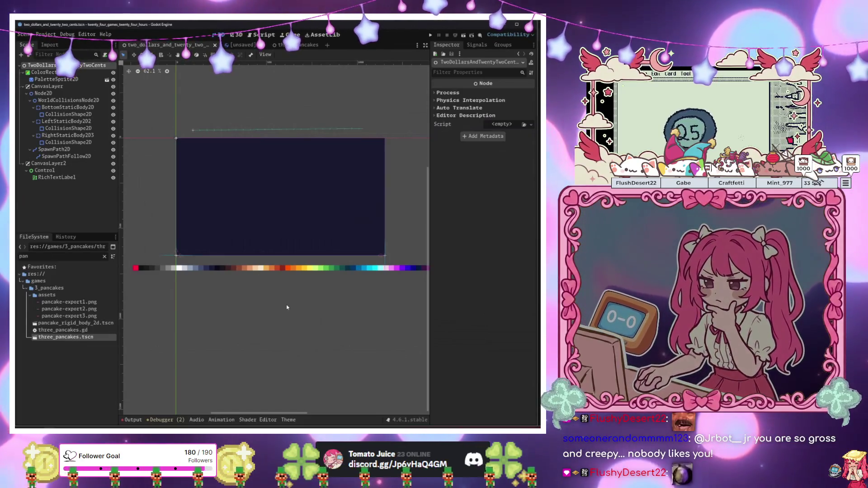
- Inspect the Control, SpawnPath2D and wall collision nodes in the main scene
left_click(216, 228)
left_click(78, 151)
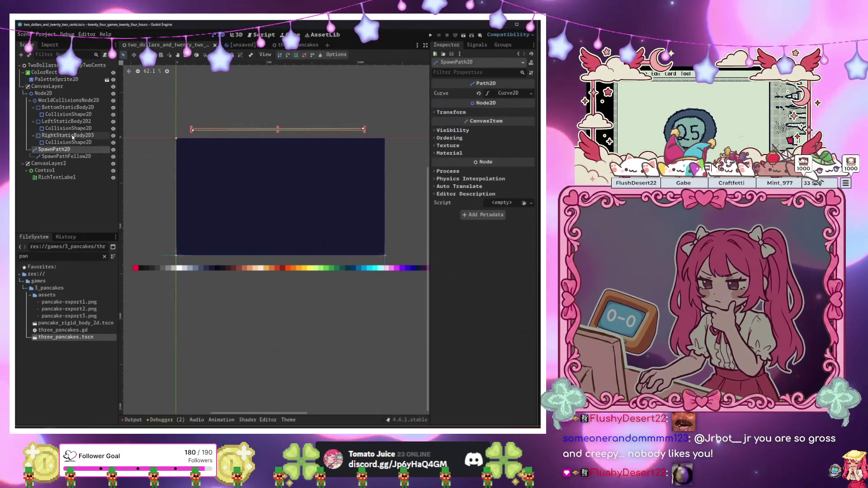
left_click(72, 135)
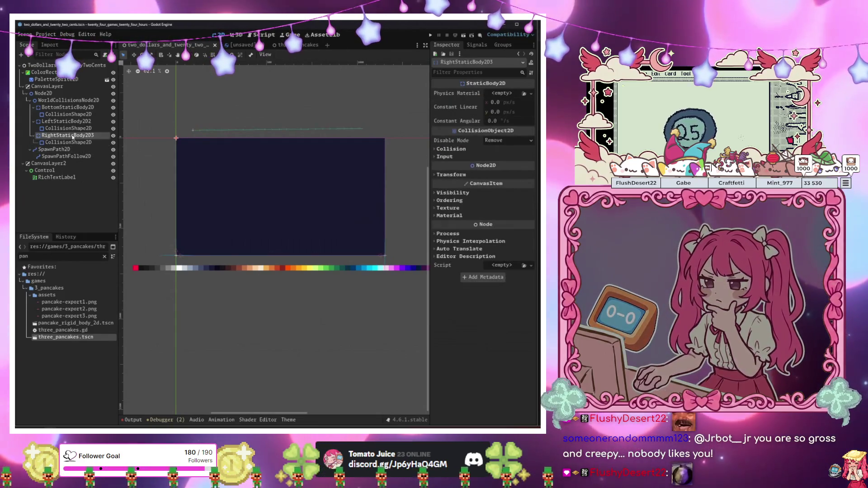
left_click(87, 108)
- In the quarter scene, give Sprite2D a new GradientTexture2D enlarged to fill the coin circle
left_click(233, 46)
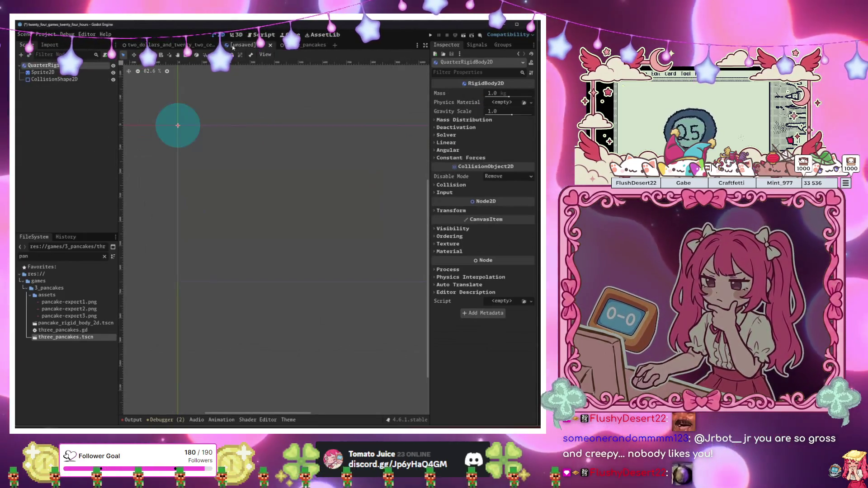
left_click(64, 79)
left_click(45, 65)
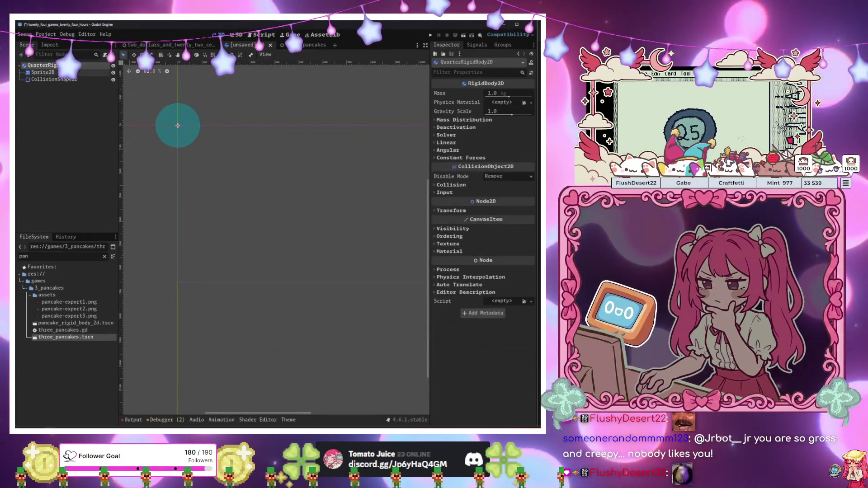
left_click(62, 73)
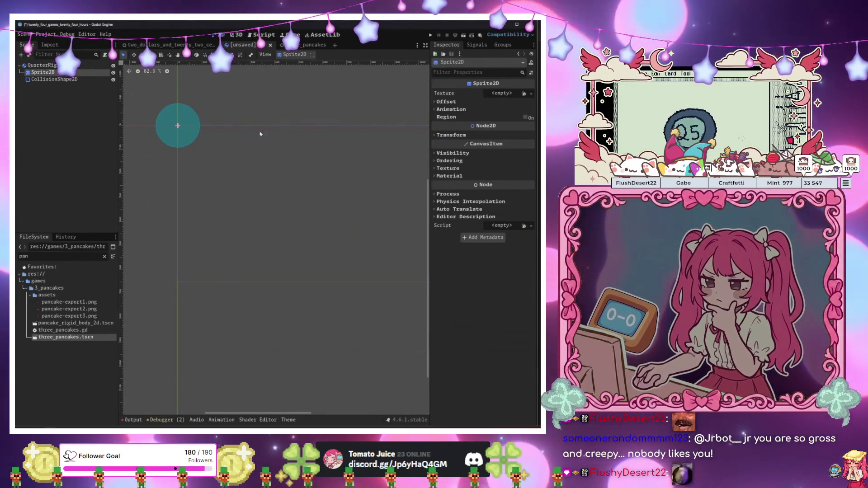
left_click(508, 94)
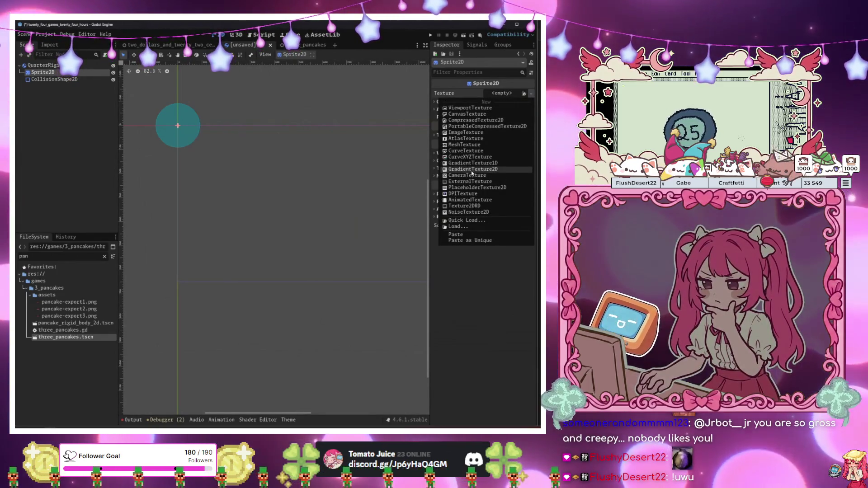
left_click(472, 169)
left_click_drag(187, 117, 195, 108)
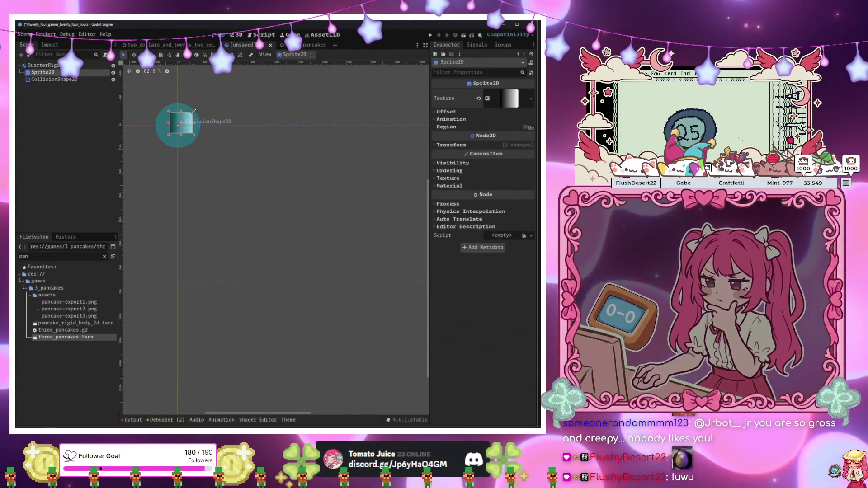
left_click(184, 187)
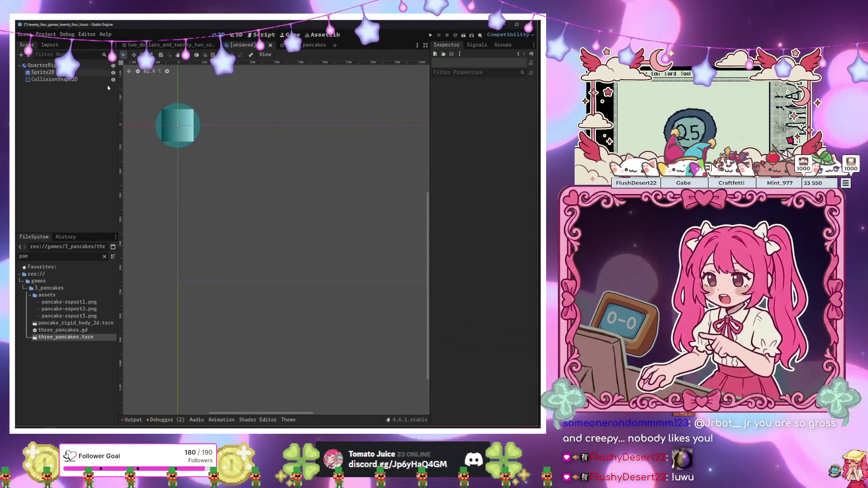
key("ctrl+s")
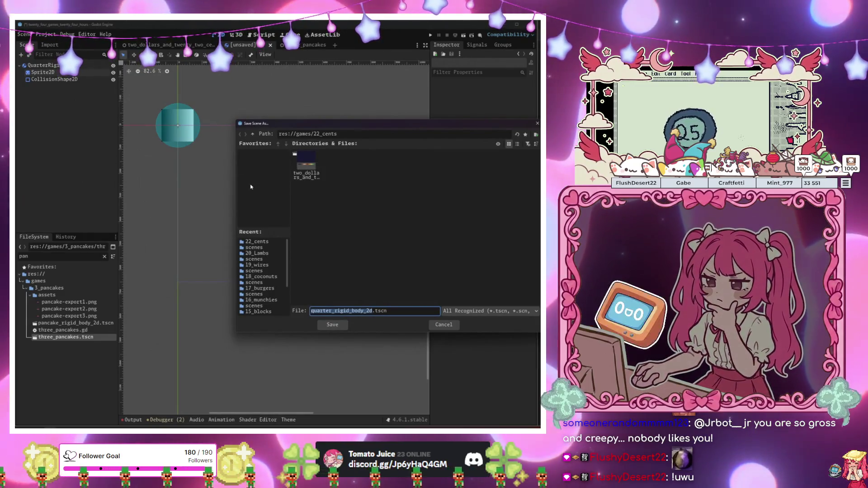
- Save quarter_rigid_body_2d.tscn into a new scenes folder, then return to the two-dollars scene
right_click(368, 222)
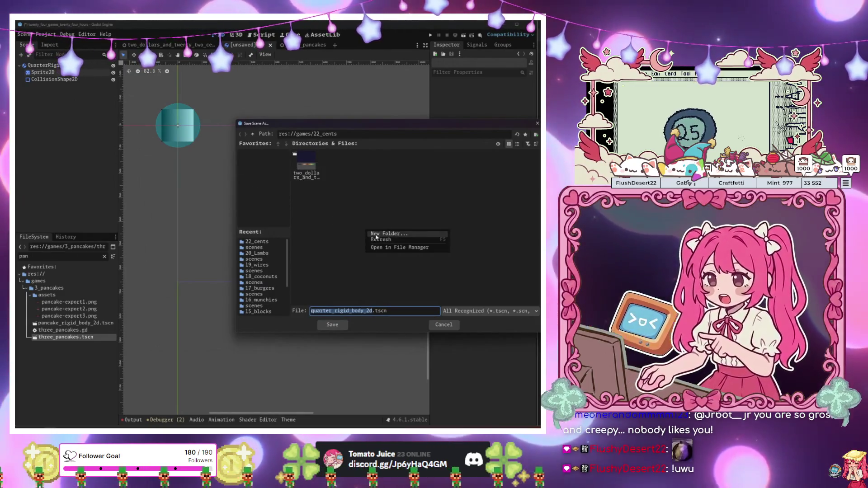
left_click(377, 229)
type("scenes")
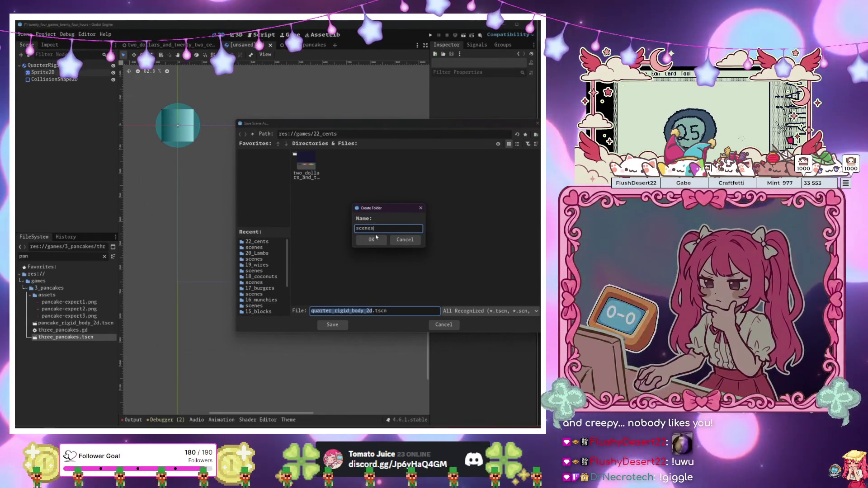
left_click(376, 237)
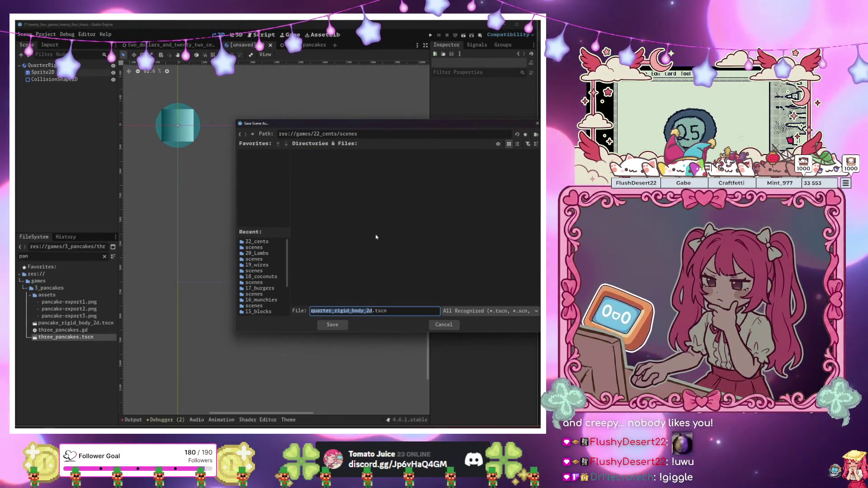
left_click(336, 328)
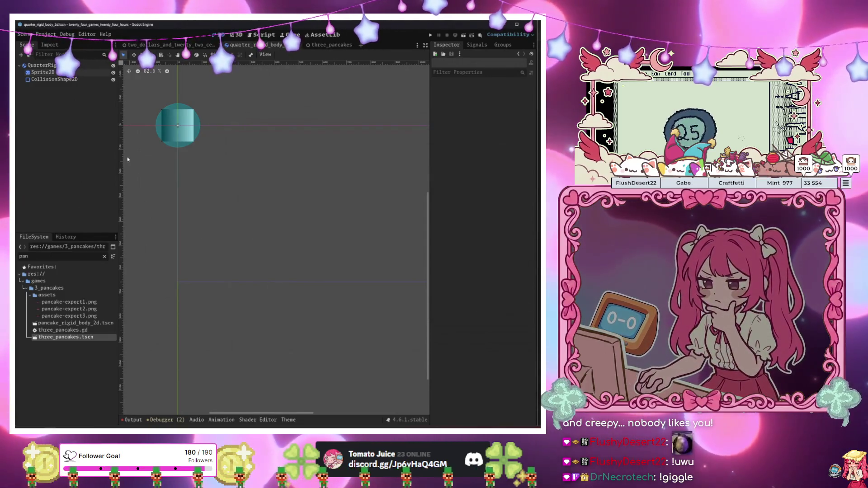
left_click(167, 45)
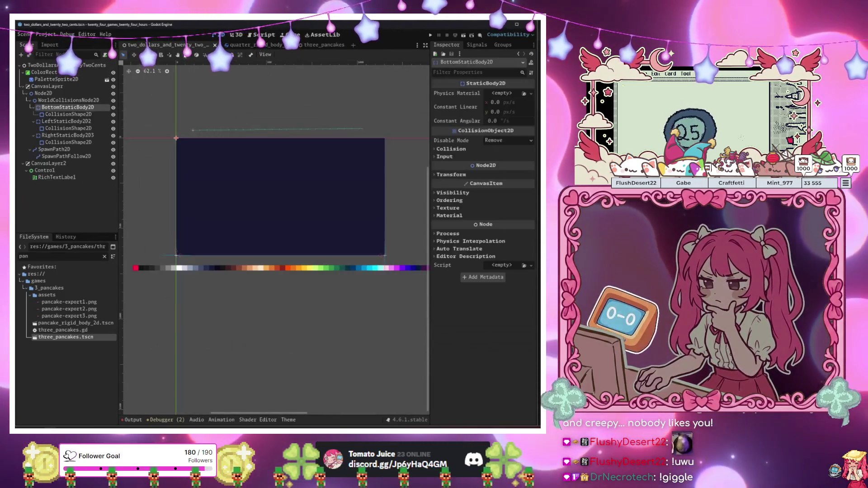
- Add a Node2D child under Node2D and rename it CoinContainerNode2D
left_click(43, 93)
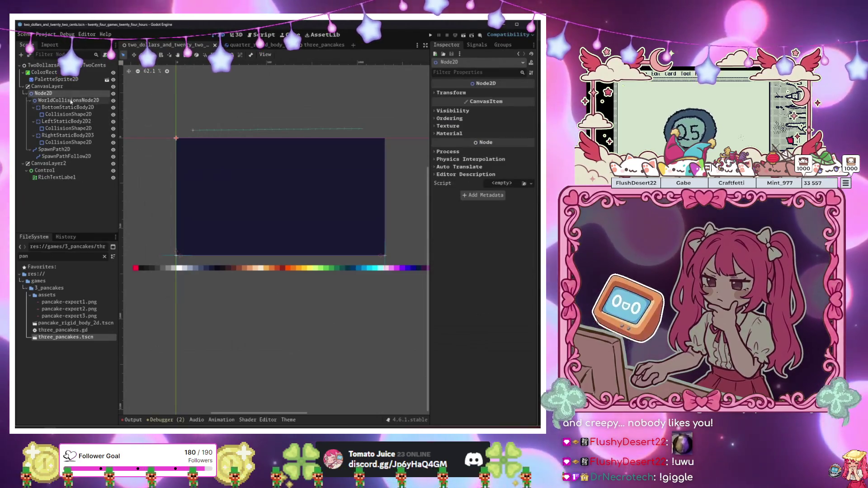
left_click(50, 93)
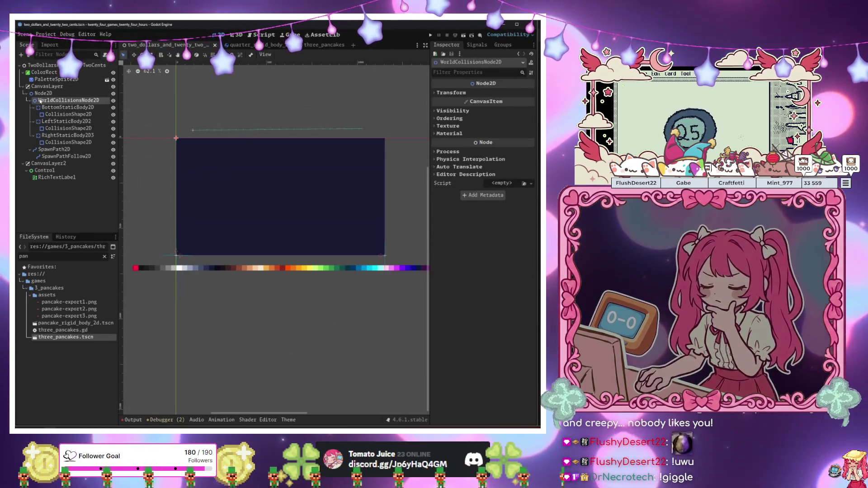
key("ctrl+a")
type("nod")
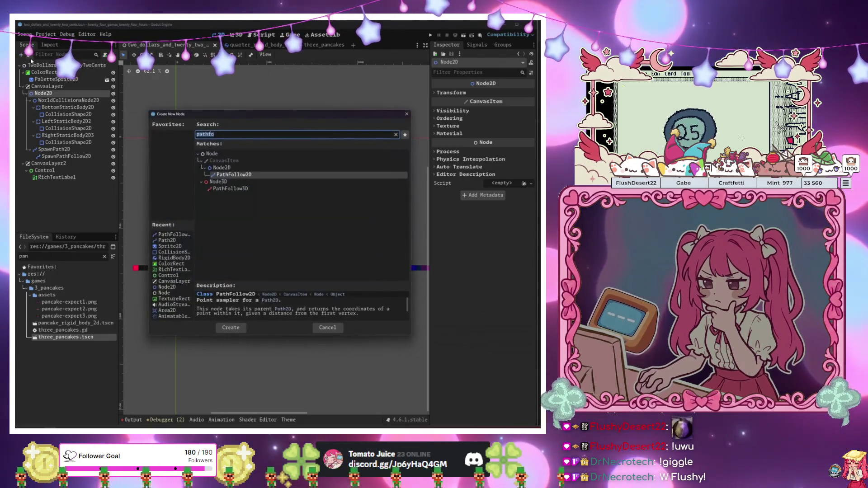
key("Down")
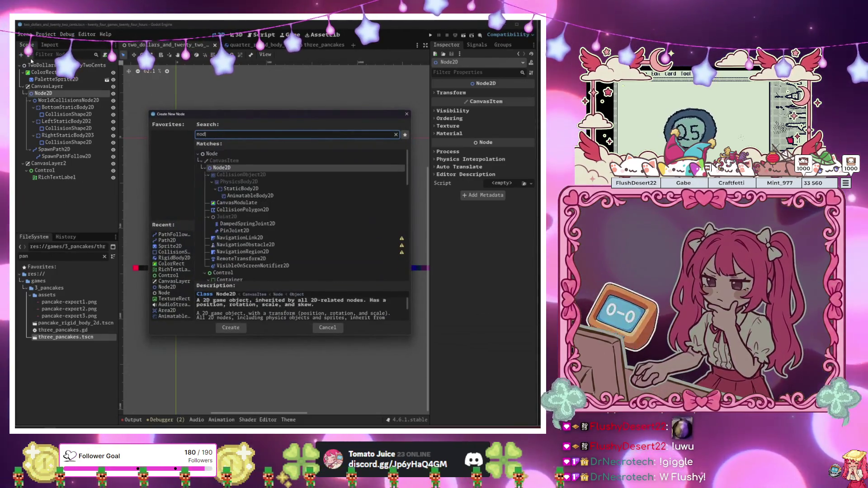
key("Return")
type("oinCont")
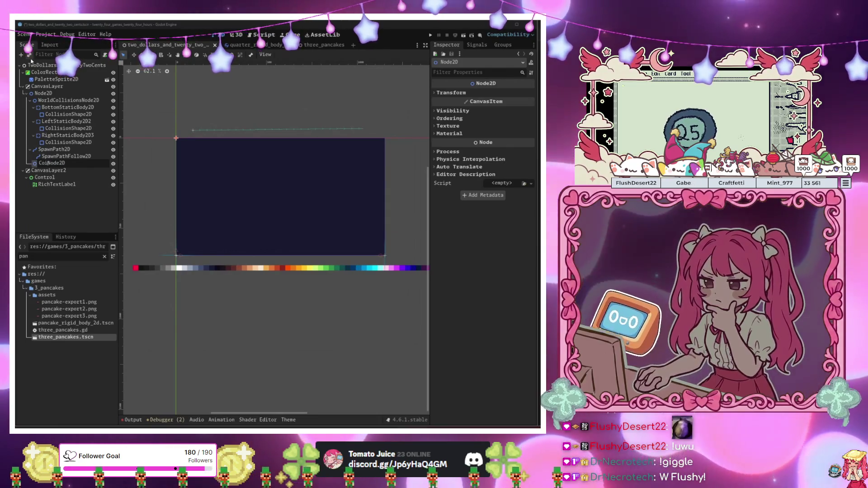
type("ainer")
key("Return")
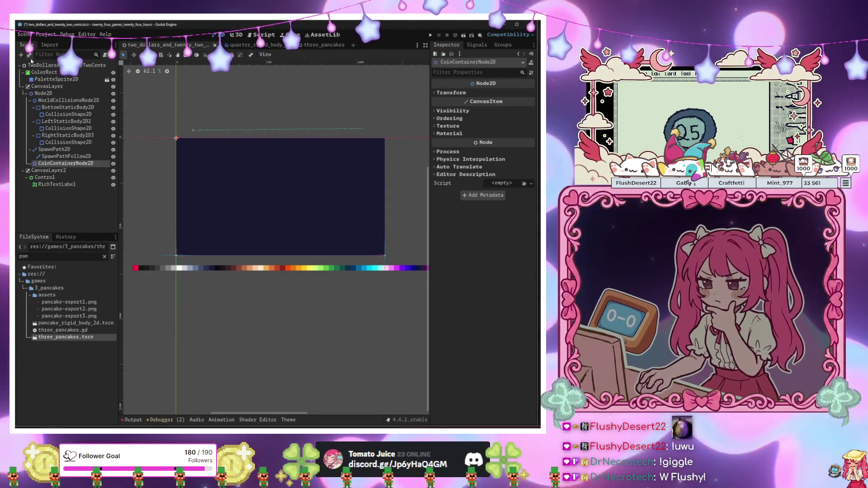
- Bring up the scene picker for instancing a child scene
key("ctrl+a")
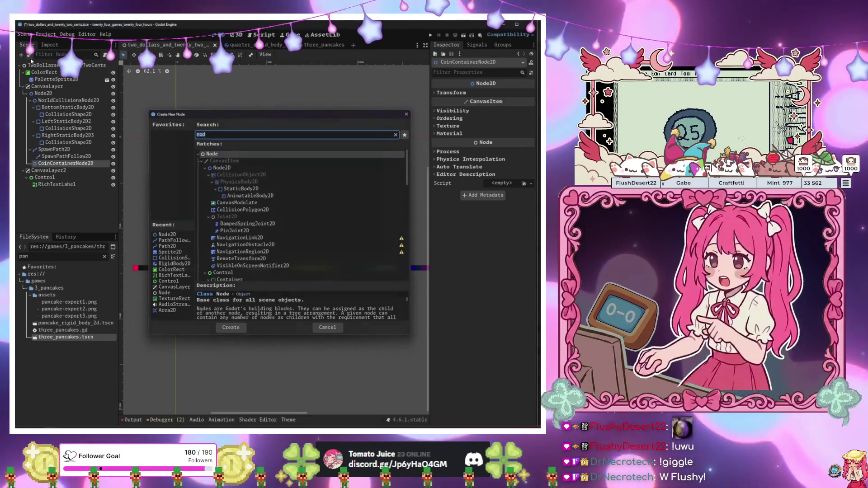
key("Escape")
key("ctrl+shift+o")
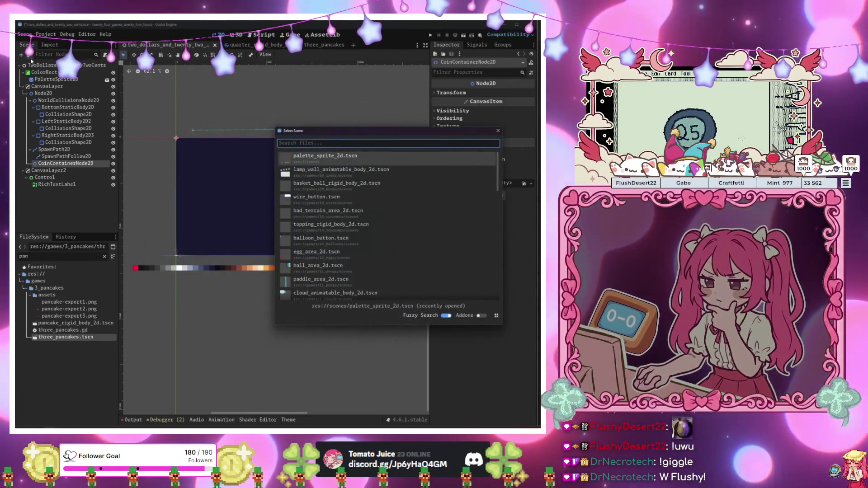
- Instance quarter_rigid_body_2d.tscn into the container and play the scene to test the coin
type("su")
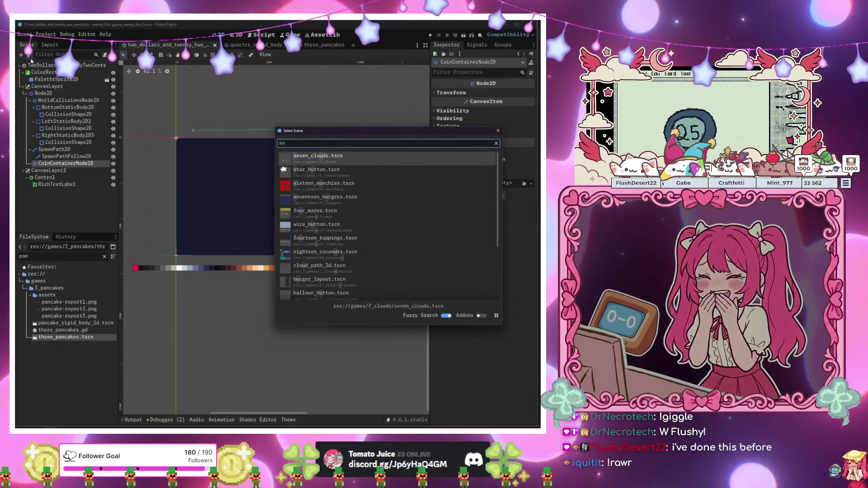
key("BackSpace")
key("BackSpace")
type("q")
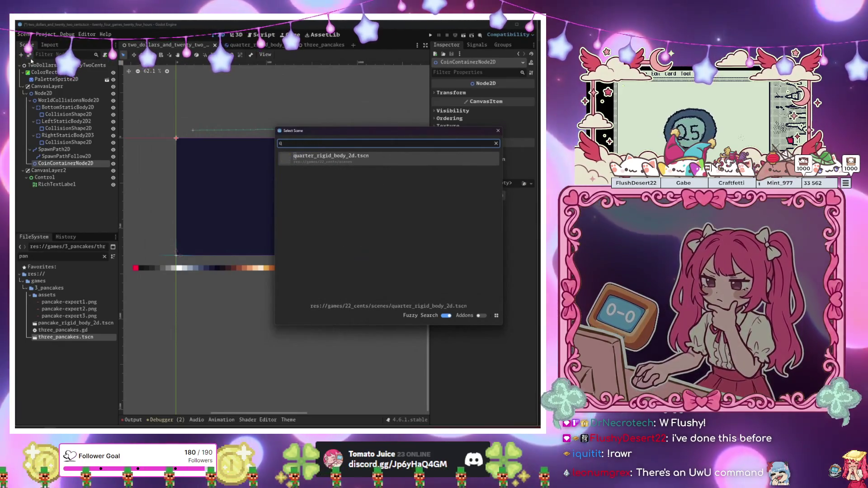
key("Return")
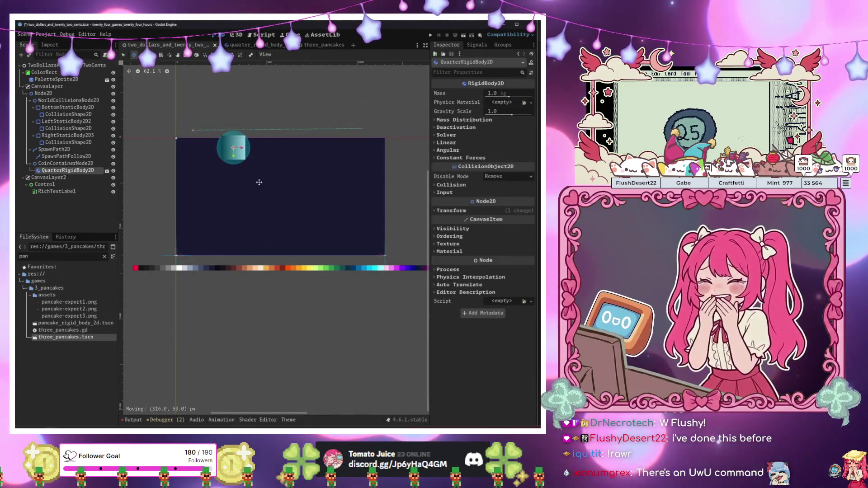
right_click(180, 48)
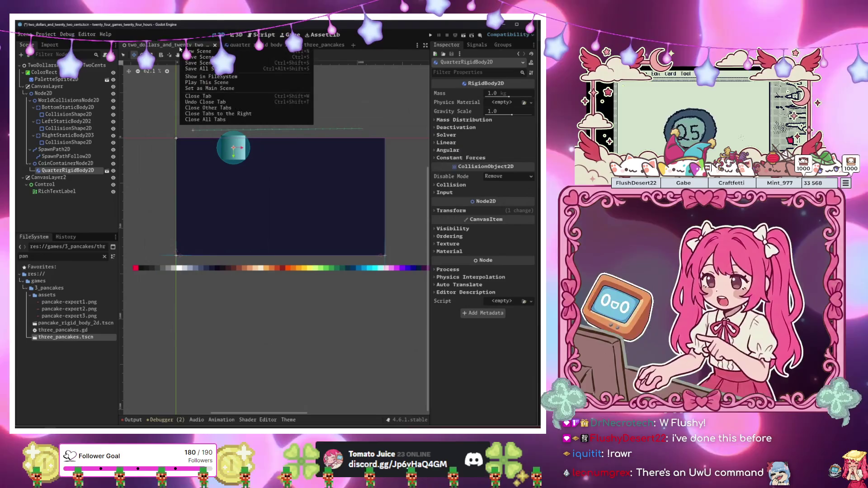
left_click(197, 82)
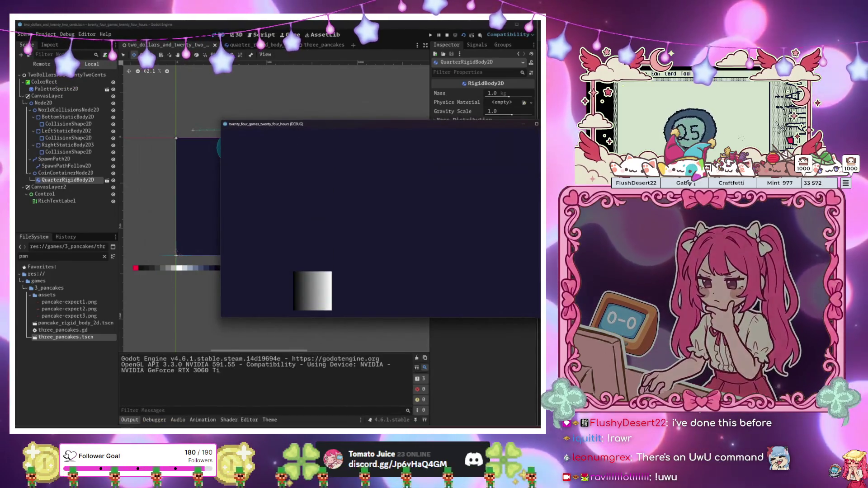
- Stop the test run and assign QuarterRigidBody2D a new PhysicsMaterial
key("F8")
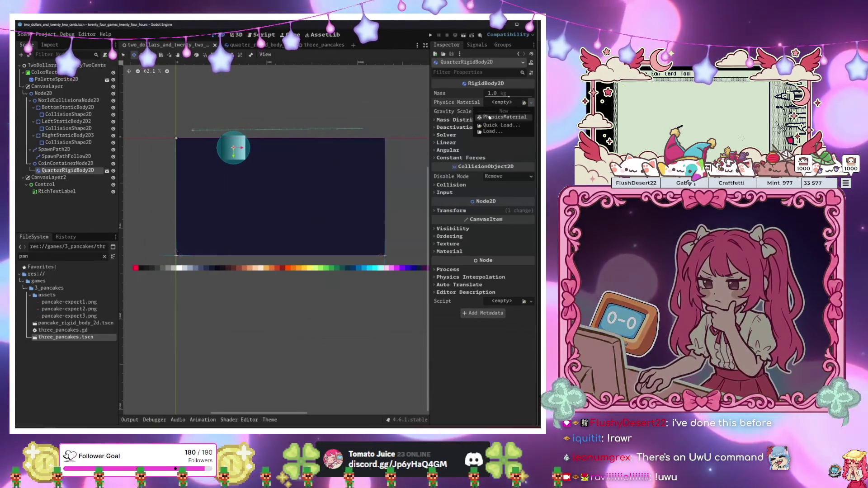
left_click(489, 118)
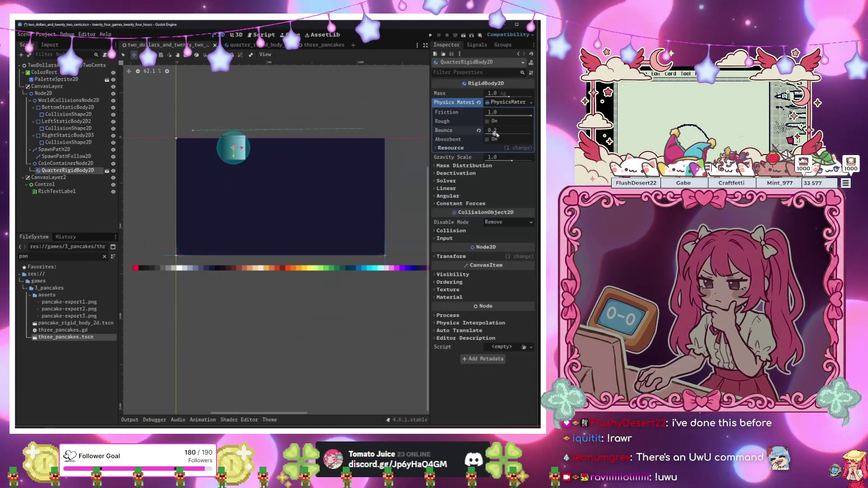
- Rerun the game, then filter FileSystem for '21' and reveal the 21_hoops folder
key("F6")
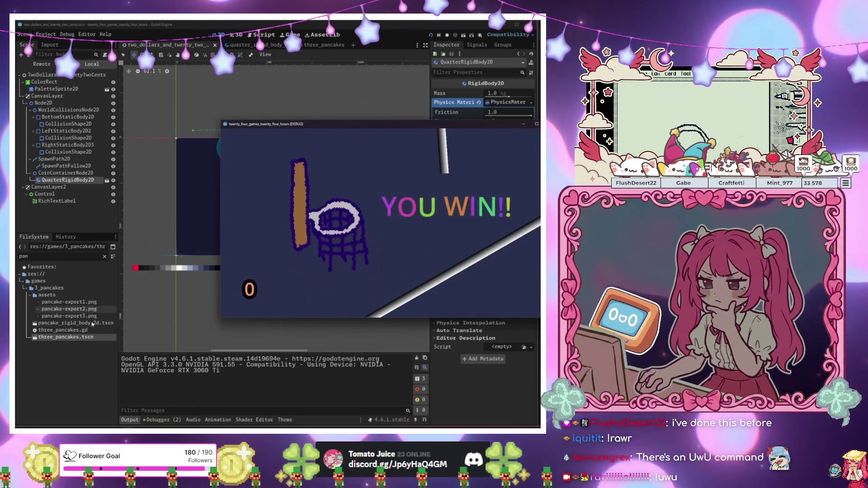
double_click(68, 256)
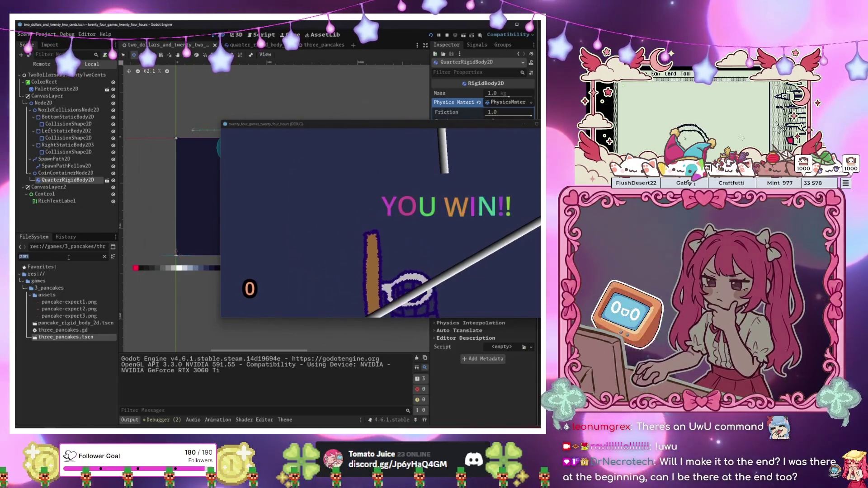
type("20")
key("BackSpace")
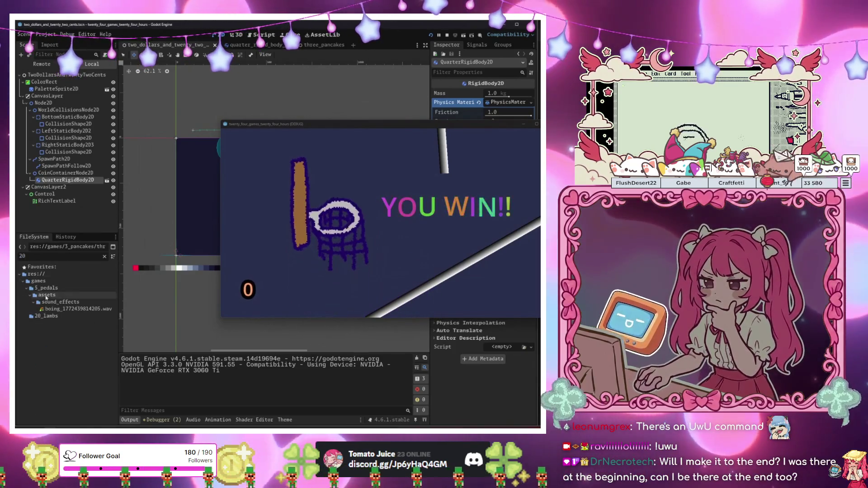
type("4")
key("BackSpace")
type("1")
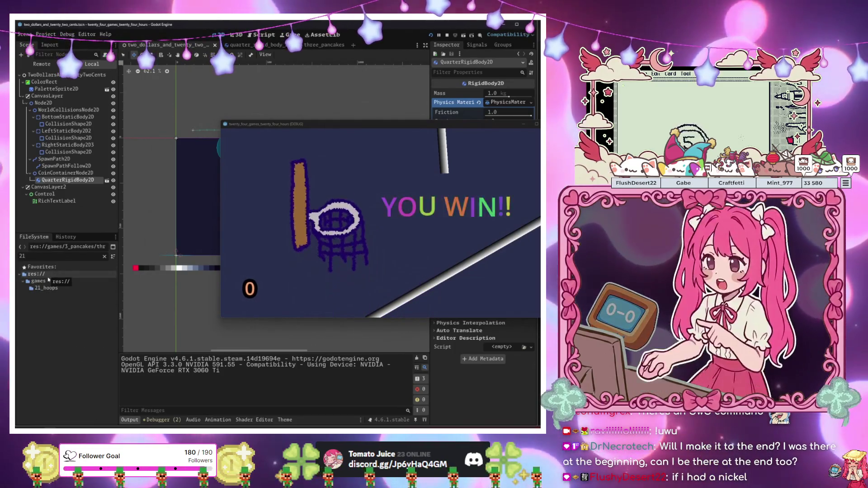
left_click(45, 288)
left_click(105, 257)
scroll(68, 348, "down", 2)
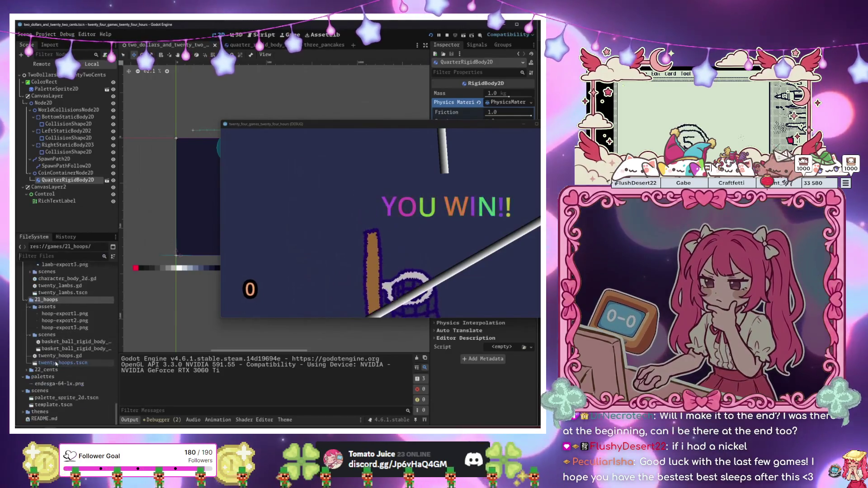
- Open twenty_hoops.tscn, hide YouWinRichTextLabel, and test-run by spawning balls
double_click(61, 363)
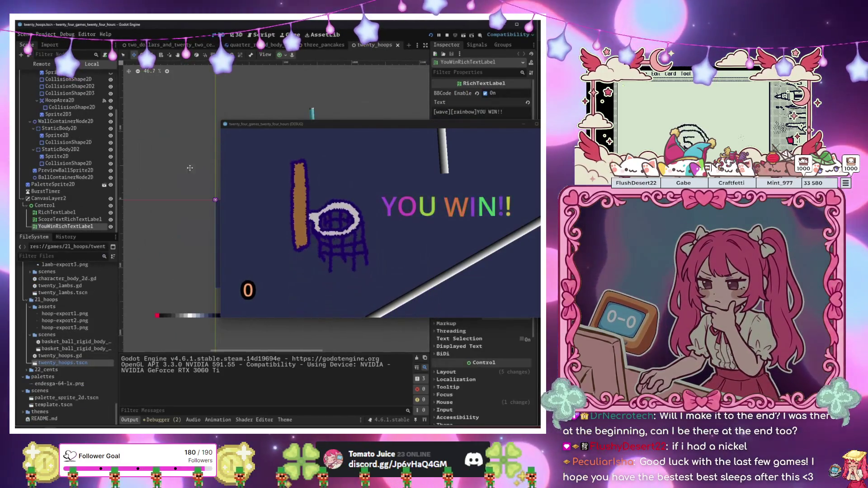
left_click(110, 227)
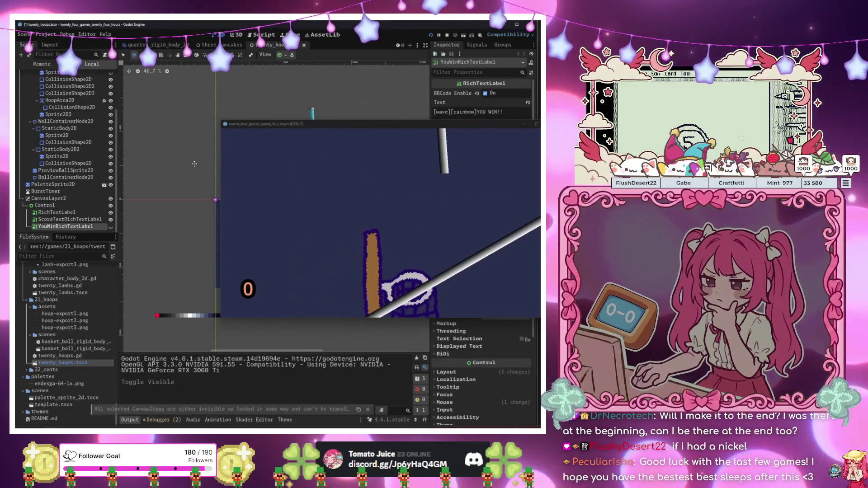
left_click(497, 152)
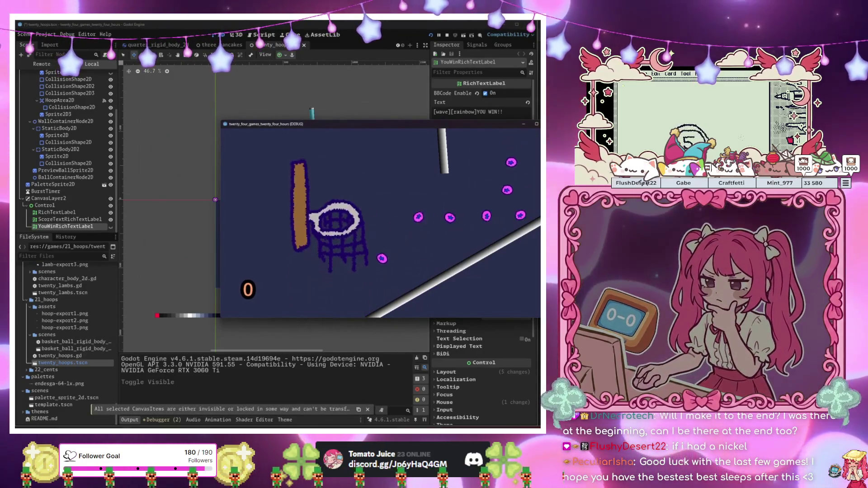
left_click(537, 124)
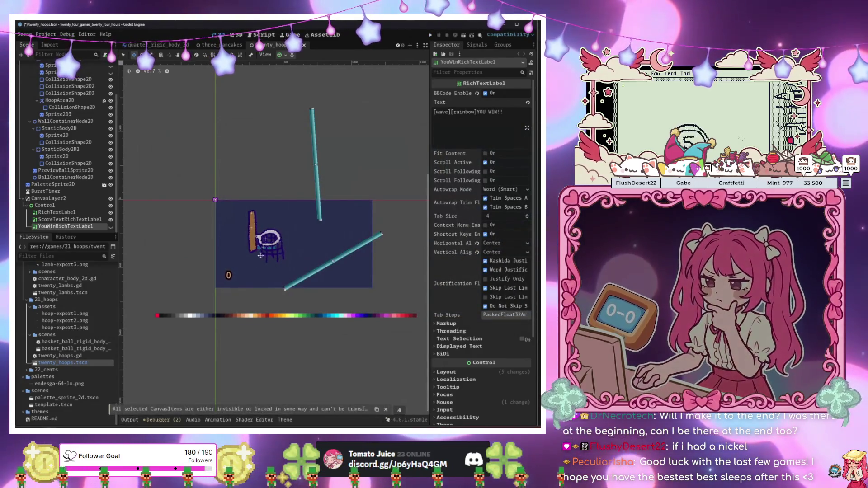
- Reposition HoopArea2D over the hoop, test-run it, and return to the two-dollars scene
scroll(278, 261, "up", 7)
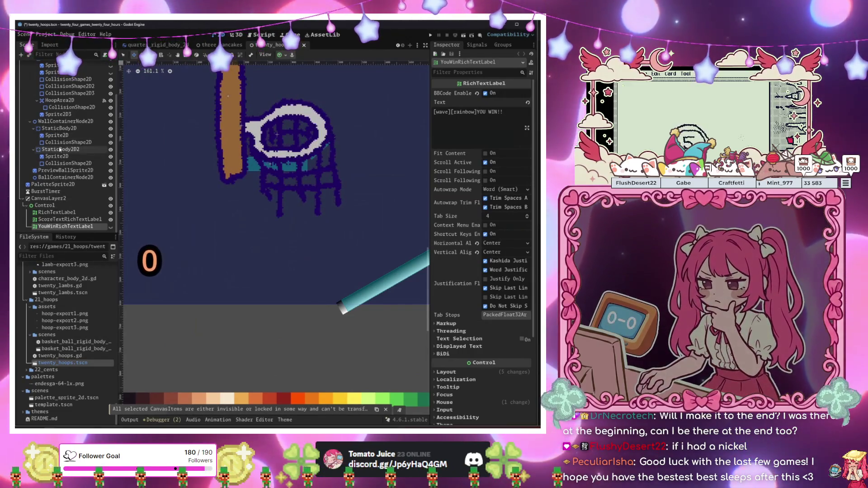
left_click(53, 184)
scroll(53, 186, "up", 2)
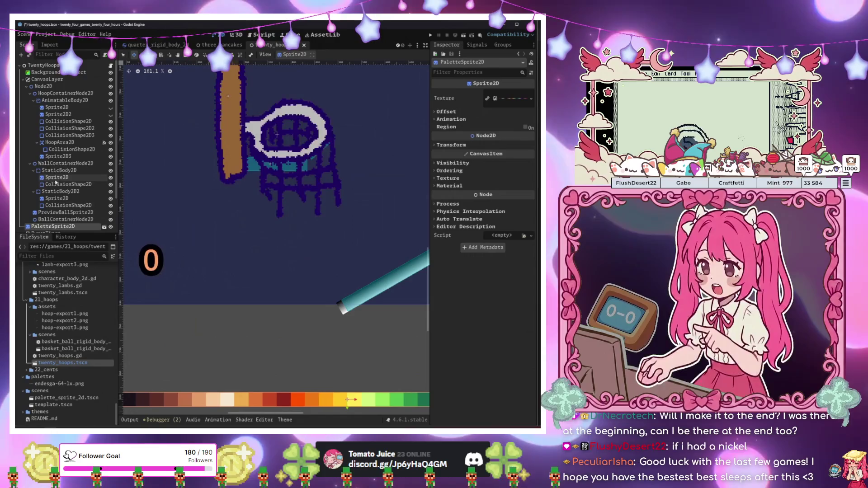
left_click(59, 142)
left_click_drag(246, 198, 235, 186)
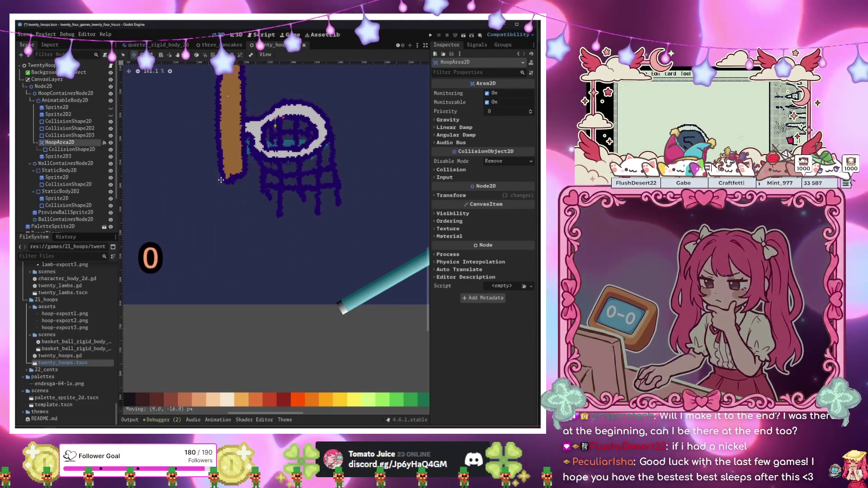
left_click_drag(220, 180, 218, 183)
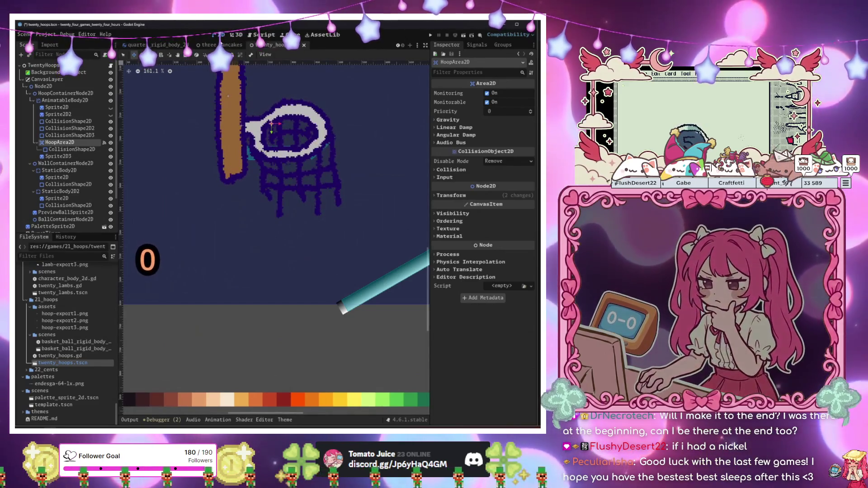
key("F6")
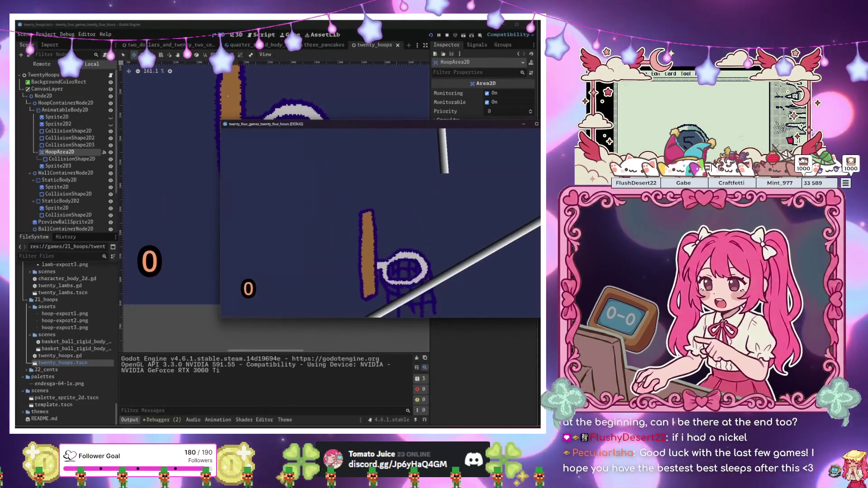
key("F8")
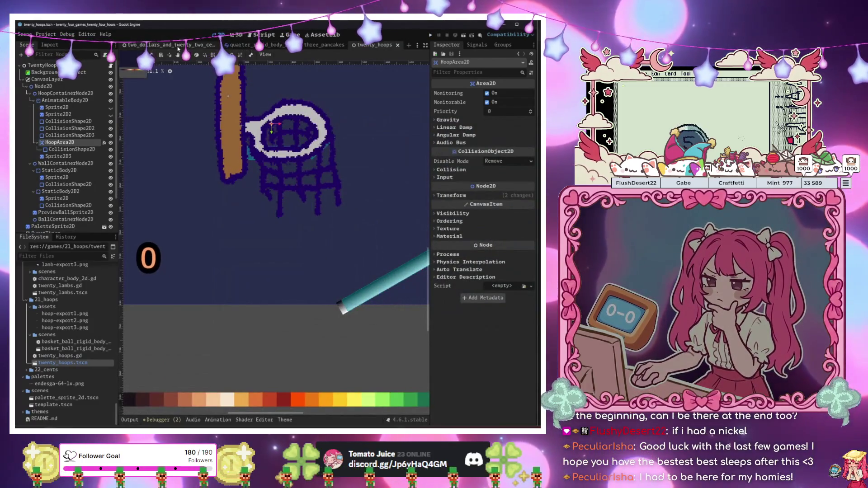
right_click(178, 49)
left_click(205, 88)
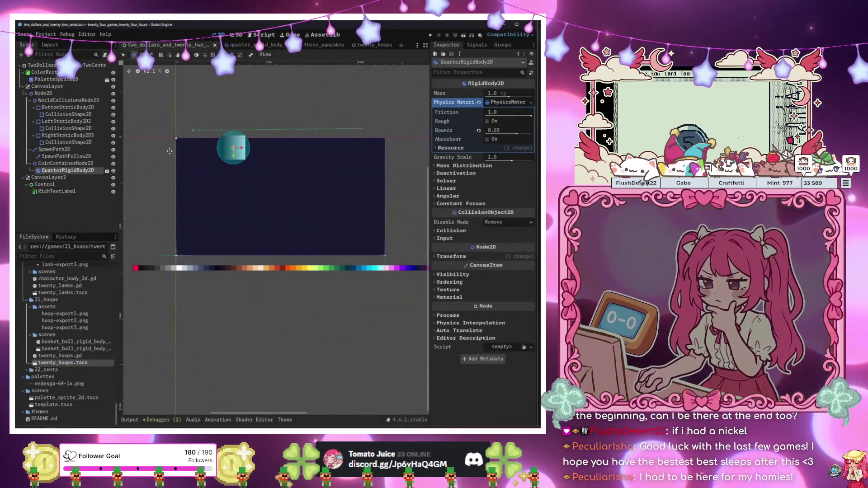
- Test-run the two-dollars coin scene, expand the 22_cents folder, and switch to GitHub Desktop
right_click(175, 47)
left_click(191, 83)
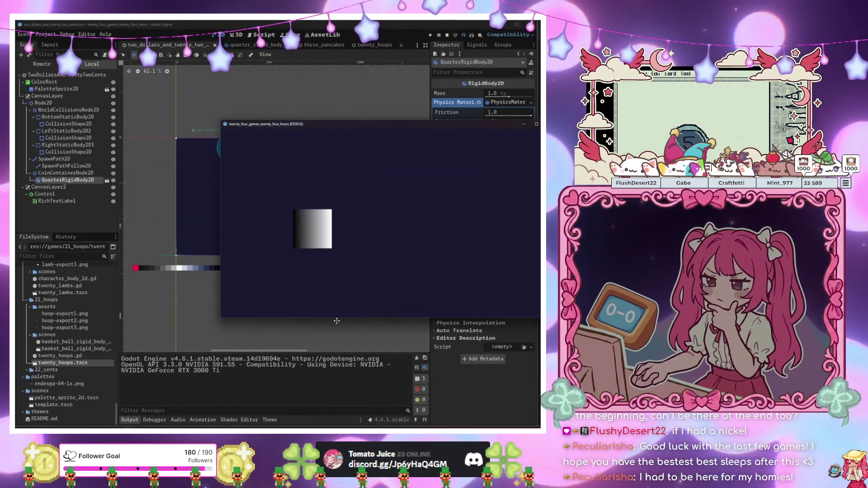
key("F8")
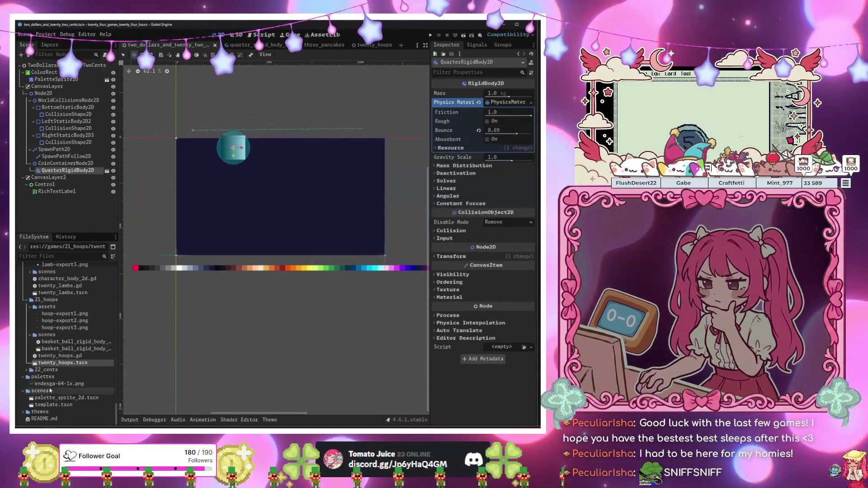
left_click(28, 370)
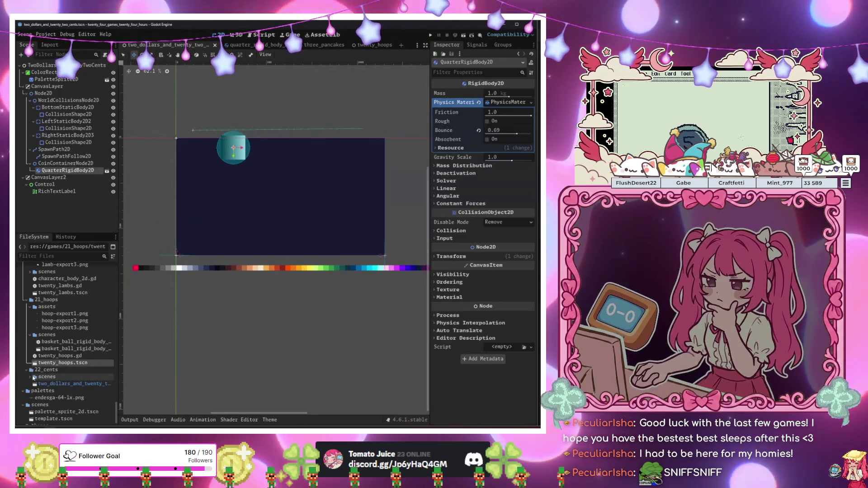
key("alt+Tab")
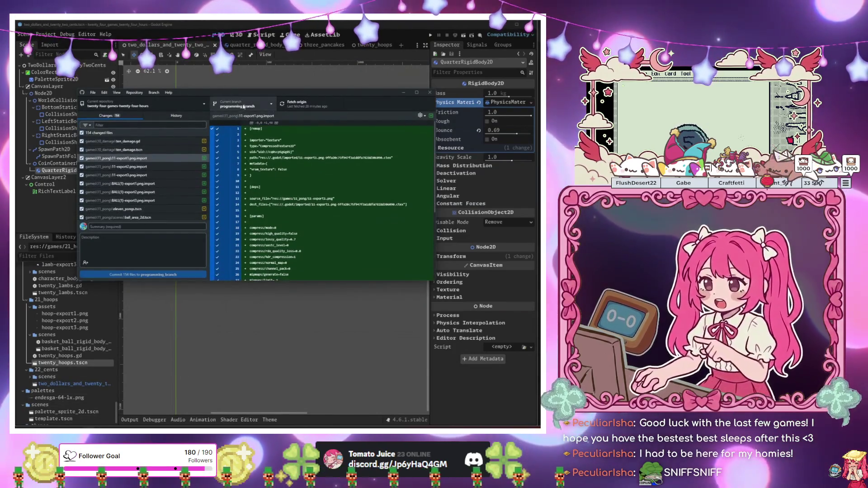
- Merge the teammate's branch into programming_branch with a merge commit and return to Godot
left_click(243, 107)
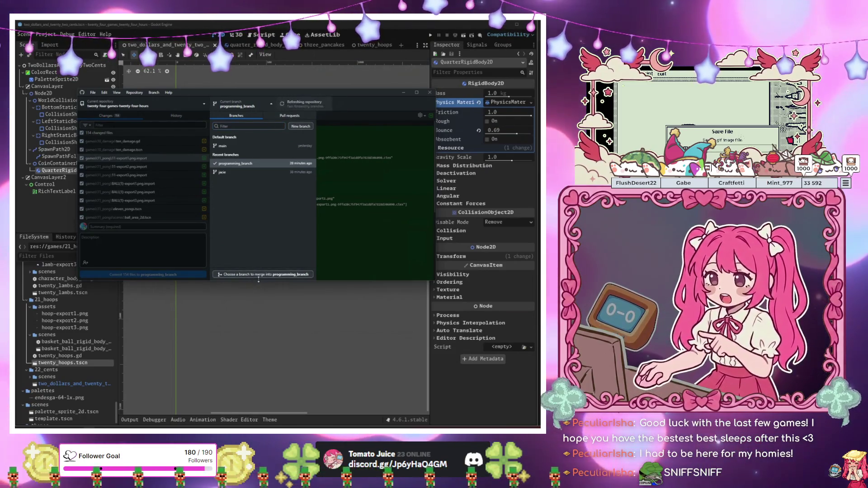
left_click(259, 275)
left_click(260, 181)
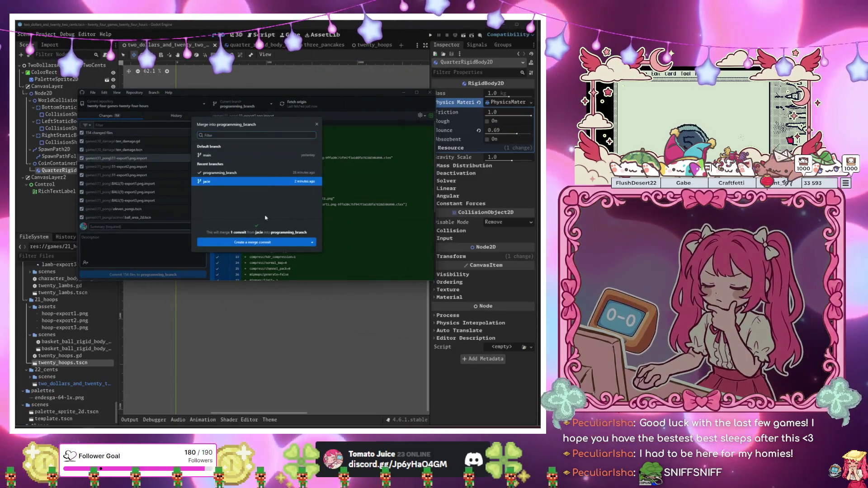
left_click(258, 243)
left_click(299, 104)
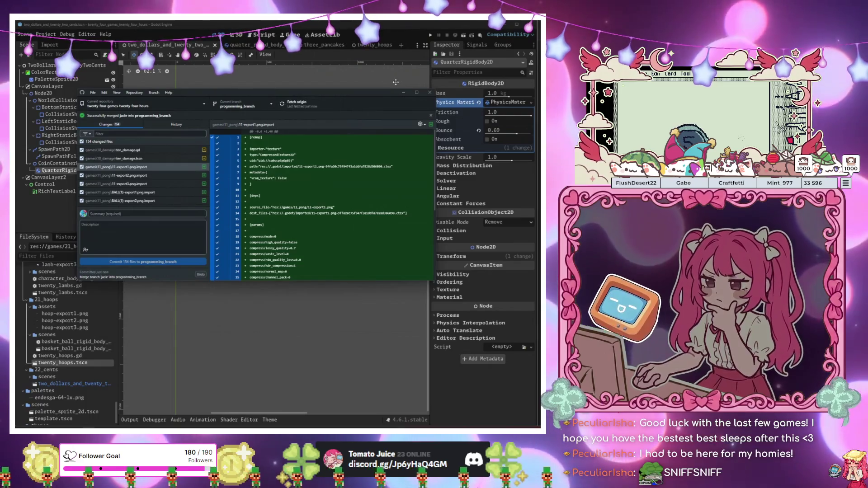
left_click(393, 79)
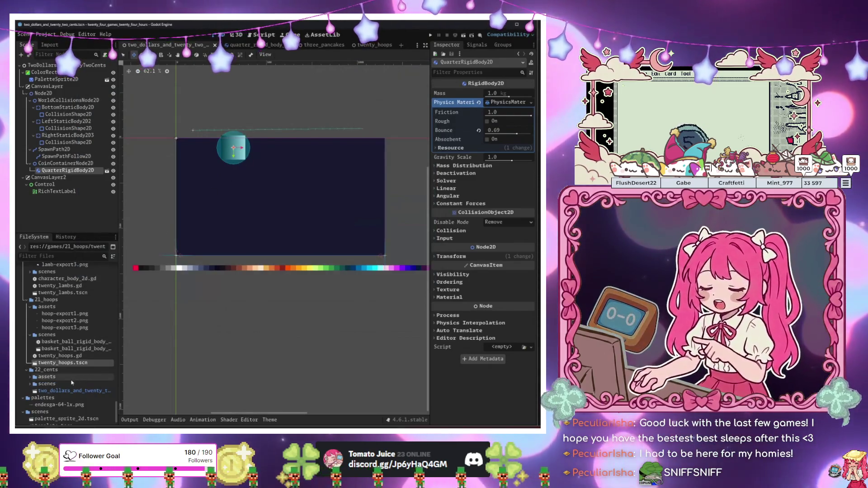
- In the quarter scene, replace the sprite's texture with a new AnimatedTexture
left_click(323, 45)
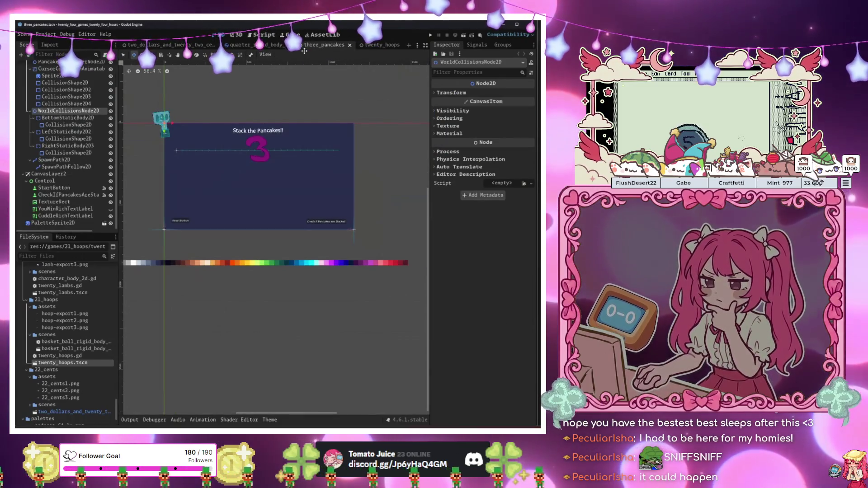
left_click(274, 47)
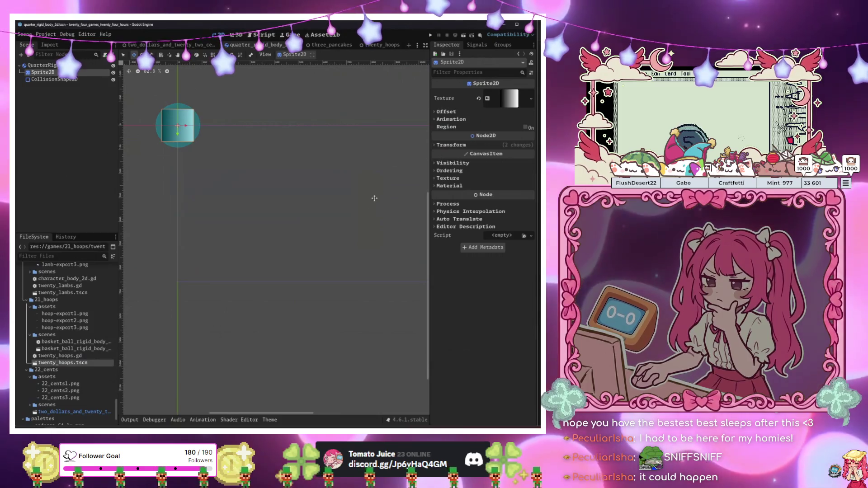
left_click(478, 98)
left_click(501, 93)
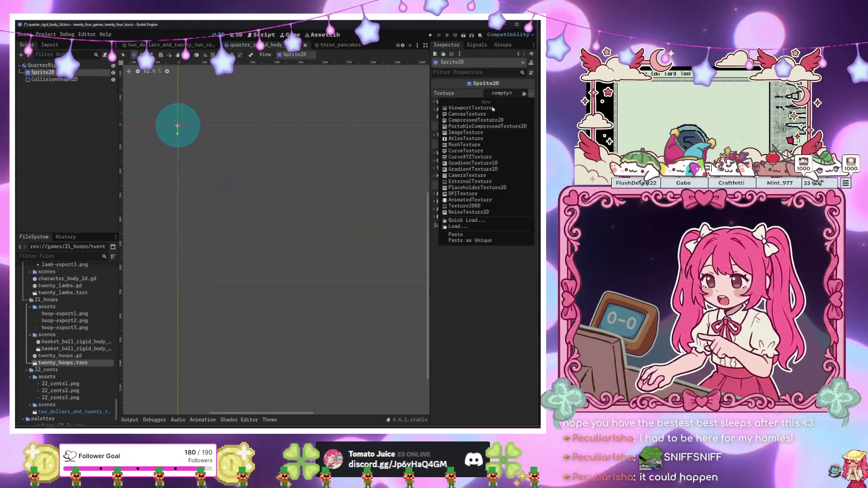
left_click(470, 200)
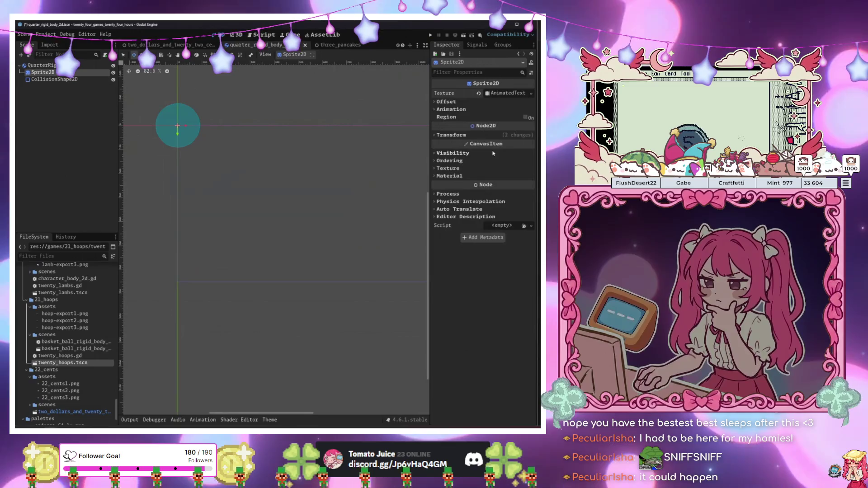
- Give the AnimatedTexture three frames using 22_cents1.png, 22_cents2.png and 22_cents3.png
left_click(530, 178)
left_click(530, 178)
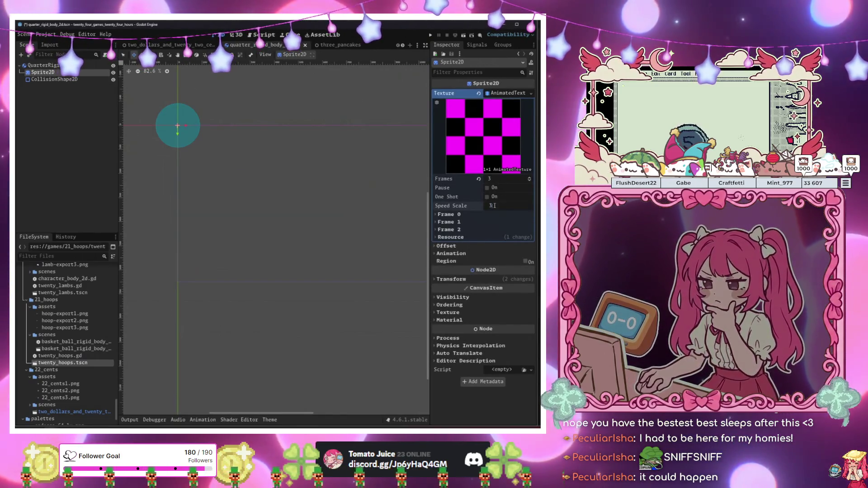
left_click(447, 214)
left_click(448, 239)
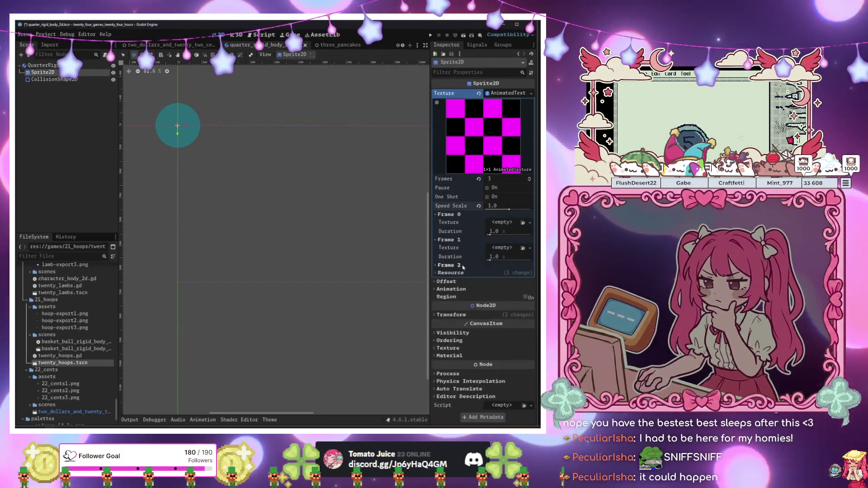
left_click(448, 265)
left_click(63, 383)
left_click_drag(80, 388, 502, 221)
left_click_drag(73, 392, 360, 335)
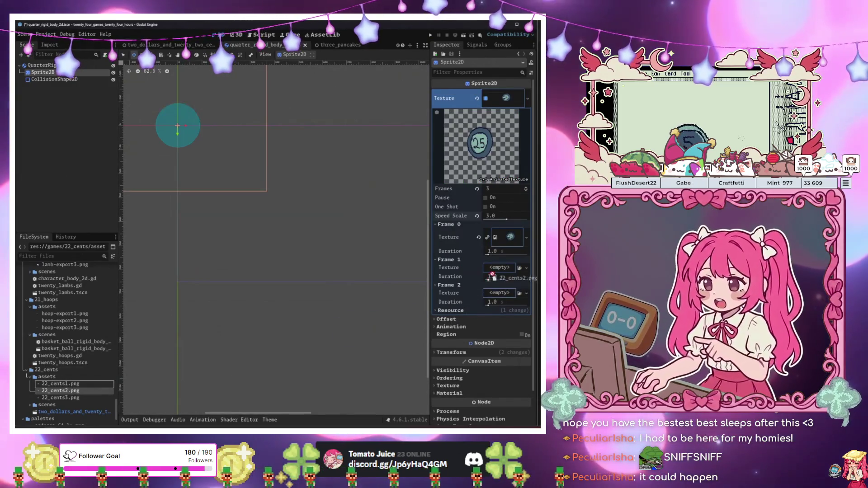
left_click_drag(490, 276, 499, 268)
left_click(92, 401)
left_click_drag(490, 321, 502, 303)
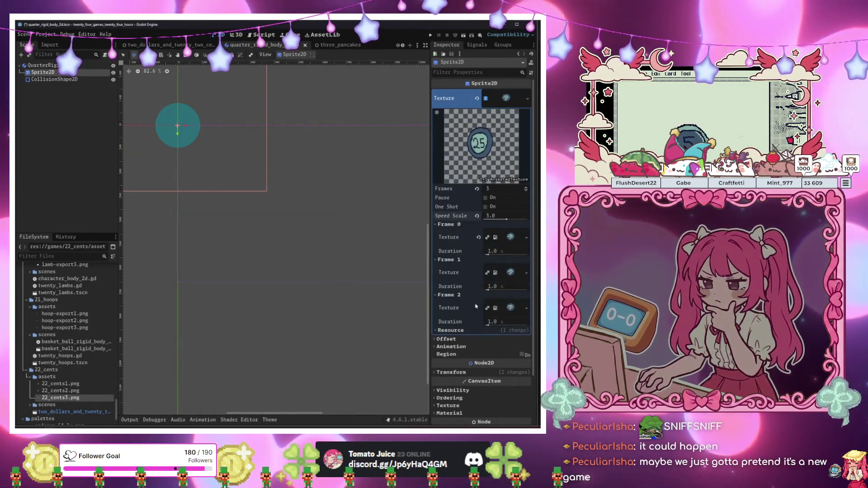
- Shrink the coin sprite slightly and run the quarter scene to watch the animation
scroll(266, 169, "down", 2)
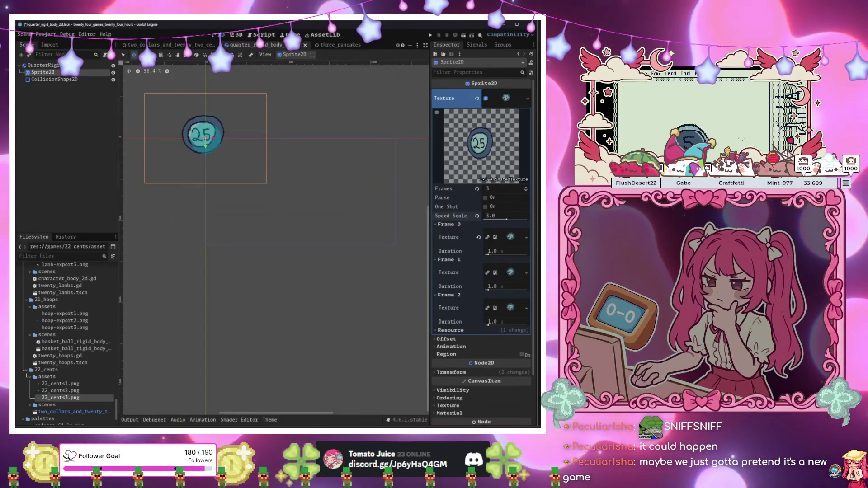
scroll(213, 112, "up", 5)
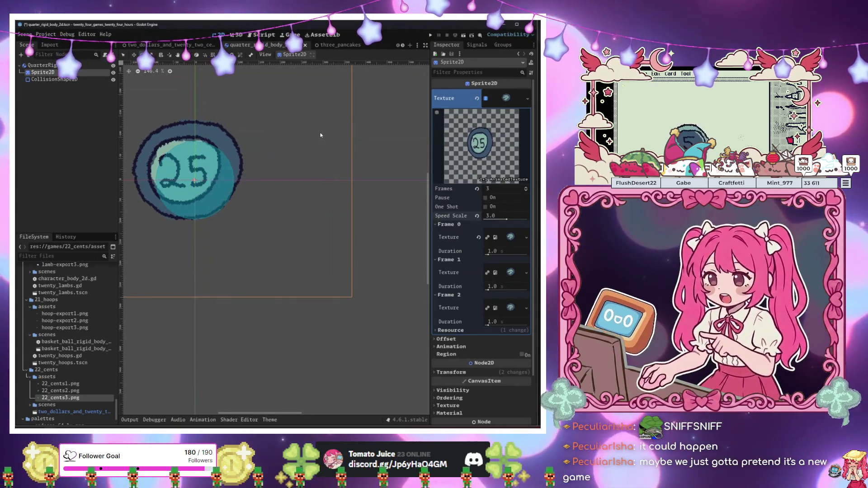
mouse_move(330, 121)
left_mouse_down()
mouse_move(291, 134)
mouse_move(296, 141)
left_mouse_up()
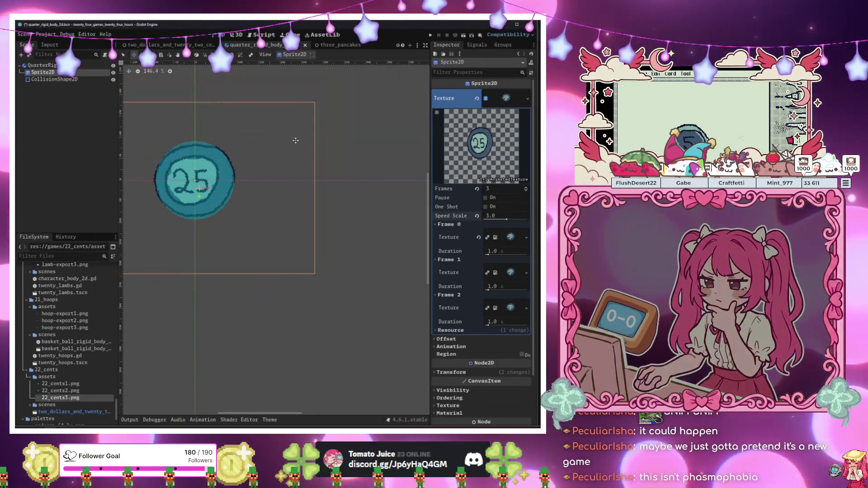
key("F6")
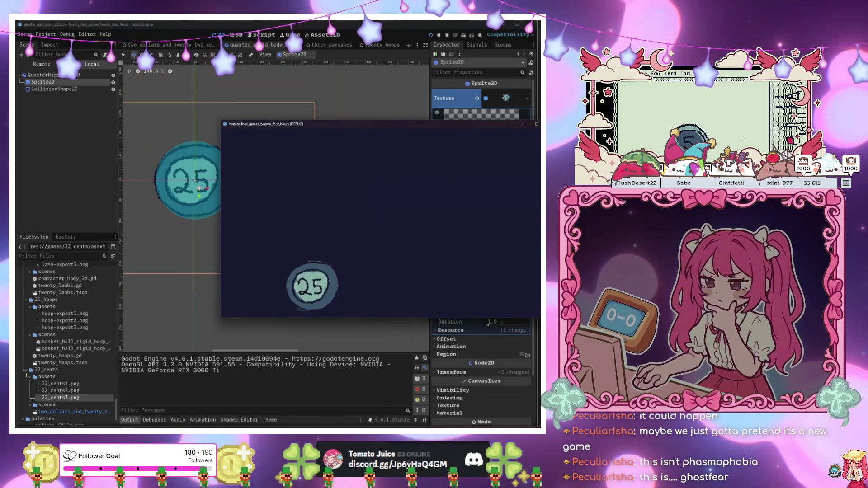
- Stop the running game and switch to the two-dollars scene, selecting its root node
key("F8")
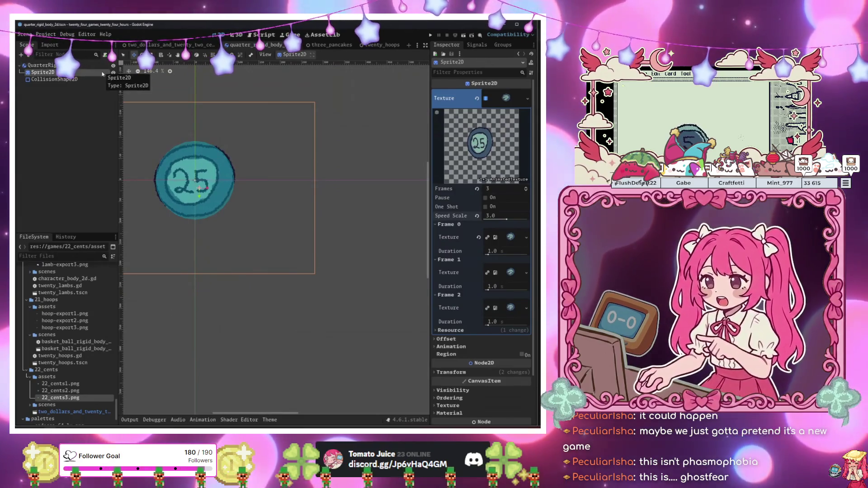
left_click(151, 44)
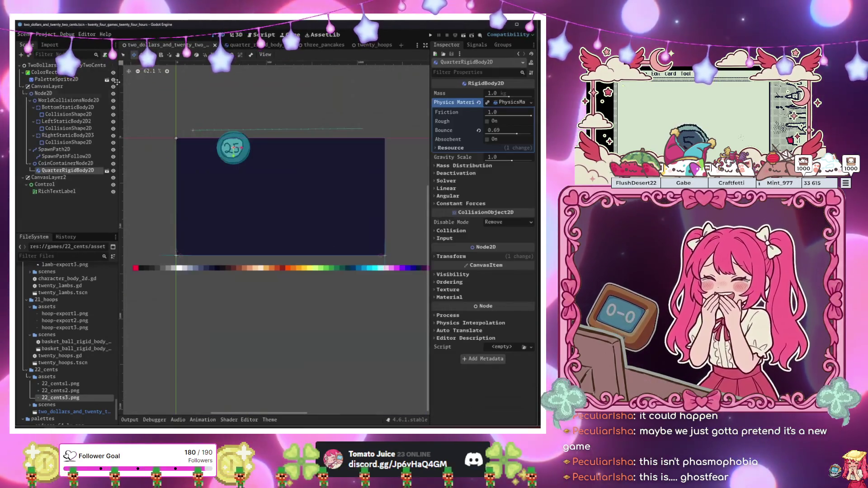
left_click(62, 116)
left_click(72, 65)
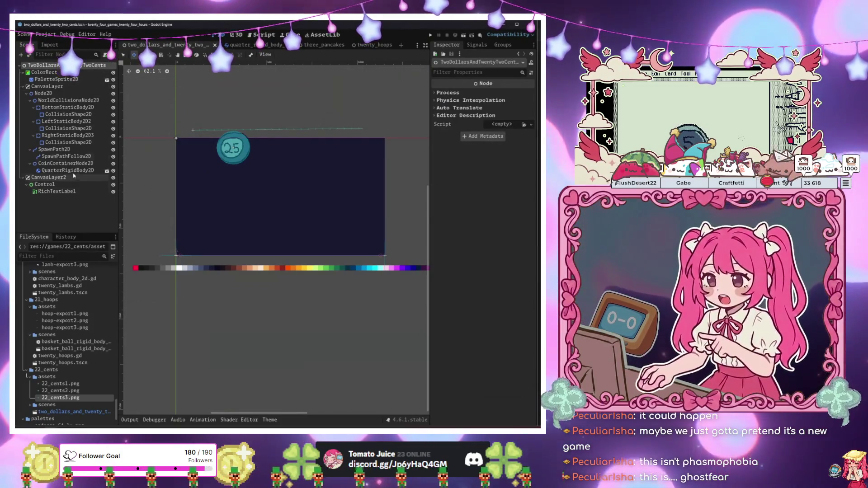
- Add a Button named SpawnCoinsButton under the Control node, then return to the quarter coin scene
left_click(61, 184)
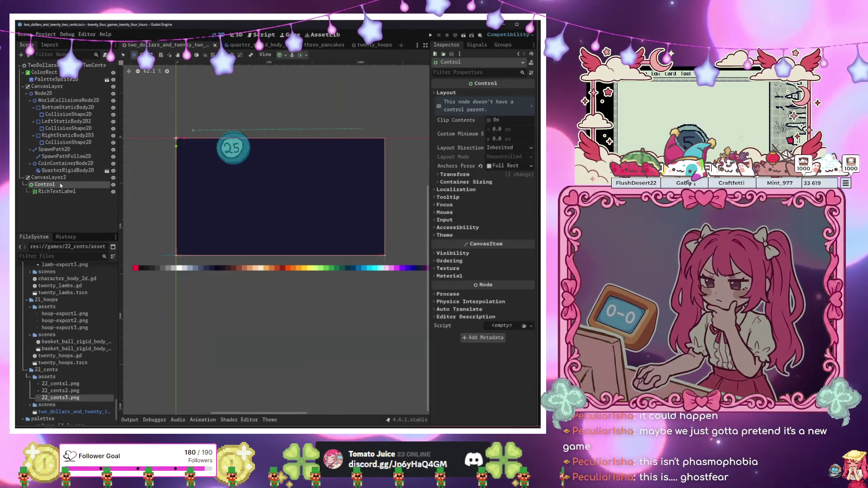
key("ctrl+a")
type("button")
key("Return")
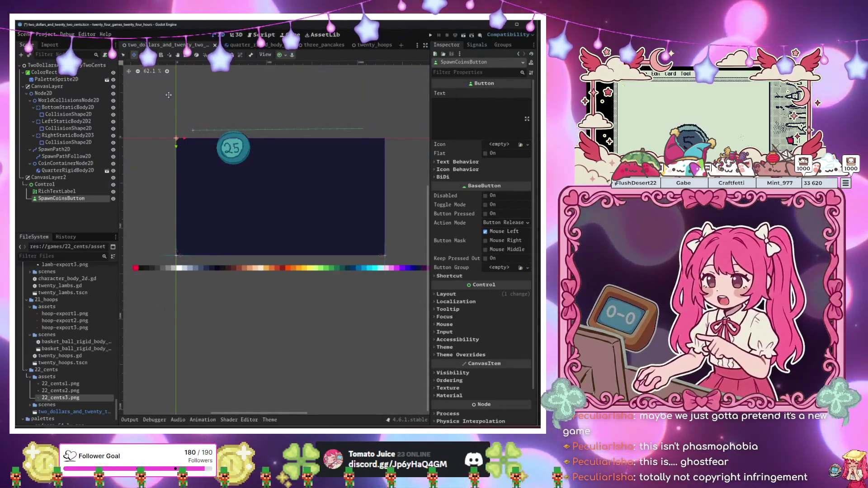
left_click(247, 47)
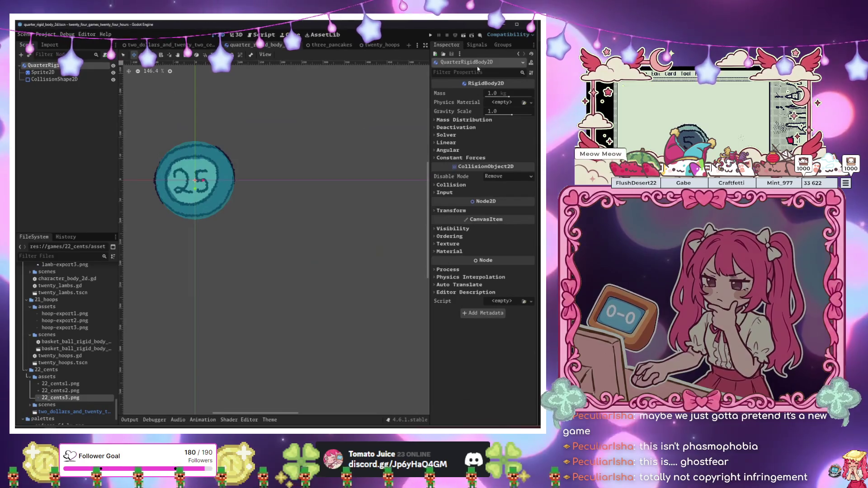
- Turn on Pickable in QuarterRigidBody2D's Input settings, then go back to the two-dollars scene
left_click(476, 46)
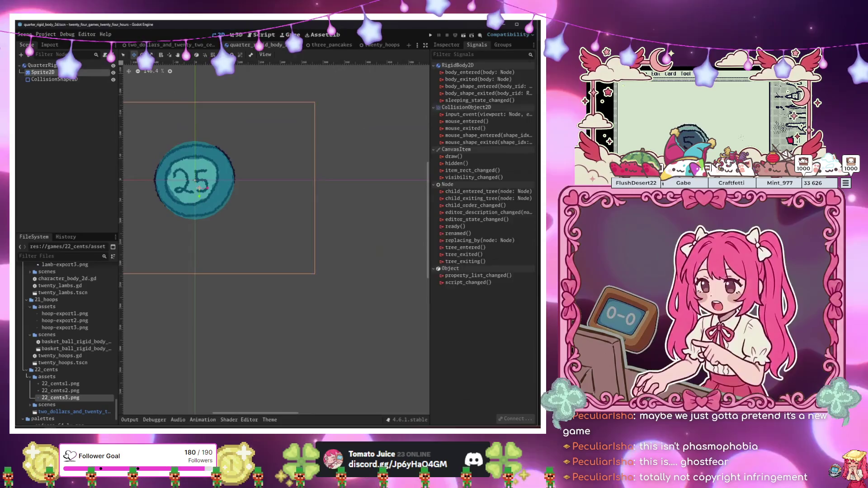
left_click(43, 65)
left_click(447, 45)
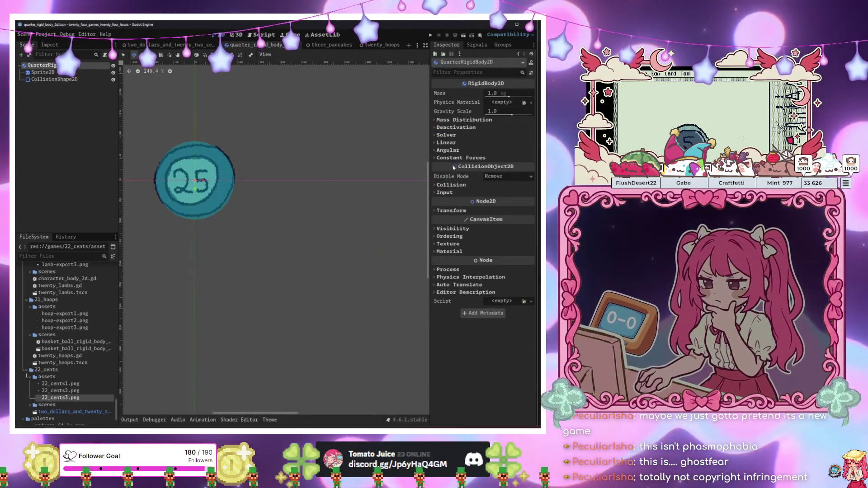
left_click(56, 80)
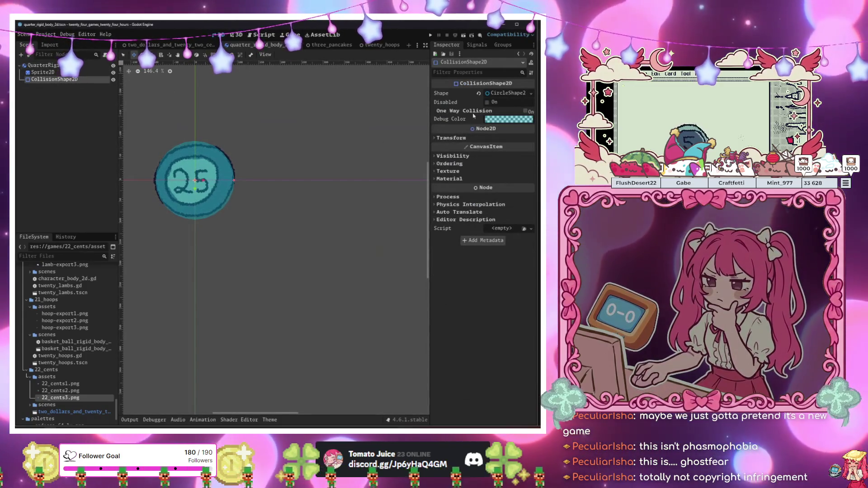
left_click(43, 72)
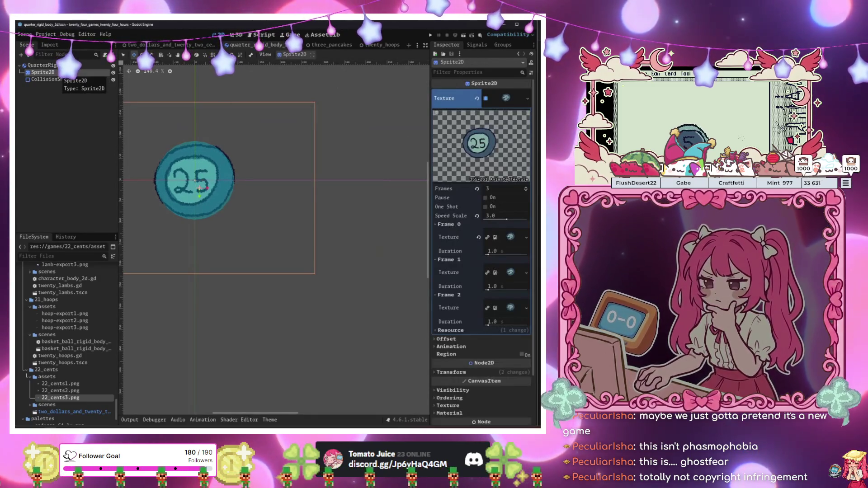
left_click(43, 65)
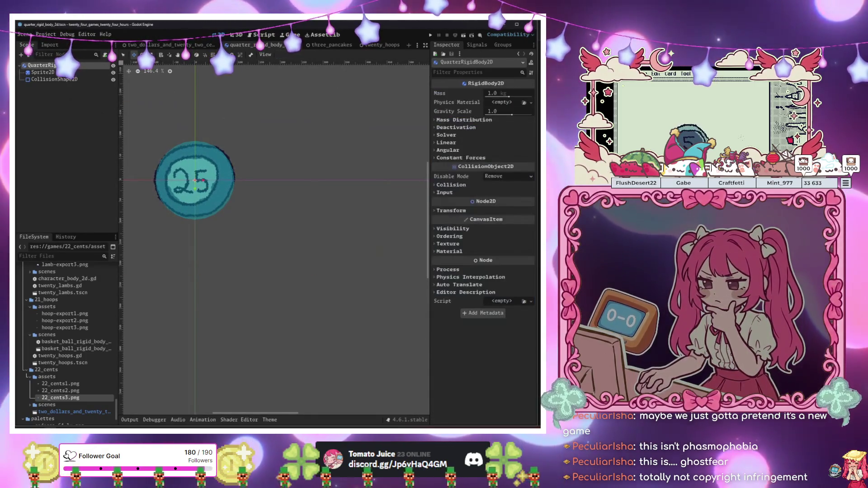
left_click(444, 193)
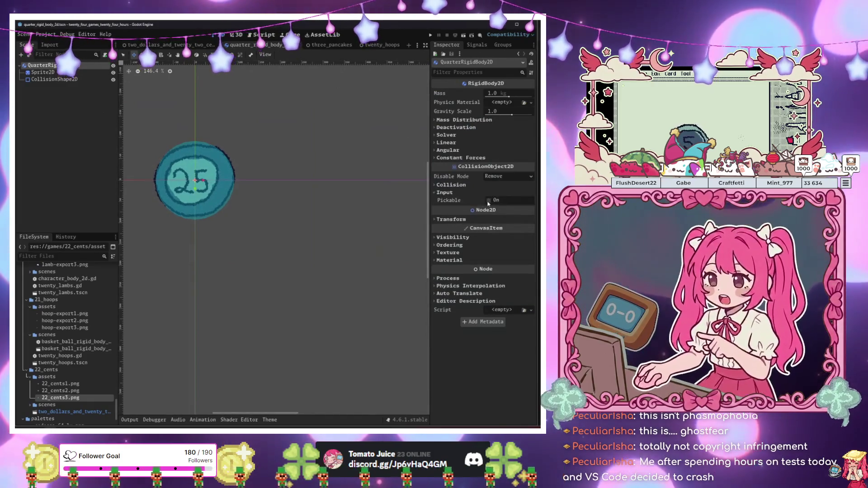
left_click(488, 200)
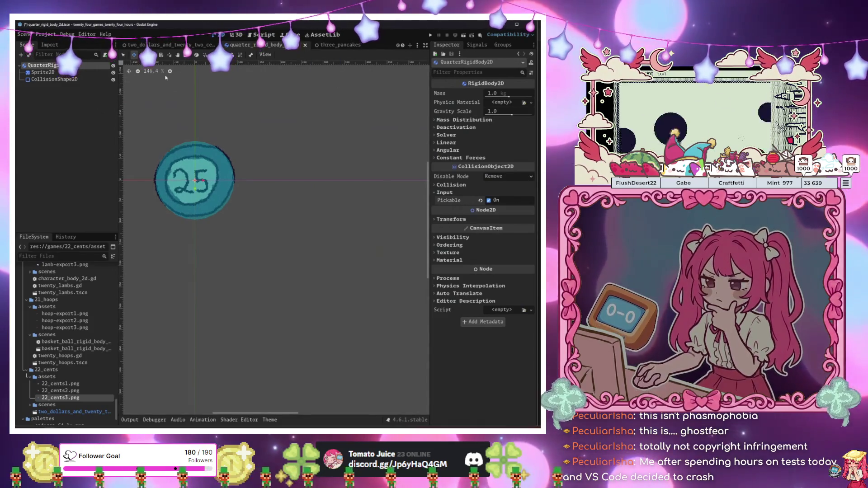
left_click(214, 45)
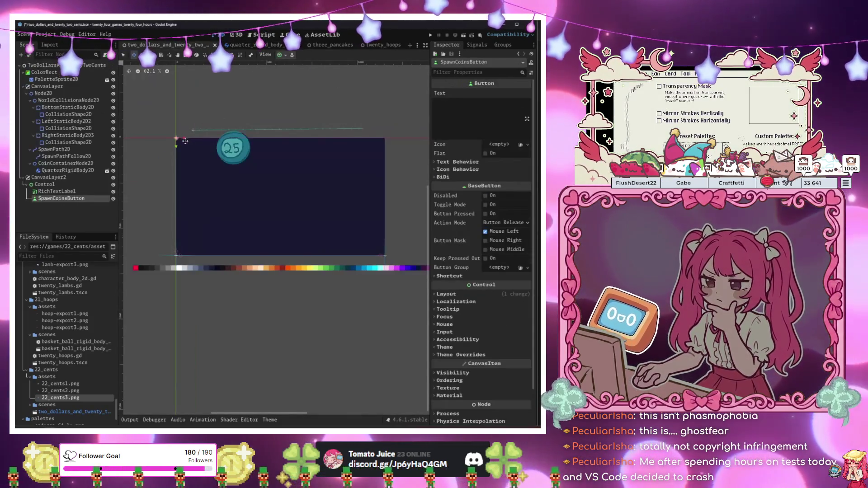
- Inspect the Control, ColorRect, PaletteSprite2D, QuarterRigidBody2D, CoinContainerNode2D and Node2D nodes
left_click(45, 184)
left_click(66, 178)
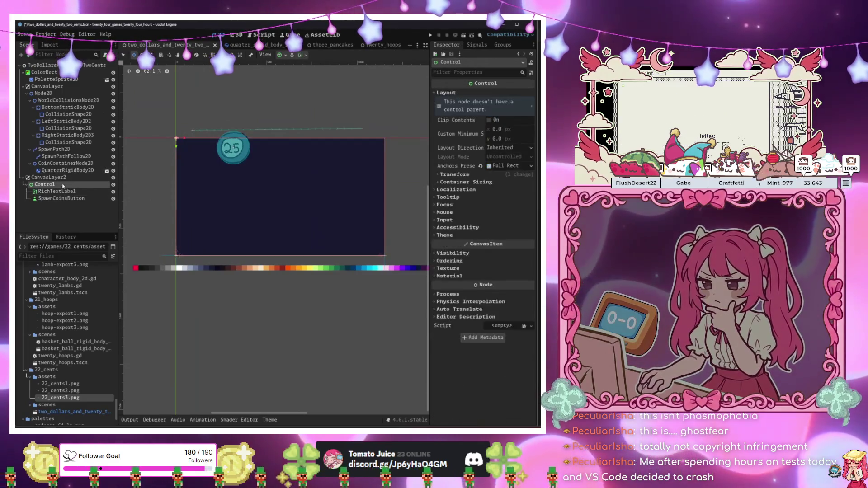
left_click(100, 73)
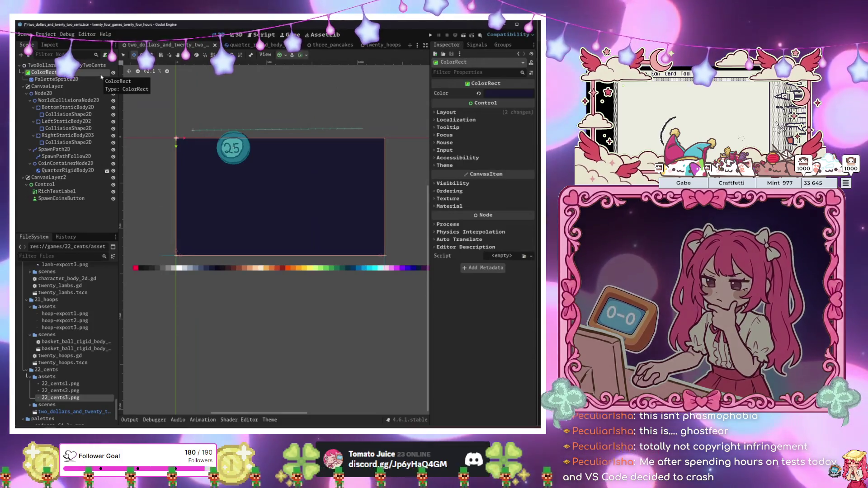
left_click(83, 79)
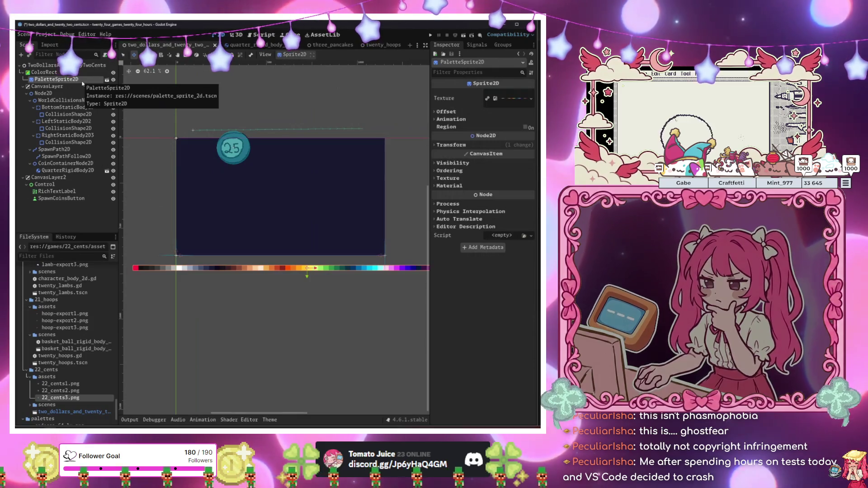
left_click(71, 170)
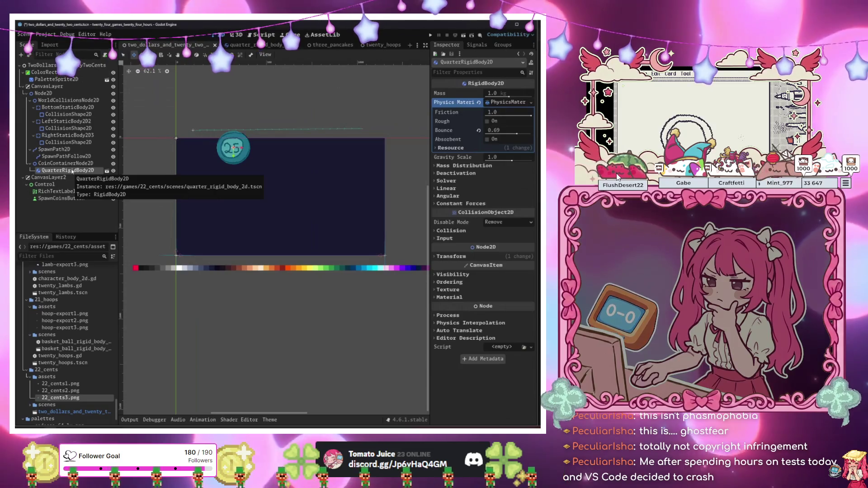
left_click(71, 164)
left_click(71, 170)
left_click(71, 164)
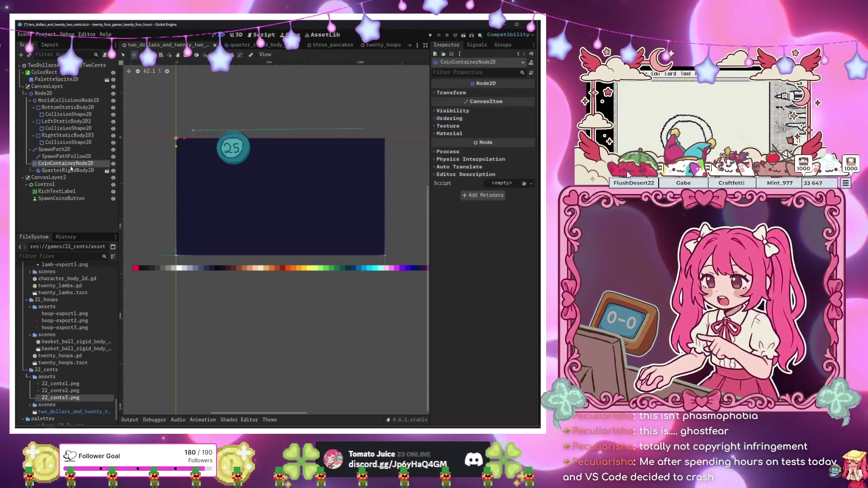
left_click(70, 170)
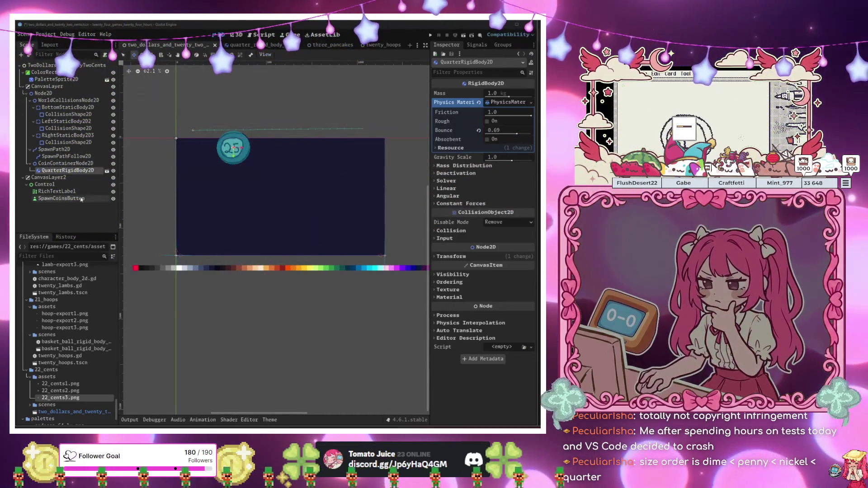
left_click(76, 165)
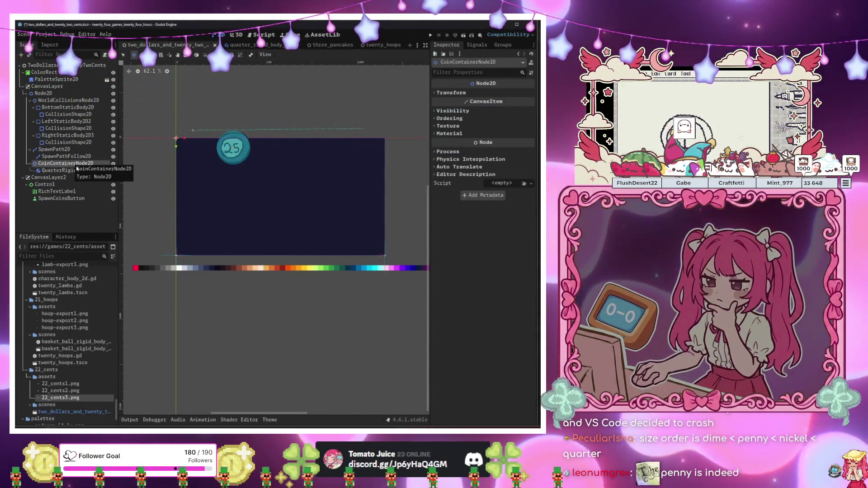
left_click(45, 93)
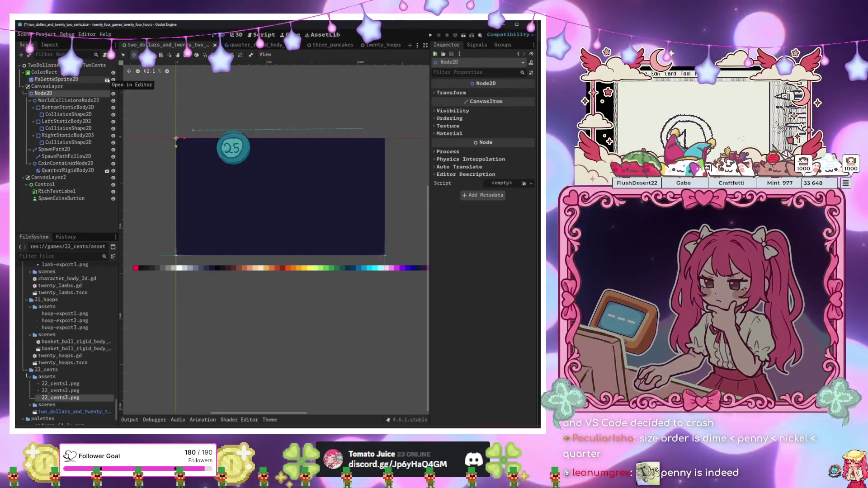
- Open and close the PaletteSprite2D scene, then delete QuarterRigidBody2D from the two-dollars scene
left_click(107, 80)
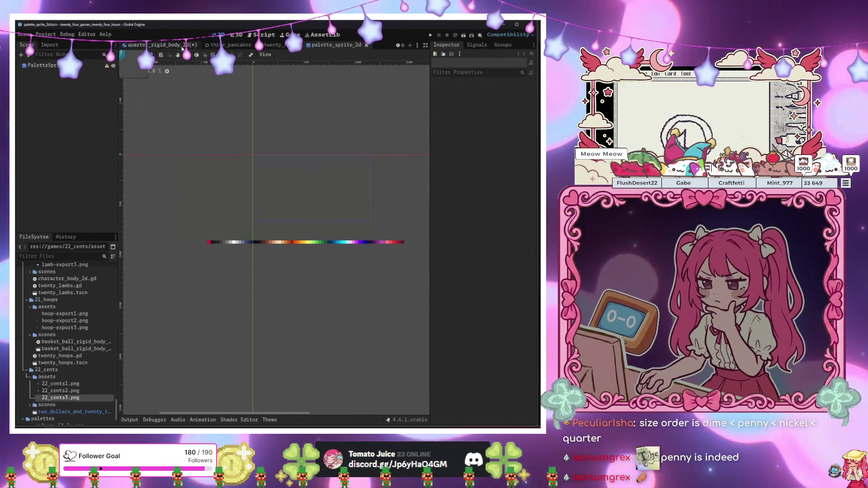
left_click(276, 45)
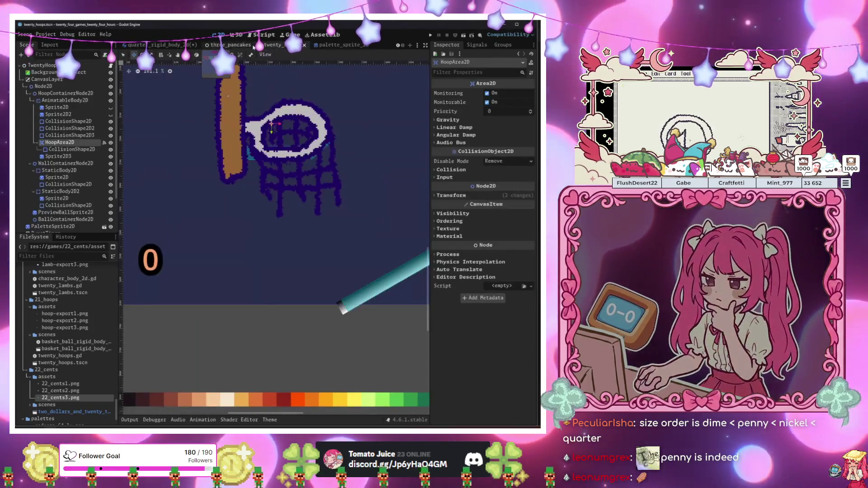
left_click(225, 45)
left_click(187, 45)
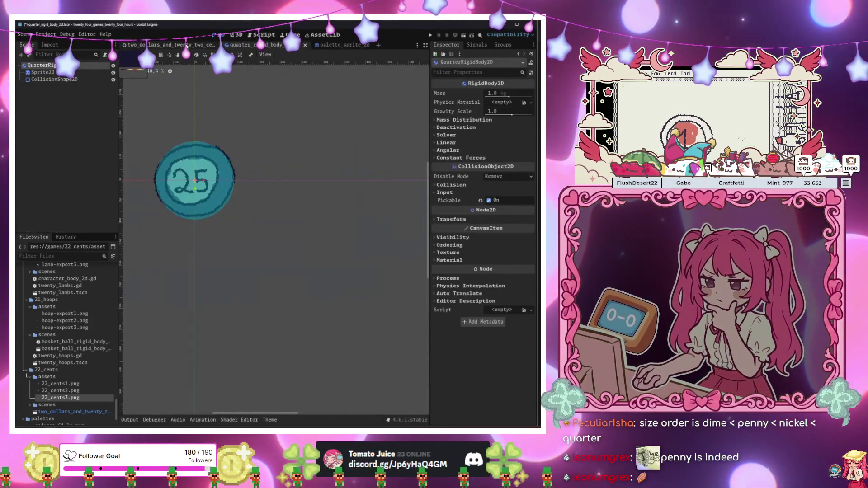
left_click(353, 45)
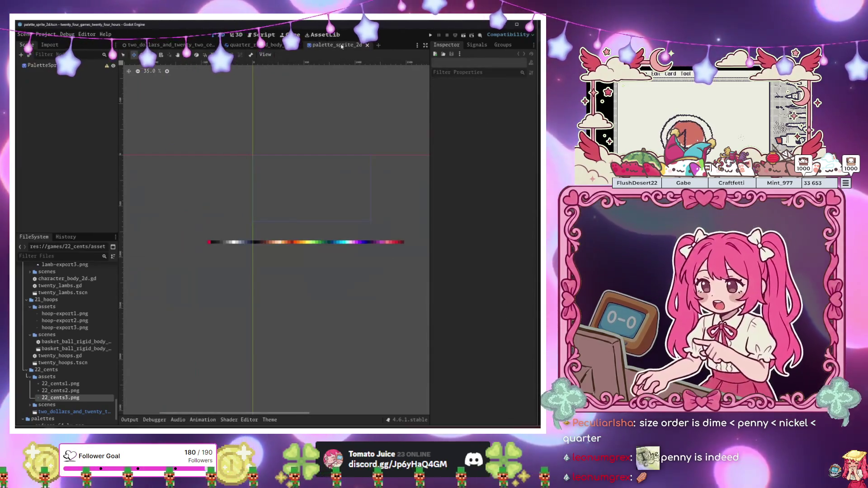
left_click(378, 45)
left_click(175, 45)
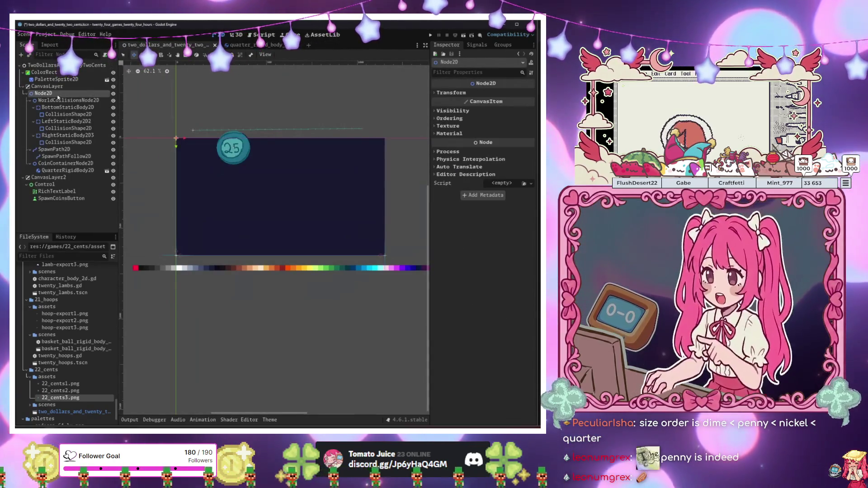
left_click(67, 170)
key("Delete")
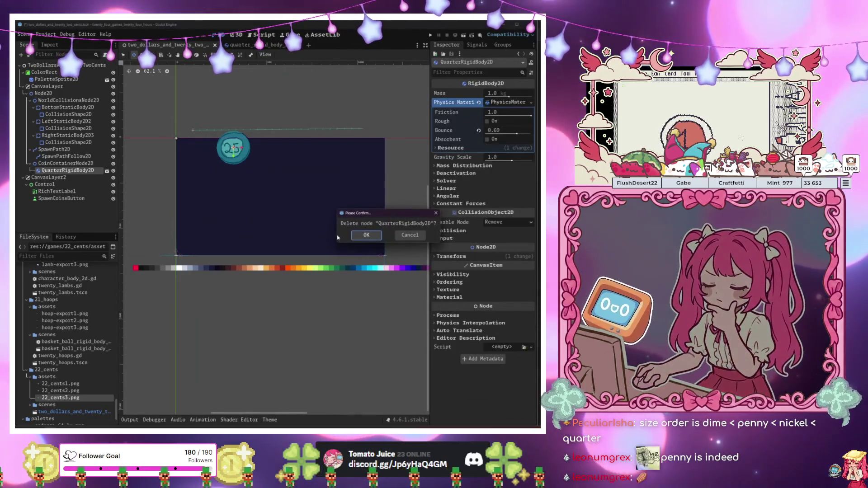
- Confirm the quarter coin's deletion and attach a new script to the root node
left_click(367, 235)
left_click(61, 93)
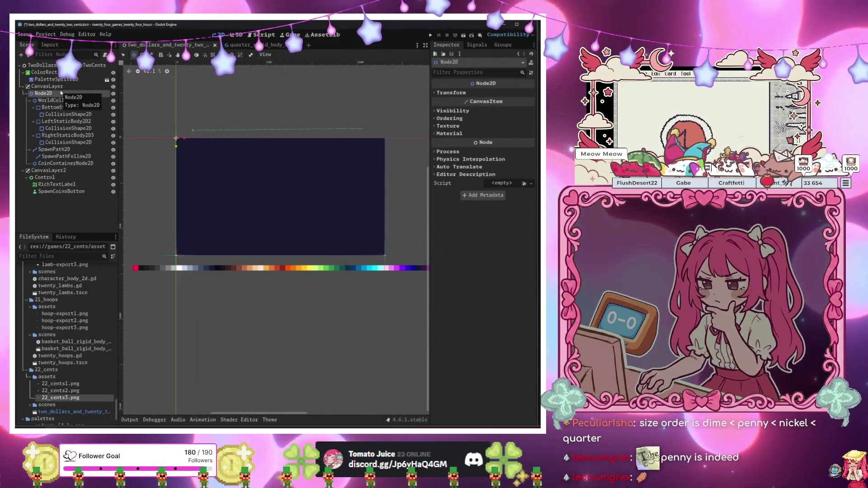
left_click(43, 65)
left_click(104, 54)
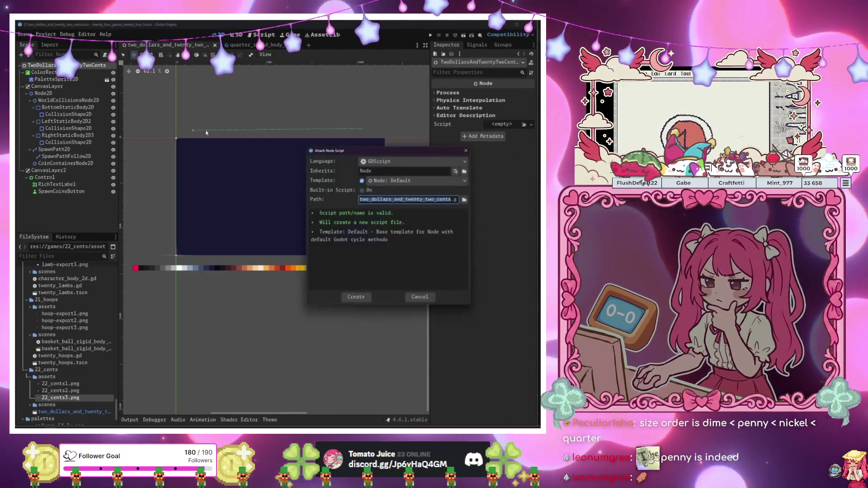
left_click(376, 199)
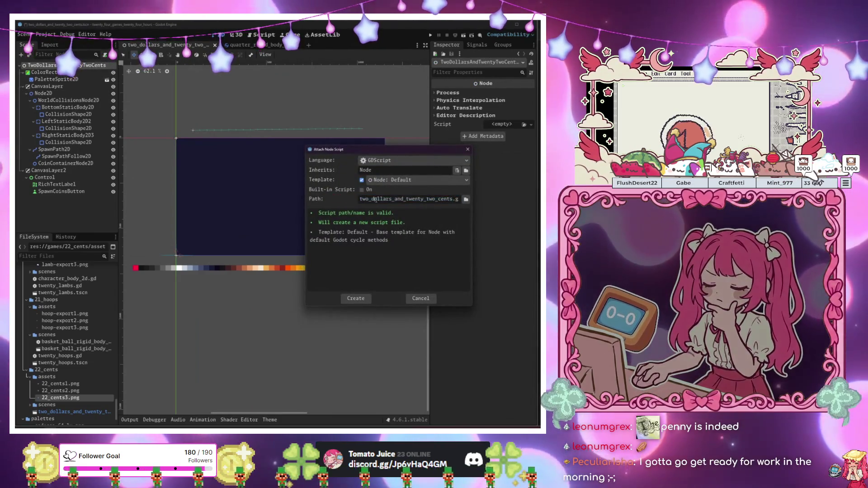
key("Home")
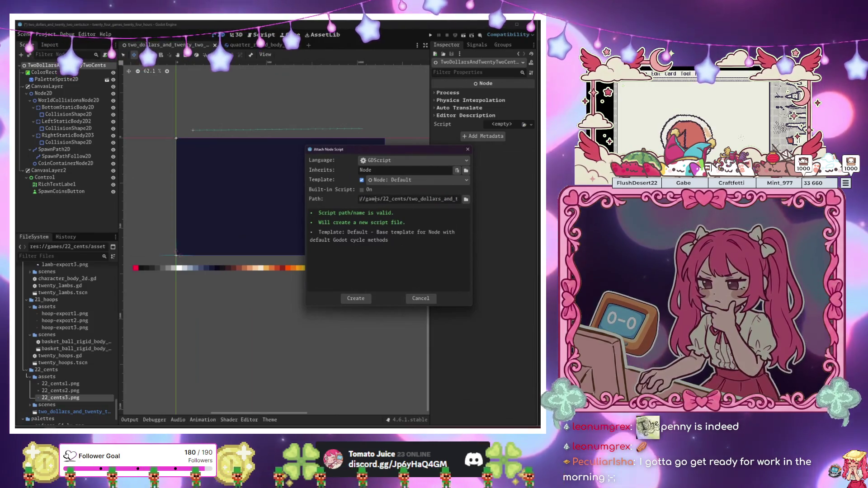
left_click(356, 299)
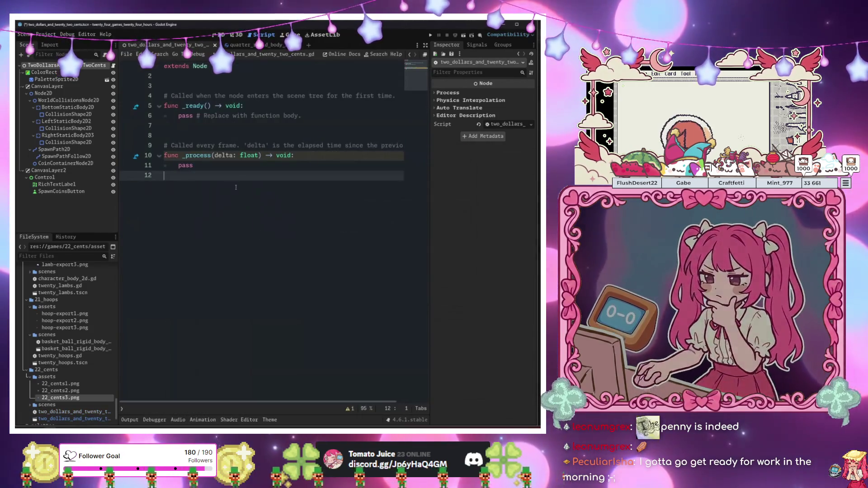
- Add an exported coin_container_node_2d variable by dragging CoinContainerNode2D into the script
left_click(246, 165)
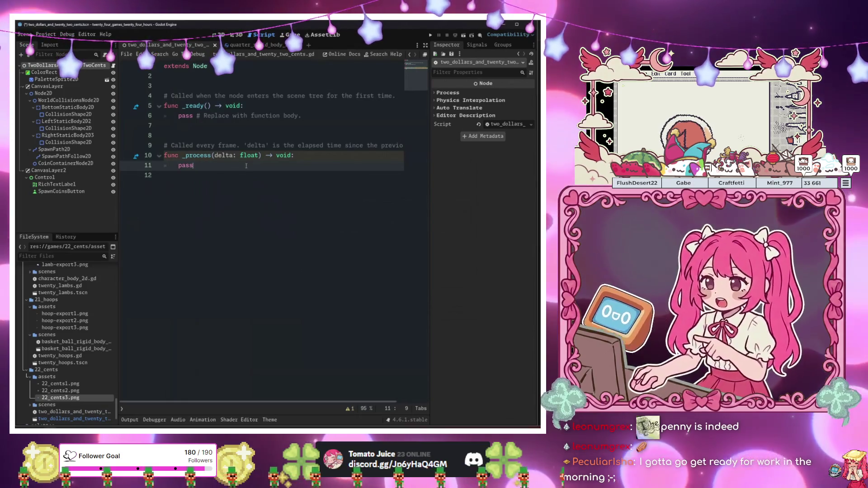
left_click(70, 164)
left_click_drag(71, 164, 222, 86)
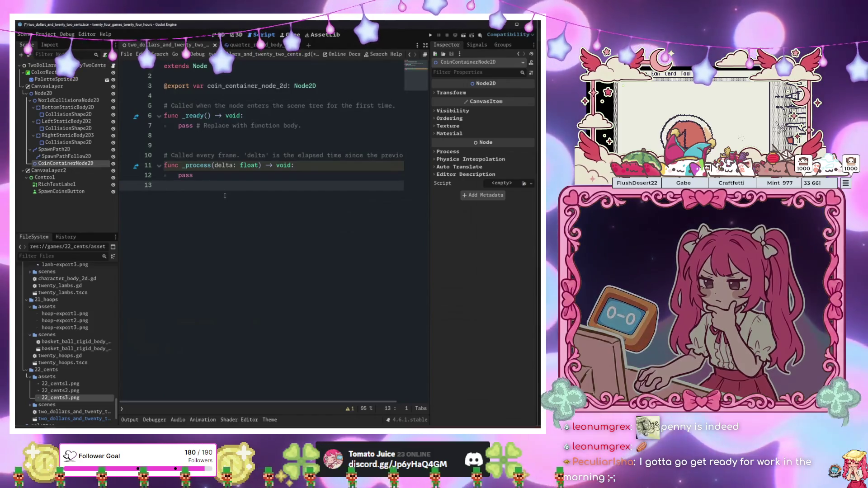
- Write an empty 'func spawn_coins() -> void: pass' function, then select SpawnCoinsButton's Text field
key("Return")
key("Return")
key("Return")
type("func spawn_coins")
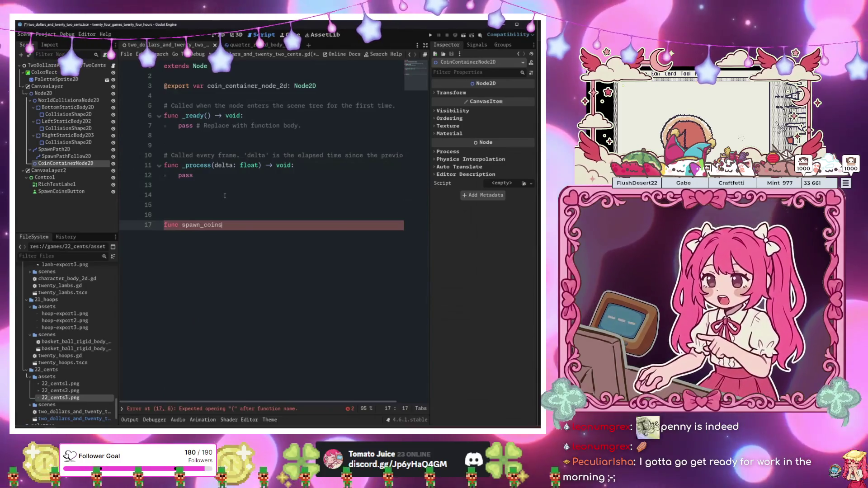
type("() -> void:")
key("Return")
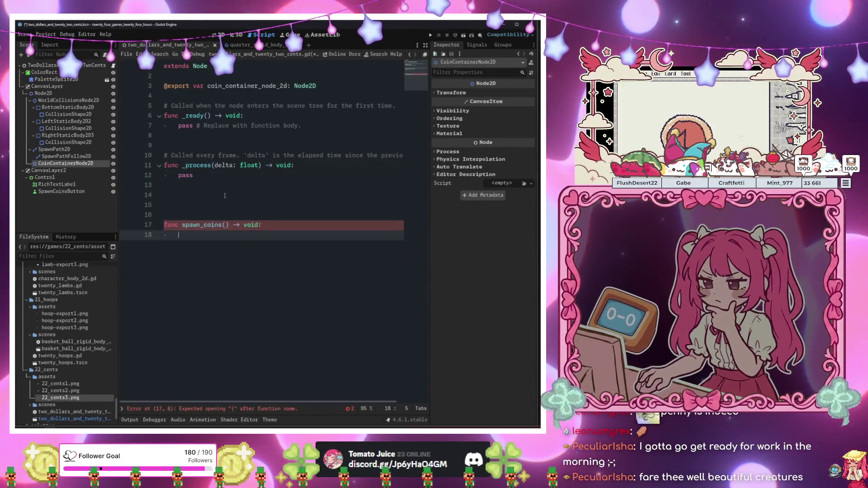
type("pass")
left_click(223, 195)
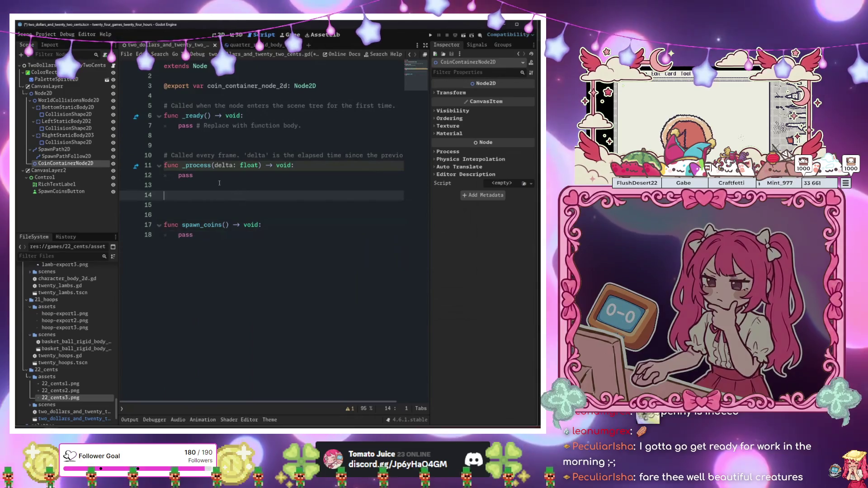
left_click(61, 191)
left_click(475, 119)
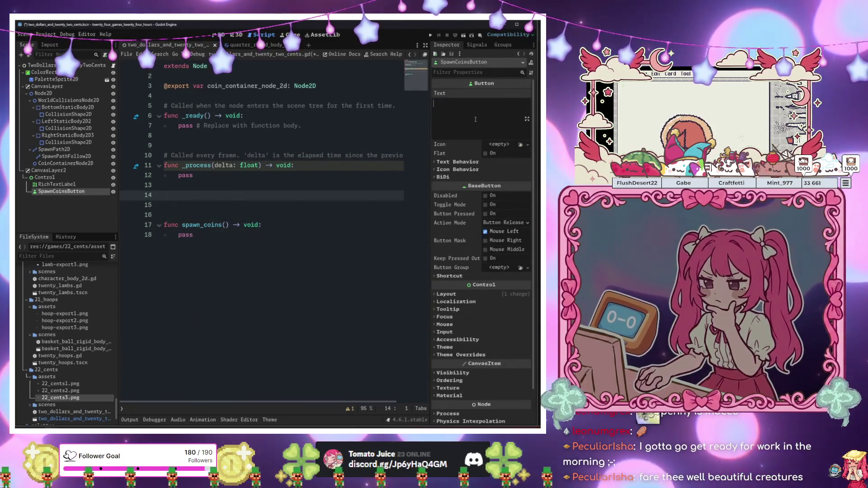
- Label the button 'Spawn Coins' and move it to the game area's lower-left
type("Spawn Coins")
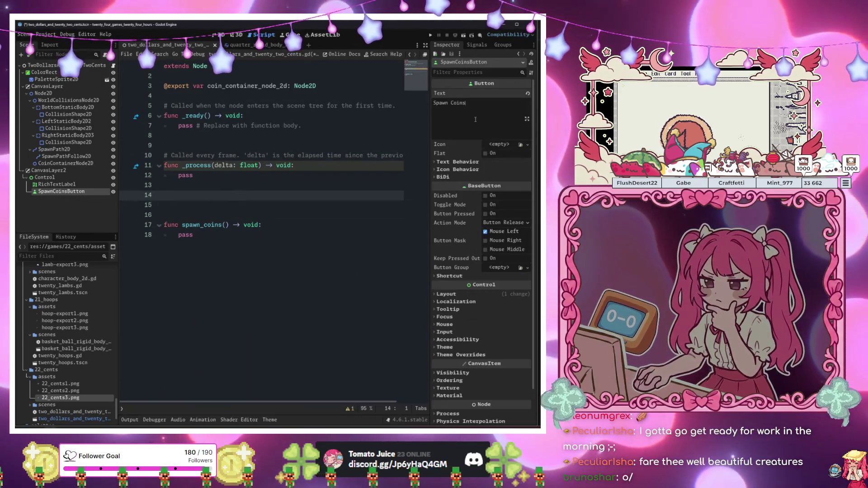
left_click(220, 34)
mouse_move(239, 168)
left_mouse_down()
mouse_move(219, 191)
mouse_move(224, 275)
left_mouse_up()
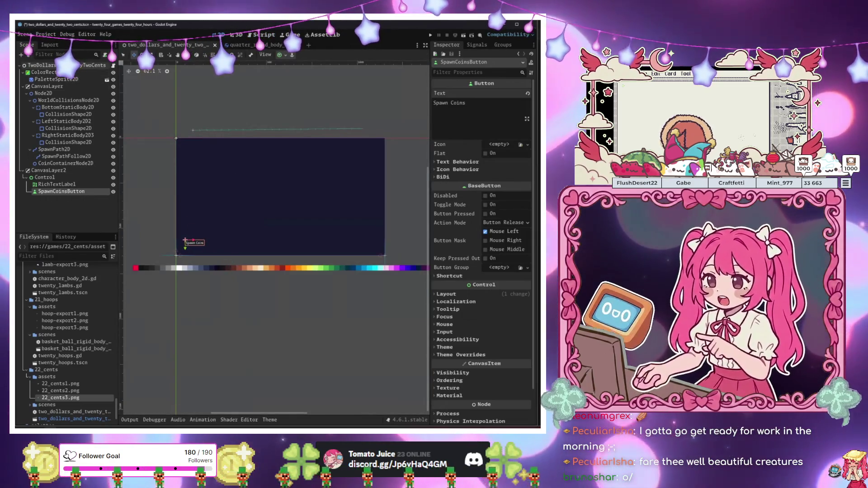
key("Escape")
- Quick-load theme.tres into the Control node's Theme property
left_click(44, 177)
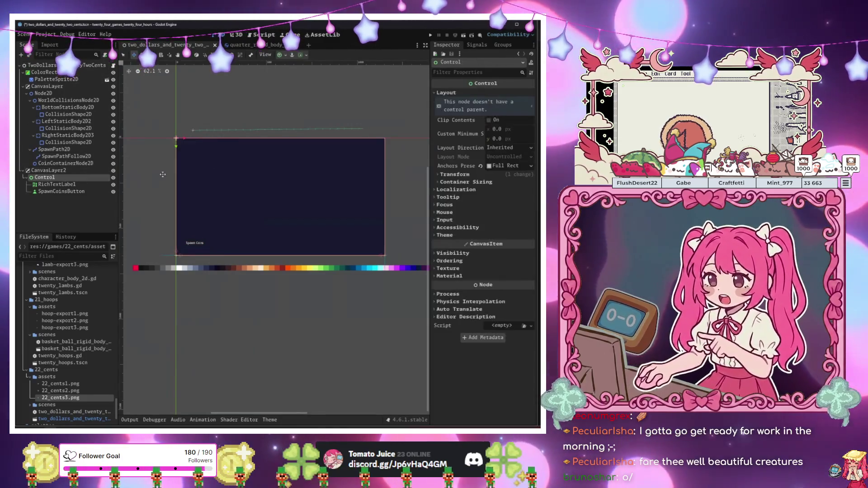
left_click(466, 233)
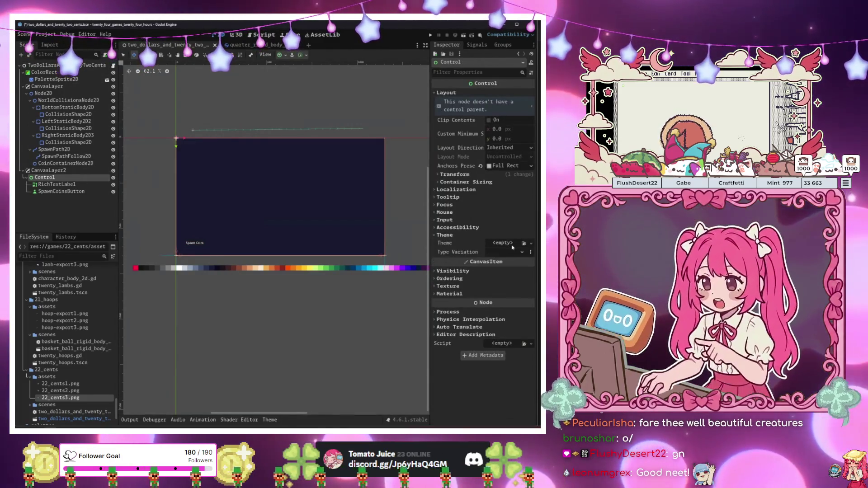
left_click(512, 244)
left_click(503, 266)
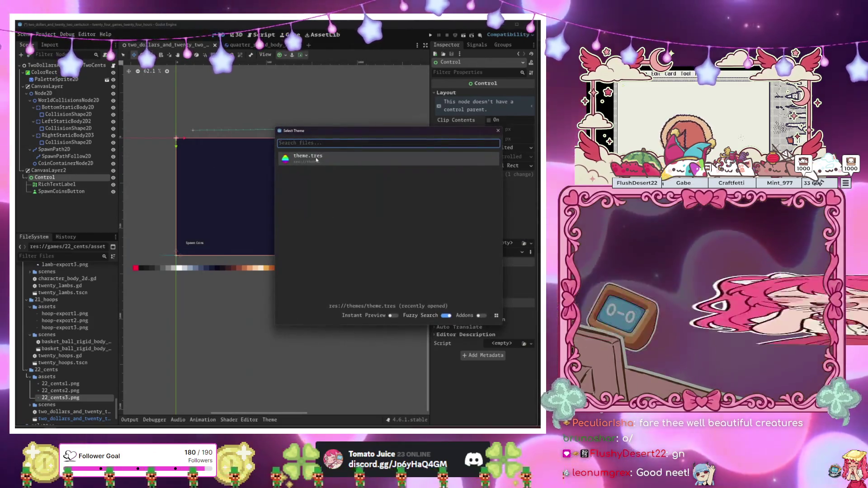
key("Return")
- Review Control and SpawnCoinsButton in the Inspector and list the button's signals
scroll(209, 253, "up", 2)
scroll(209, 253, "up", 2)
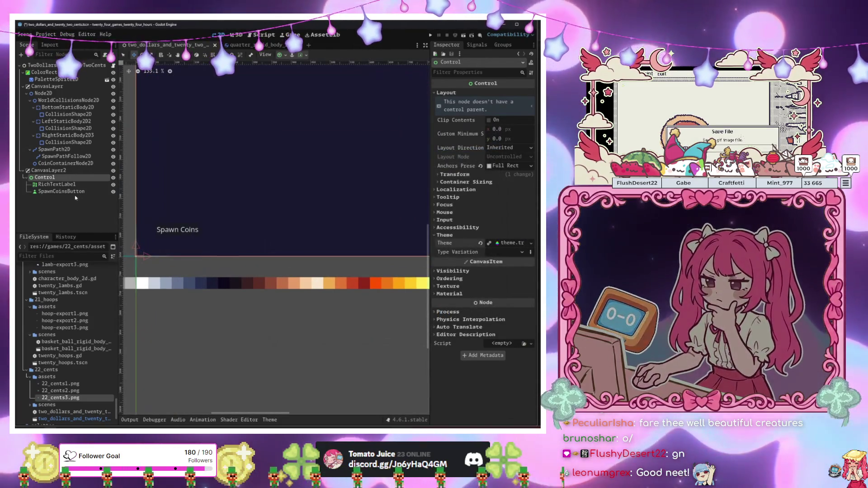
left_click(62, 192)
scroll(225, 236, "down", 5)
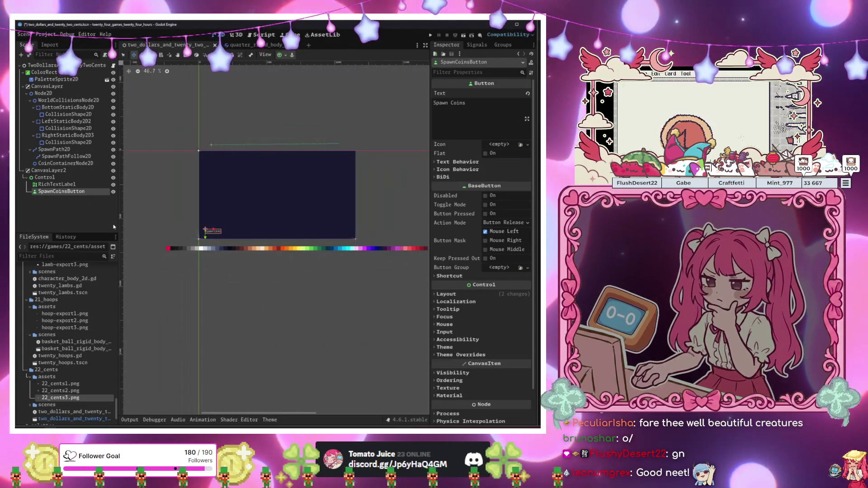
left_click(44, 177)
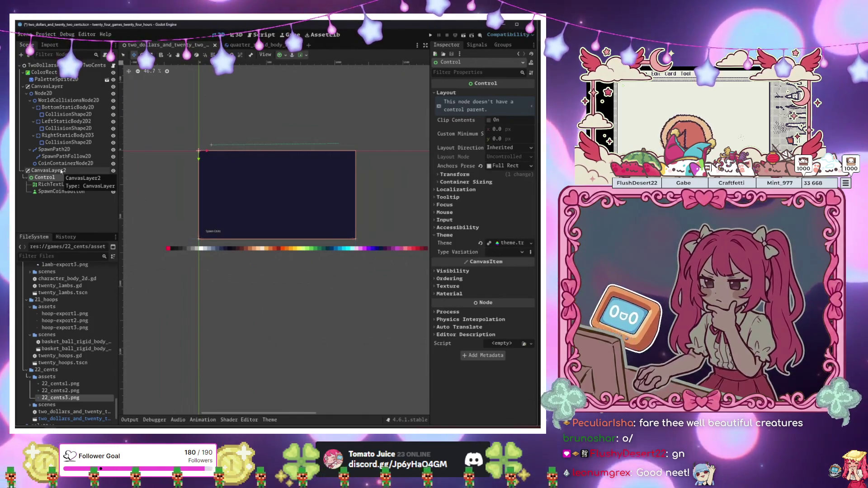
scroll(237, 178, "up", 3)
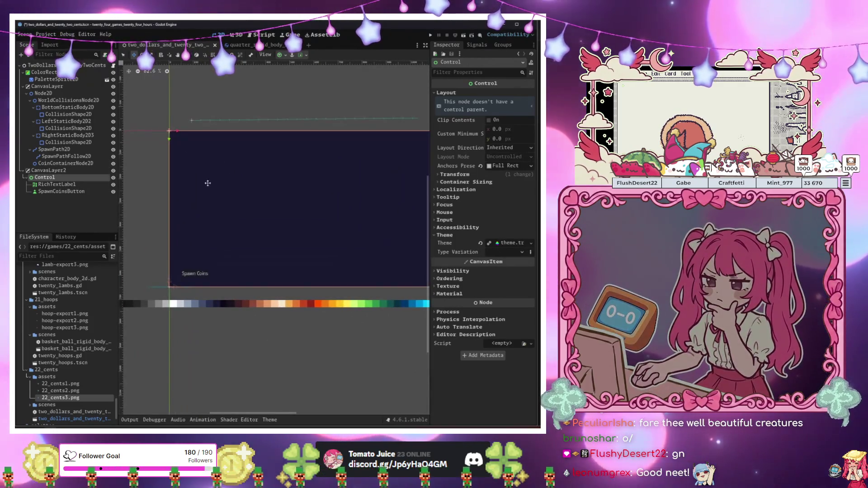
left_click(67, 191)
left_click(476, 45)
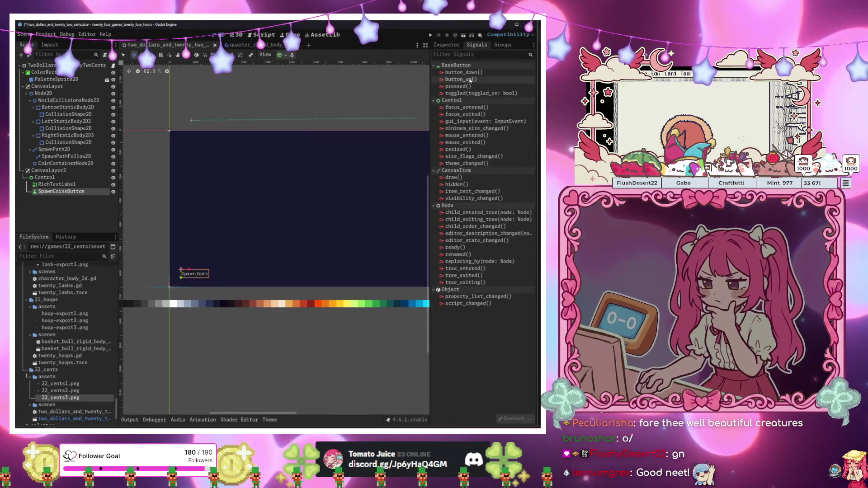
- Connect the button's pressed signal to a new handler that calls spawn_coins()
double_click(458, 86)
left_click(363, 296)
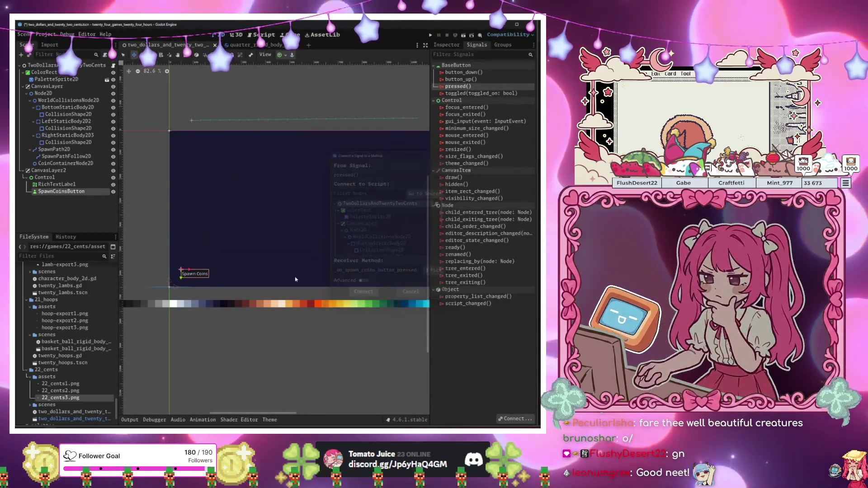
left_click(204, 249)
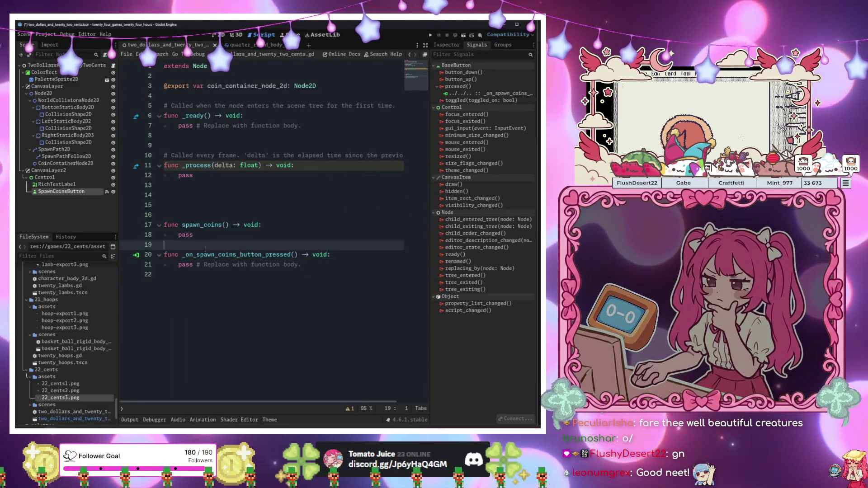
key("Return")
key("Return")
left_click_drag(303, 284, 171, 285)
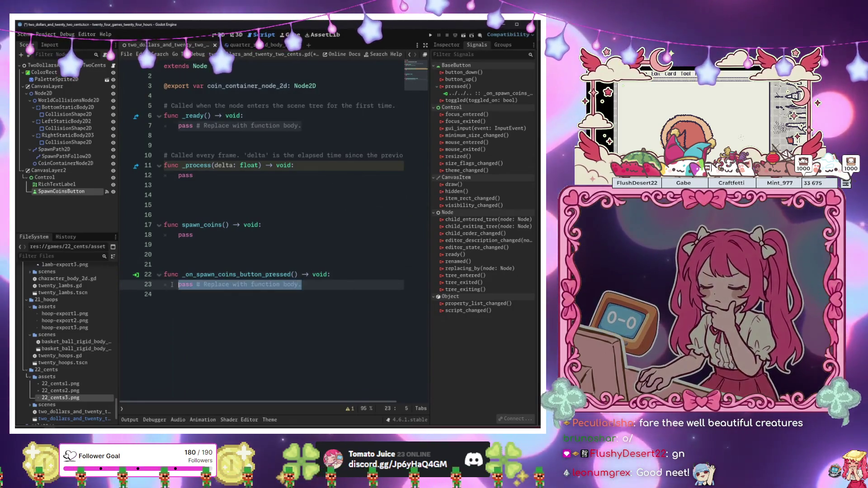
key("BackSpace")
type("spawn_c")
key("Return")
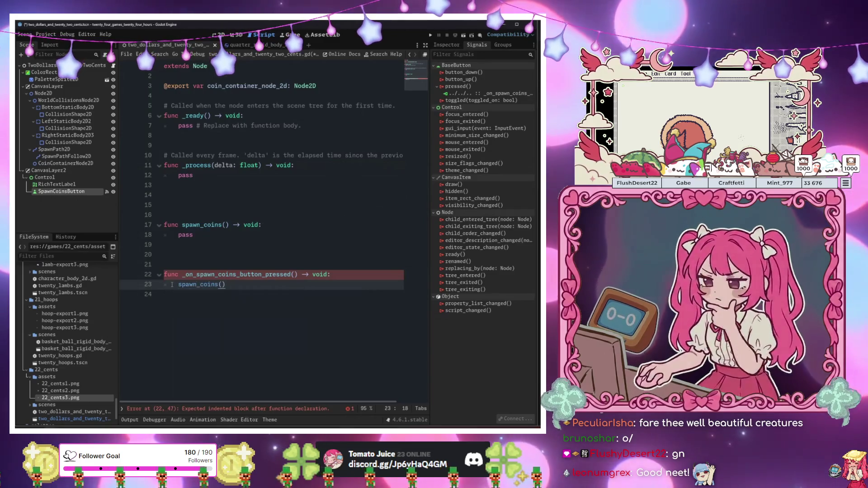
- Remove the extra blank lines above the spawn_coins function
left_click(283, 233)
key("Down")
key("Down")
key("BackSpace")
key("Up")
key("Up")
key("Up")
key("BackSpace")
key("BackSpace")
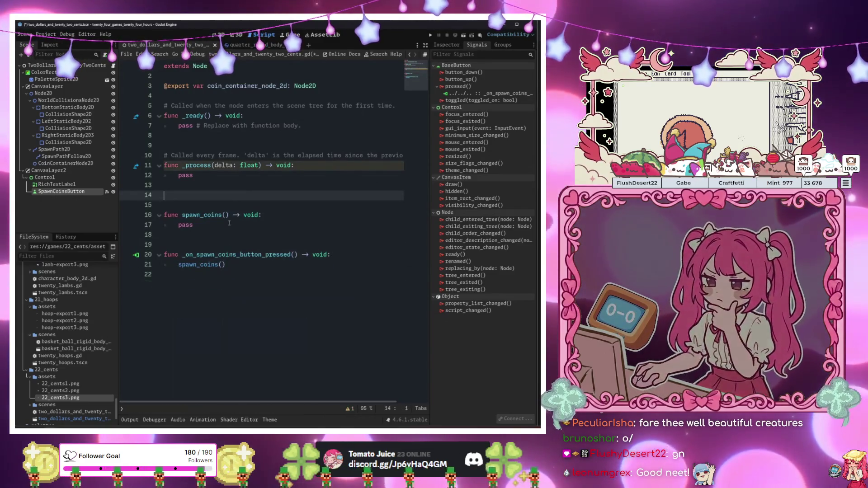
left_click(228, 214)
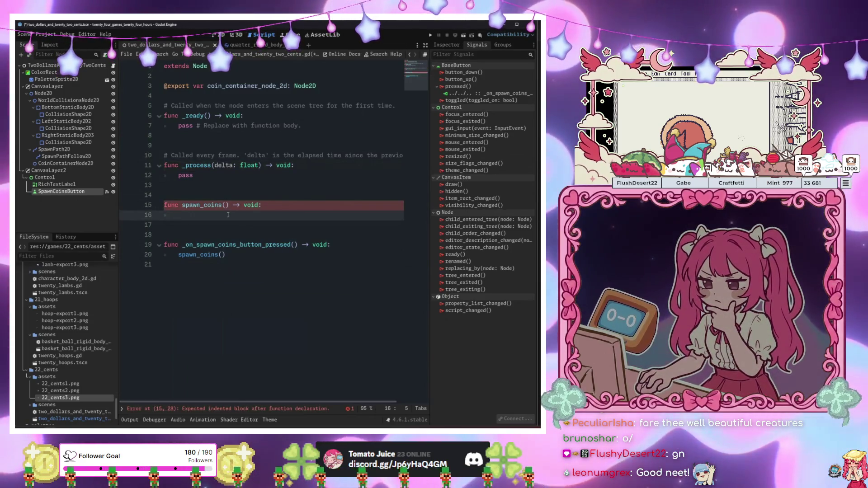
- Add an exported spawn_amount: int = 5 variable below the extends line
left_click(207, 66)
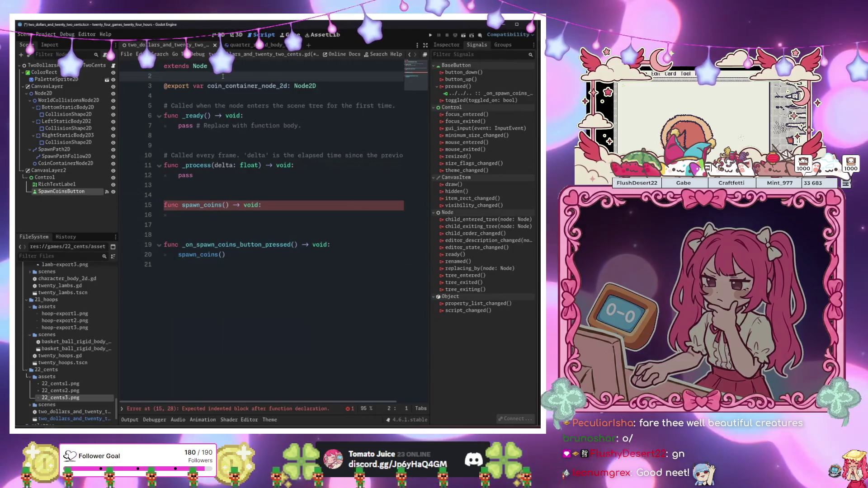
key("Return")
key("Return")
key("Return")
key("Up")
key("Up")
type("@export ")
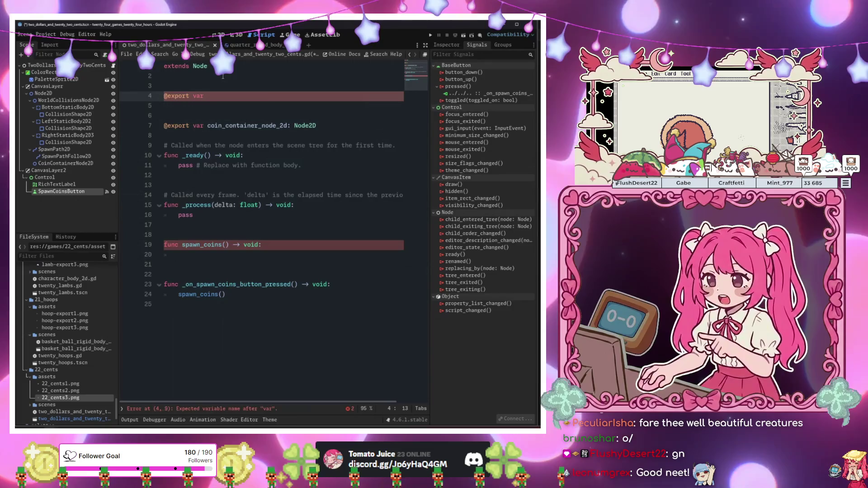
type("_")
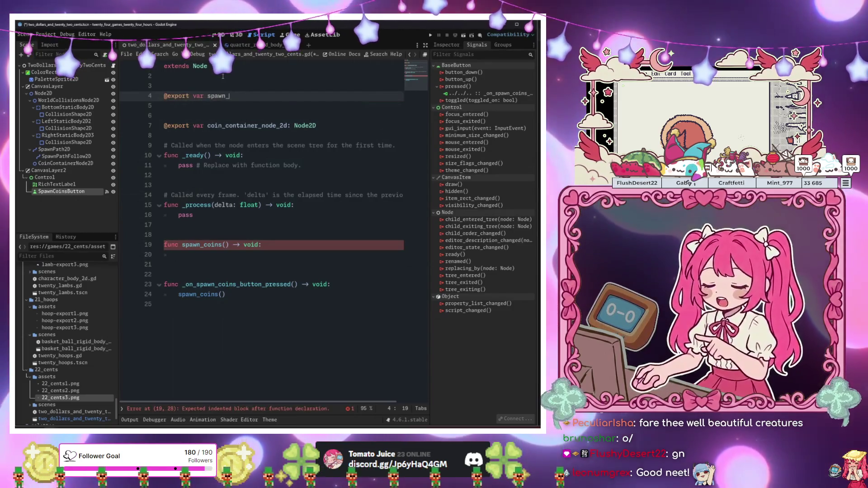
type(":")
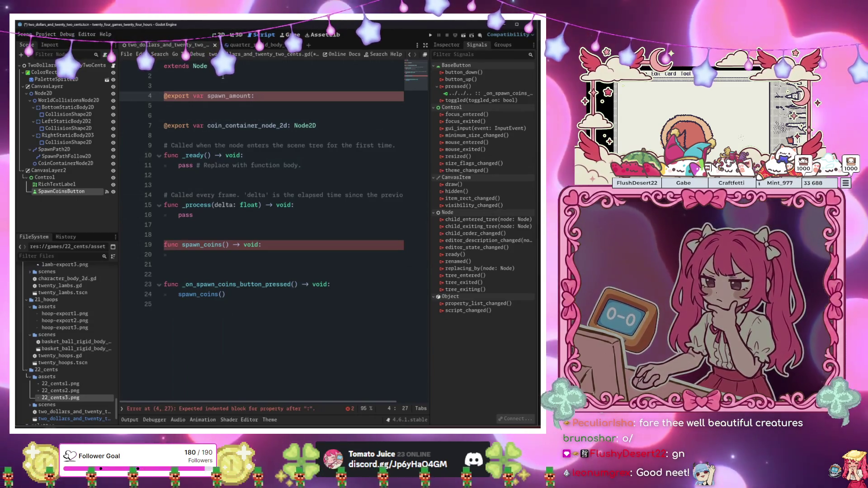
type("int = ")
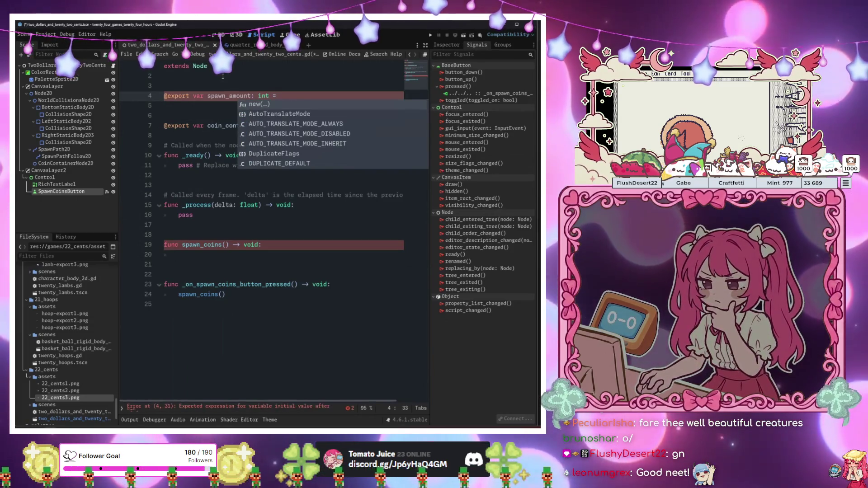
type("5")
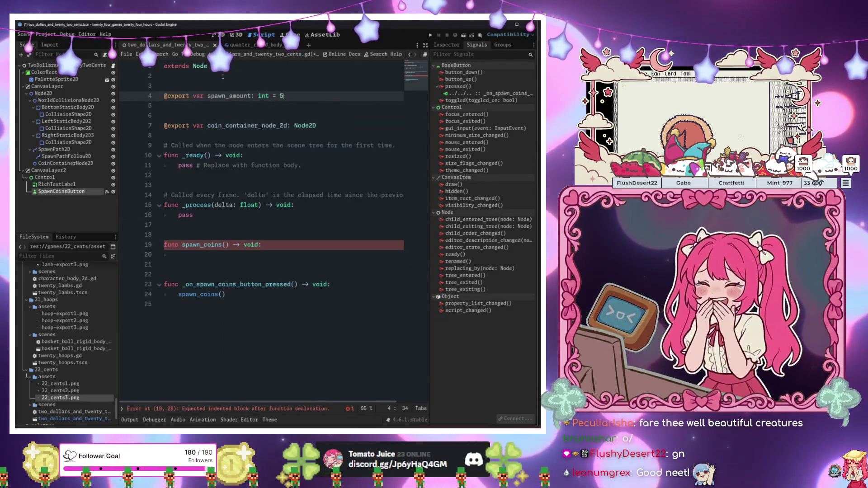
- Begin a for statement inside the spawn_coins body
left_click(246, 257)
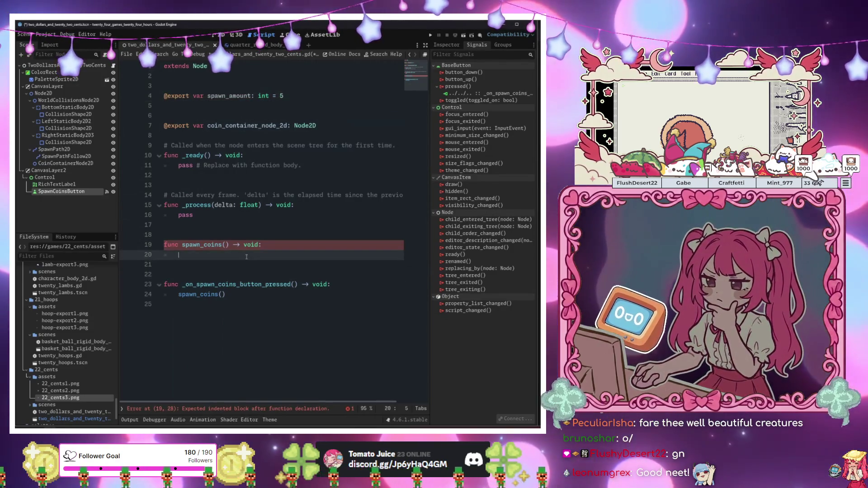
type("for")
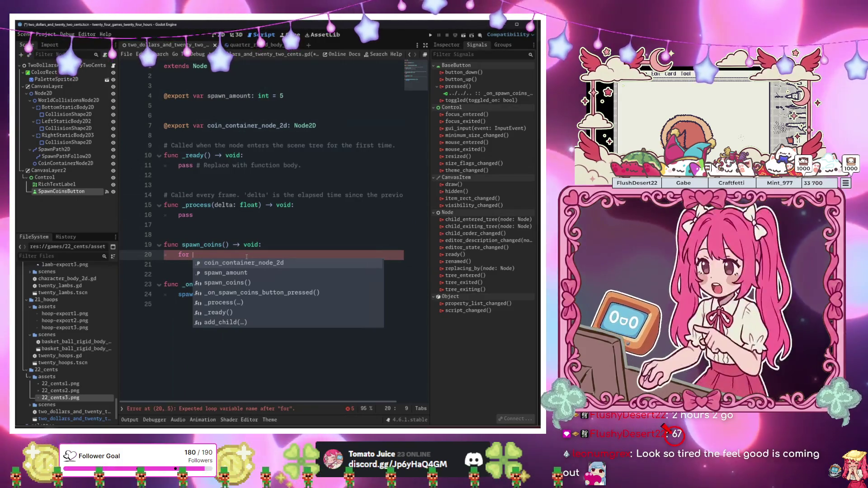
key("Escape")
key("Down")
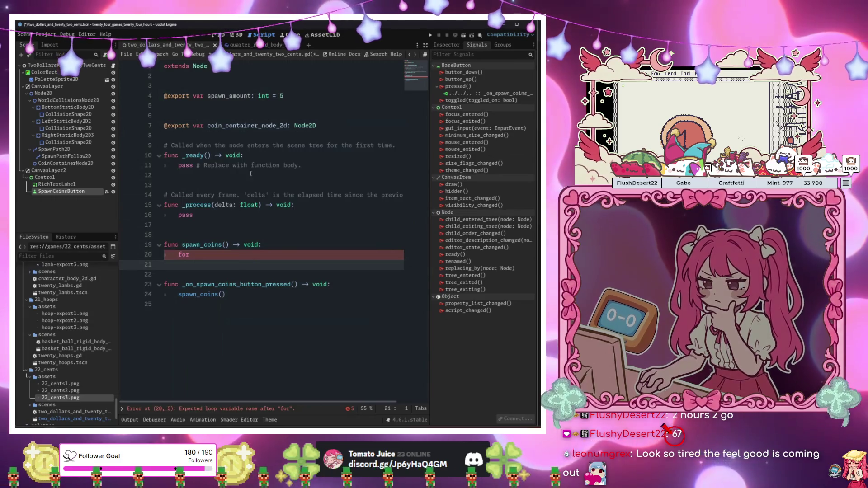
left_click(226, 255)
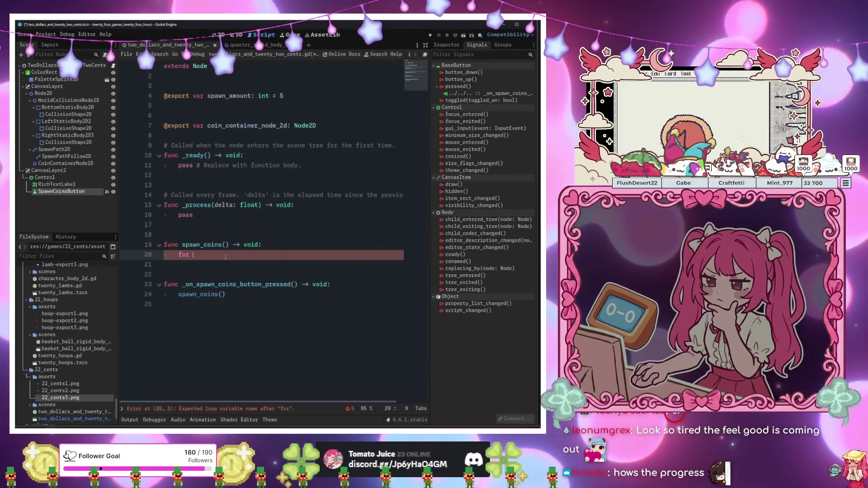
type("spaw")
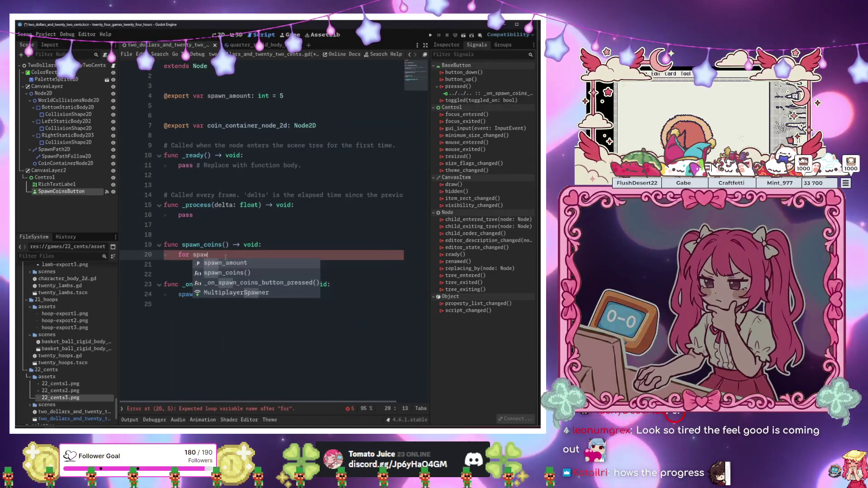
- Change spawn_amount's default value from 5 to 15
left_click(331, 95)
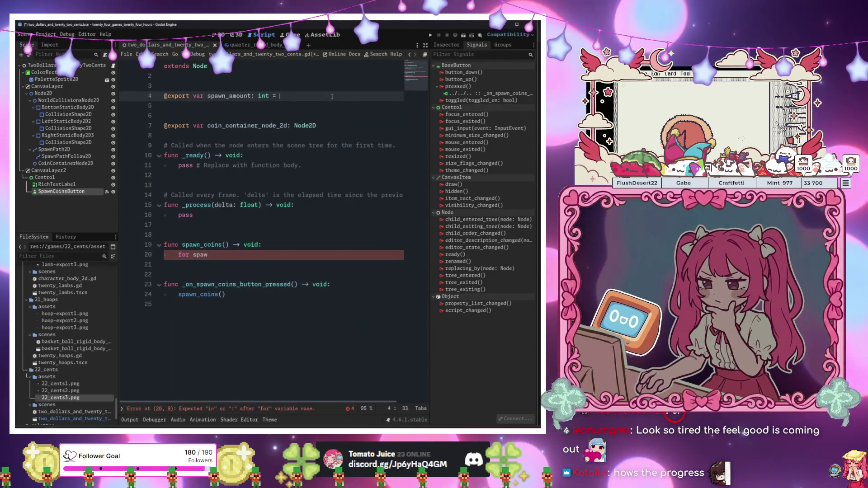
key("BackSpace")
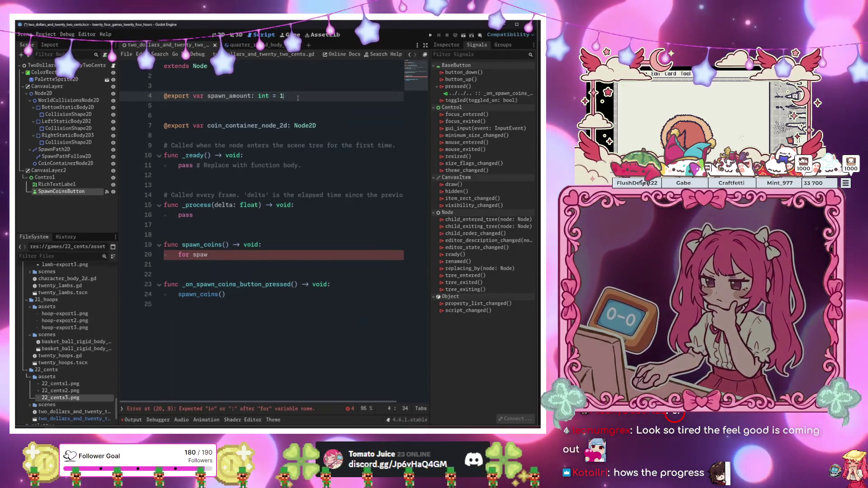
type("5")
- Complete the loop as 'for i: int in spawn_amount:' and add blank lines below the exports
left_click(254, 255)
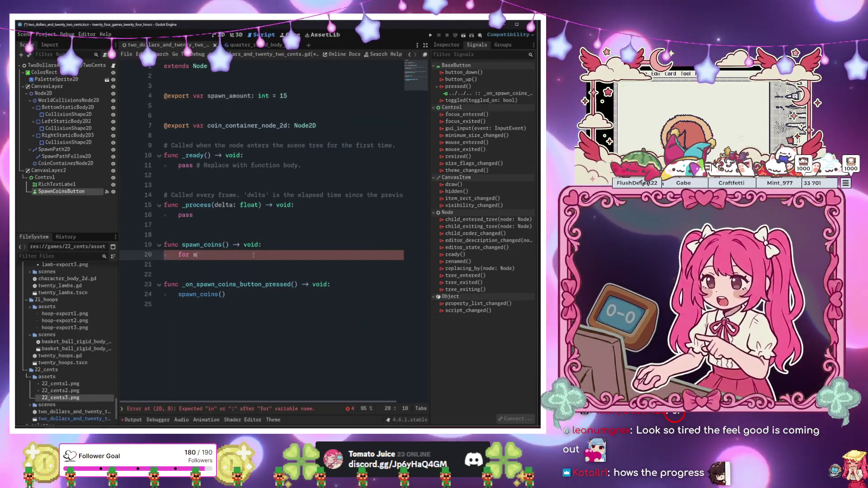
key("BackSpace")
type("i: int in ")
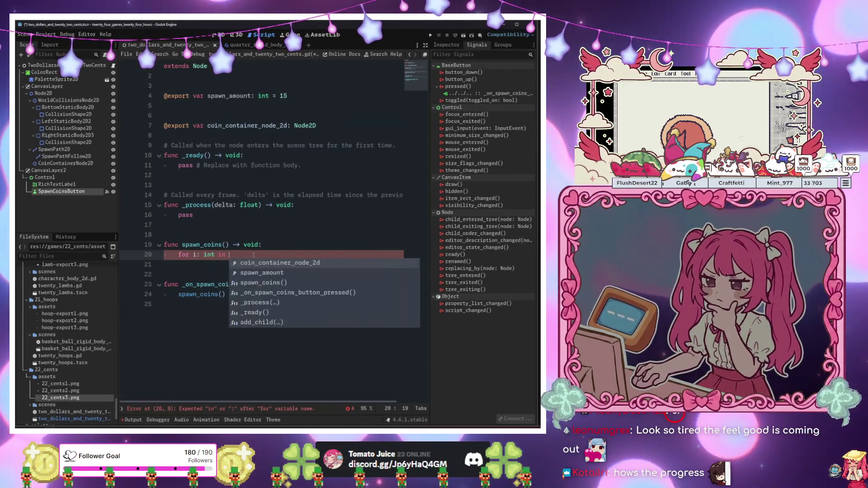
type("spaw")
key("Return")
type(":")
key("Return")
type("i")
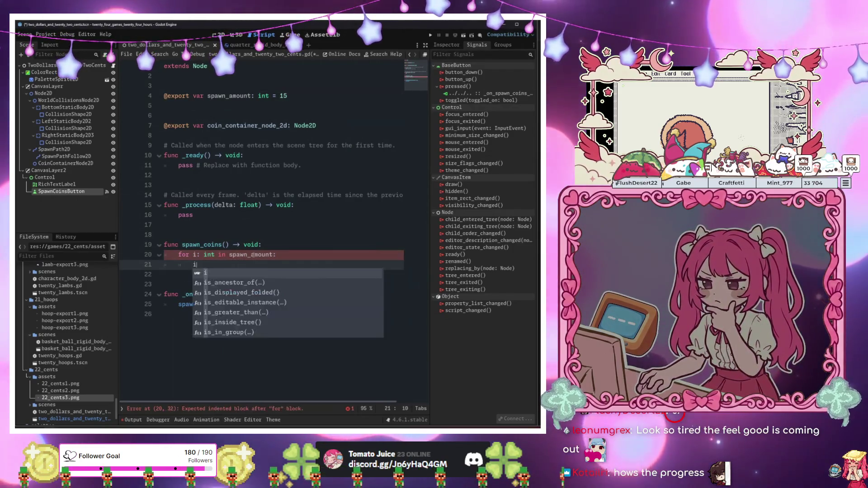
type("n")
key("BackSpace")
key("BackSpace")
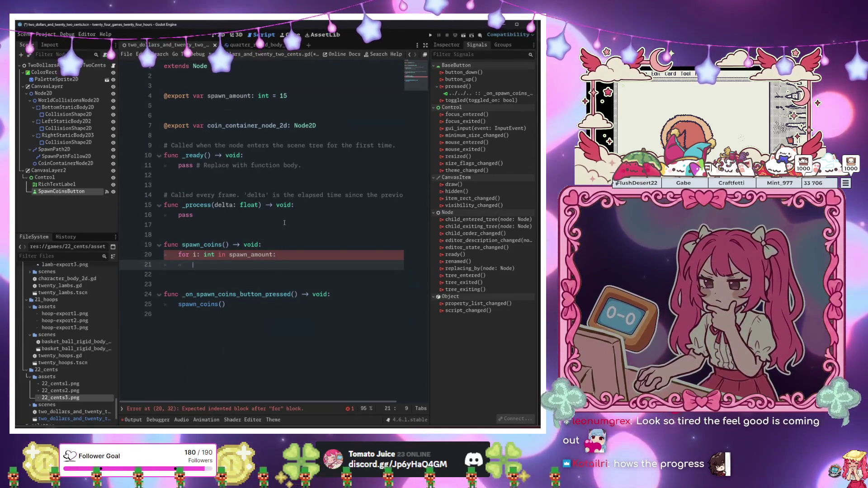
left_click(294, 126)
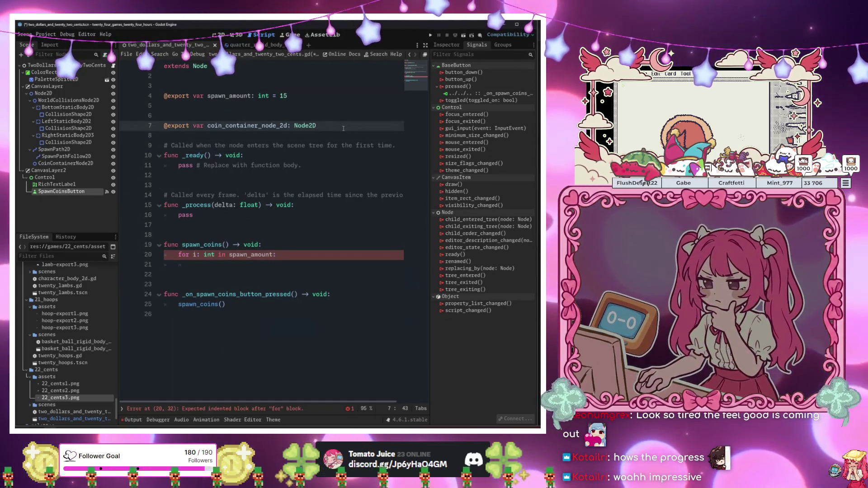
key("Return")
key("Return")
key("Return")
- Save the open scenes and check the two-dollars scene's 2D canvas before returning to the script
key("Up")
key("Up")
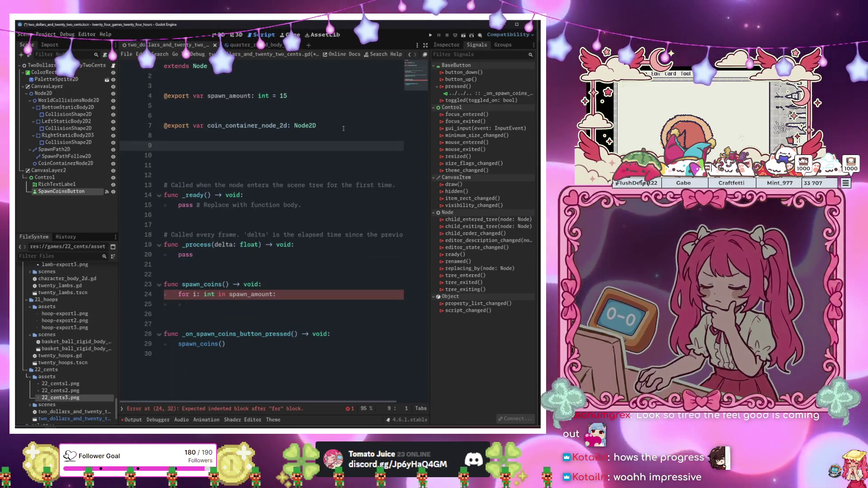
key("ctrl+s")
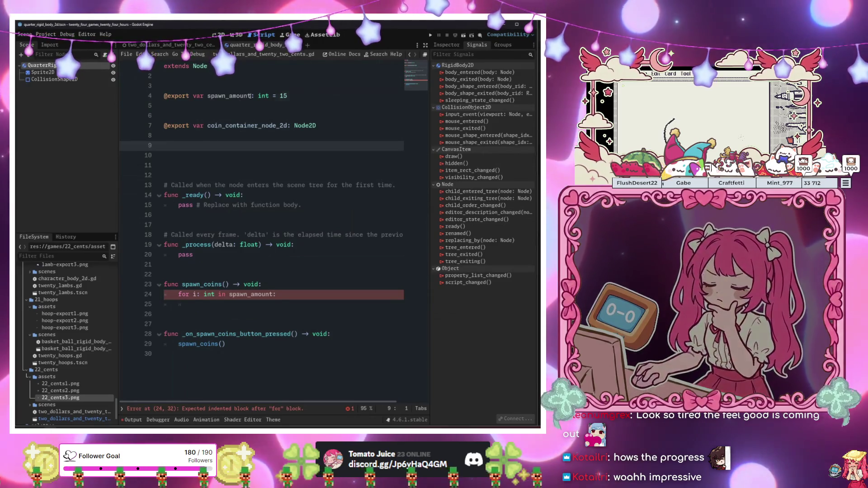
left_click(167, 44)
left_click(221, 35)
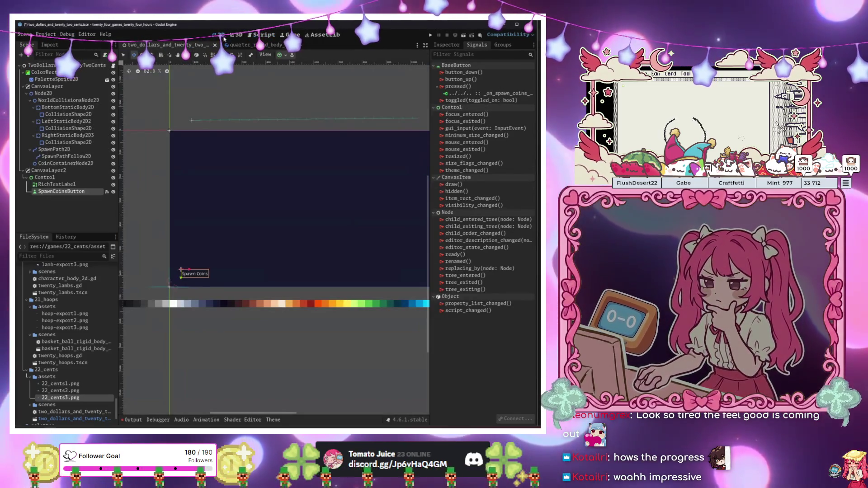
left_click(257, 44)
left_click(167, 45)
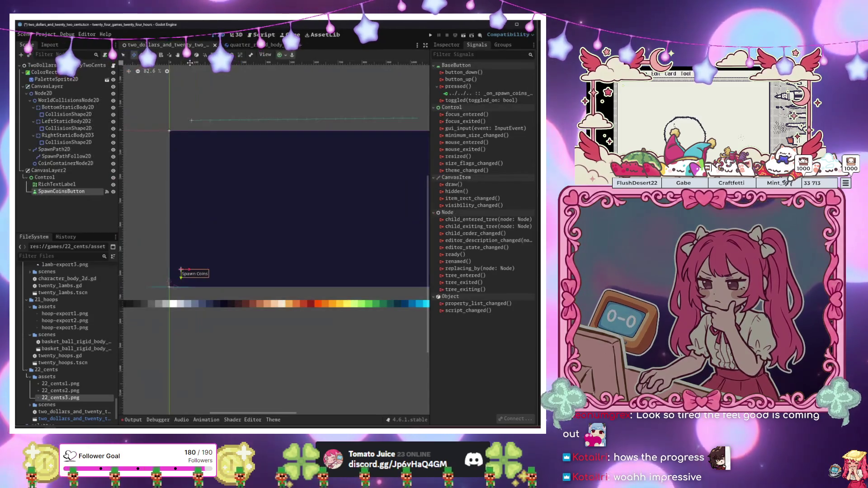
left_click(264, 35)
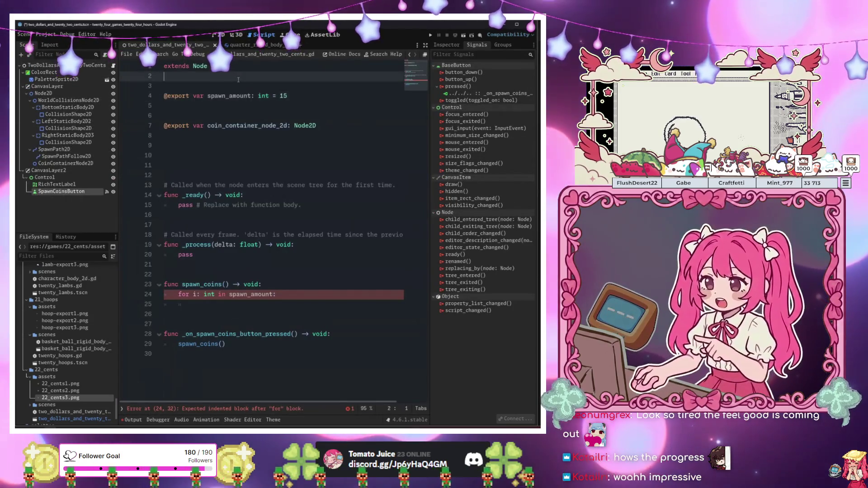
- Write 'enum CoinType { PENNY, NICKEL, DIME, QUARTER, }' below the extends line
key("Return")
key("Return")
key("Return")
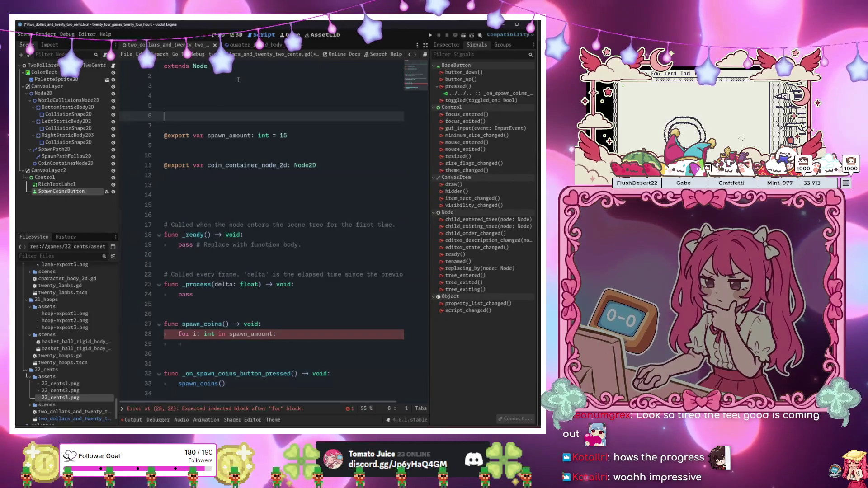
type("enum T")
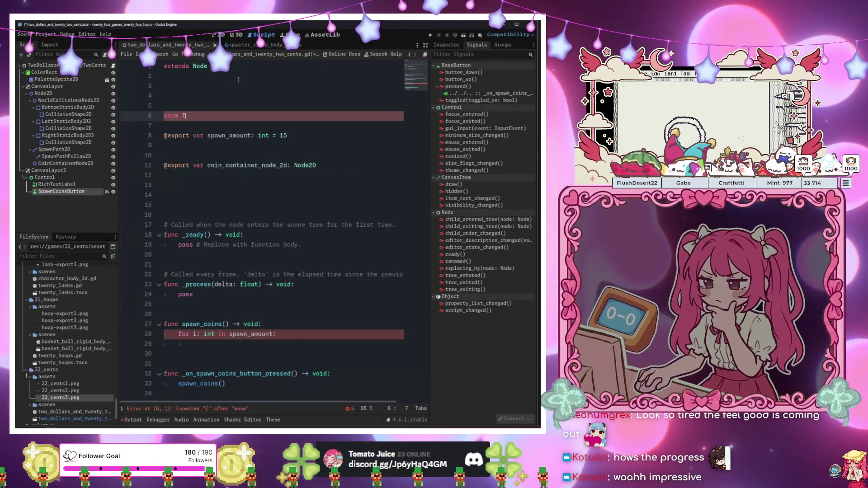
key("BackSpace")
type("CoinType ")
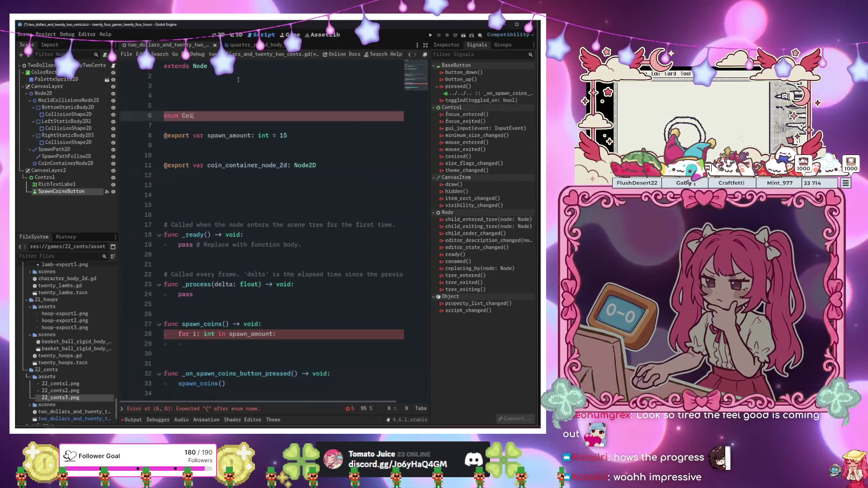
type("{")
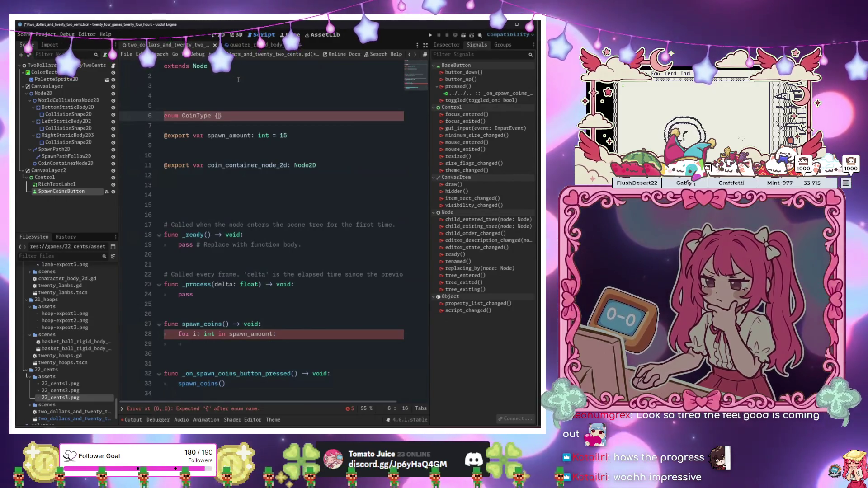
key("Return")
key("ctrl+f")
key("BackSpace")
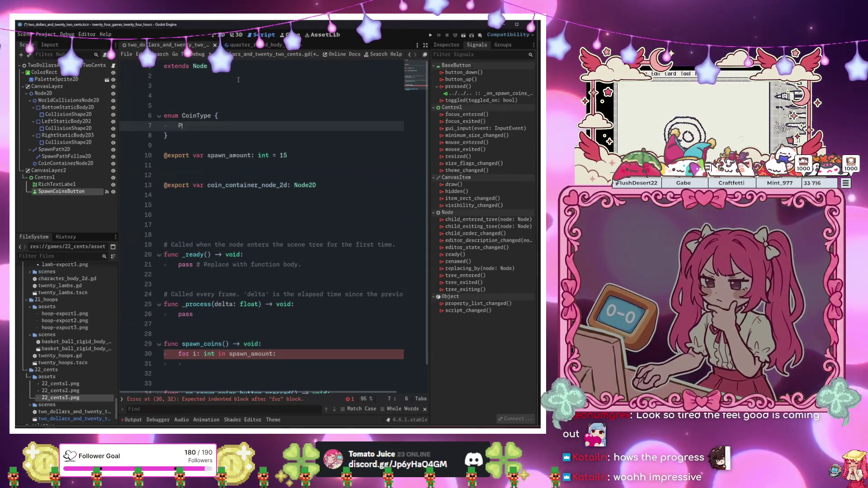
type("Y,")
key("Return")
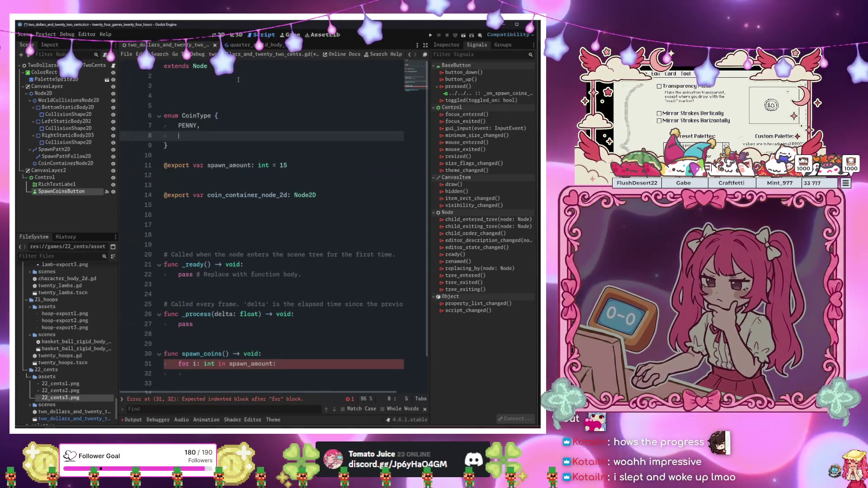
type("NICKEL,")
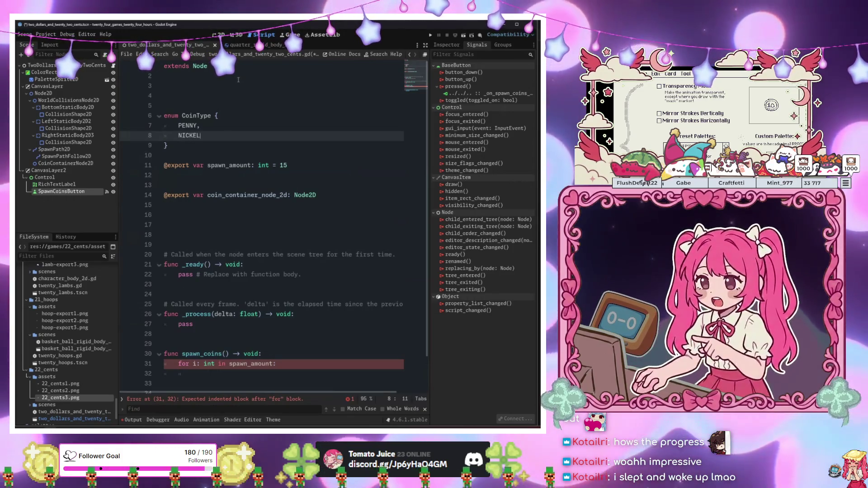
key("Return")
key("Return")
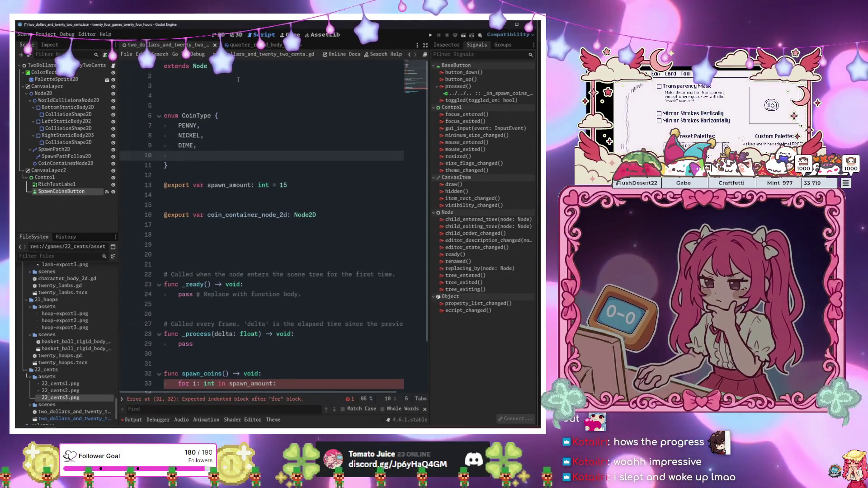
type("QUARTER,")
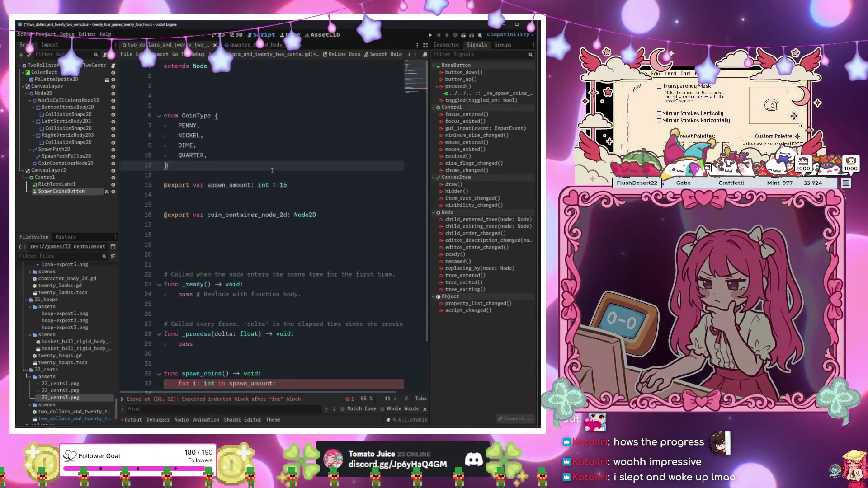
left_click(270, 247)
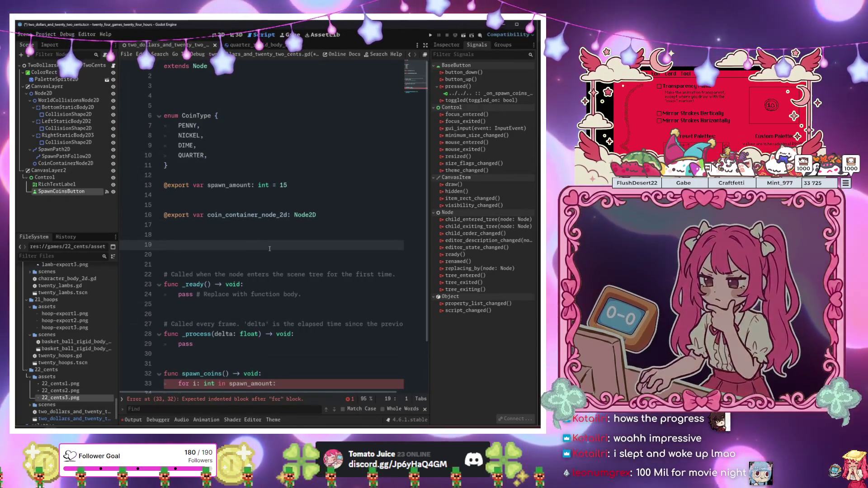
type("\"")
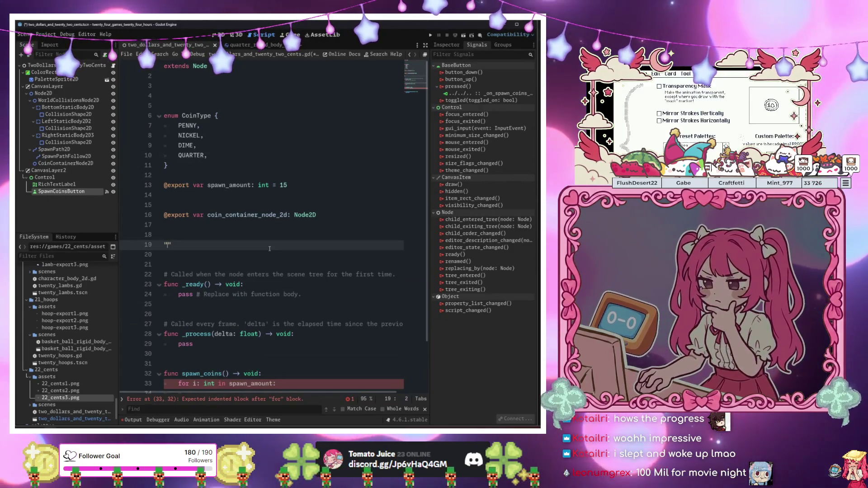
key("BackSpace")
type("@o")
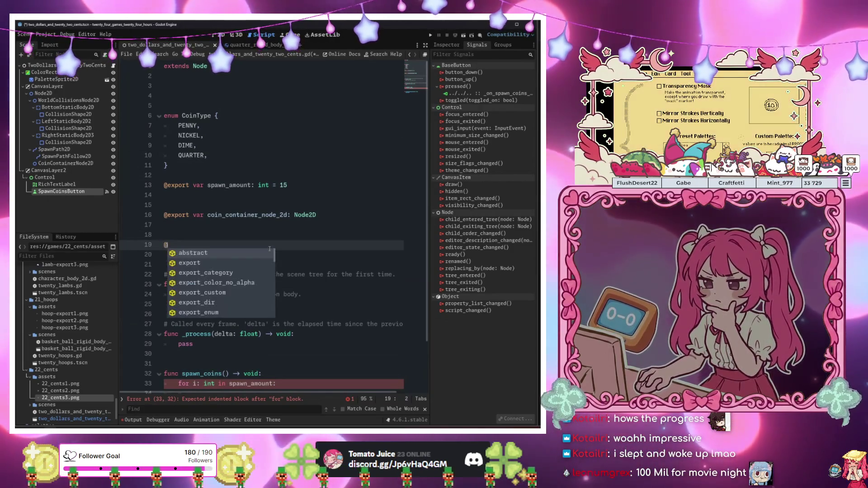
key("Return")
type("var ")
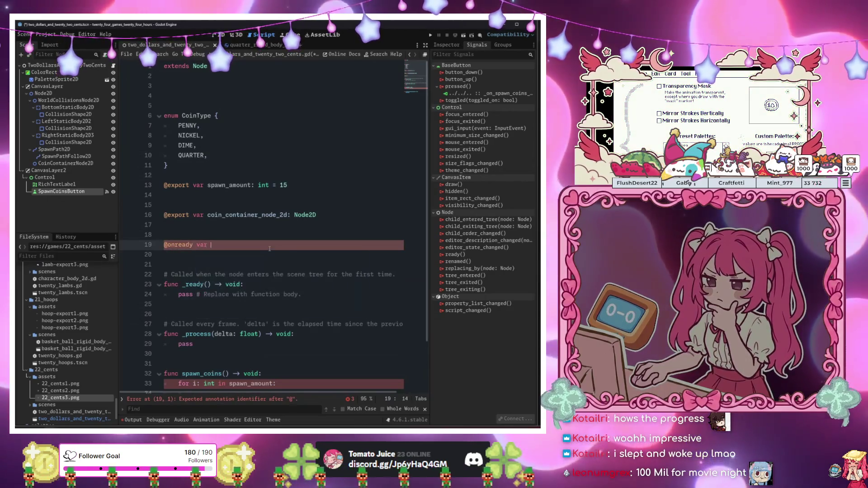
type("coin_")
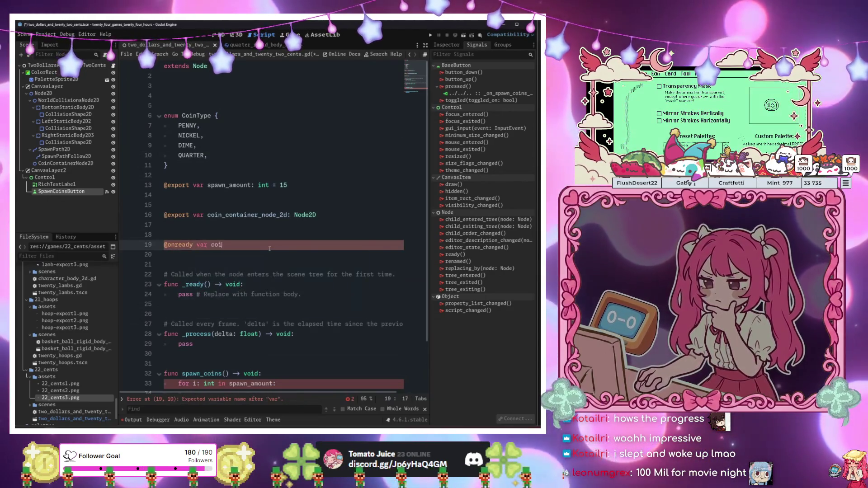
type("values: ")
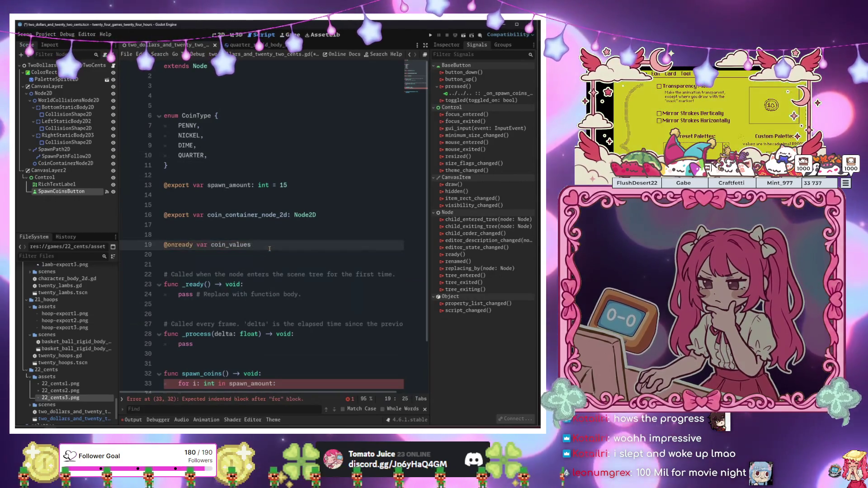
type("Arra")
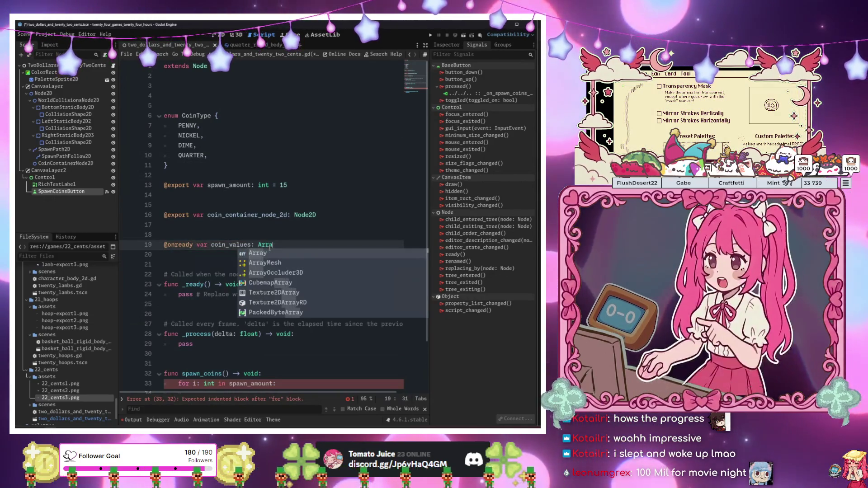
key("Return")
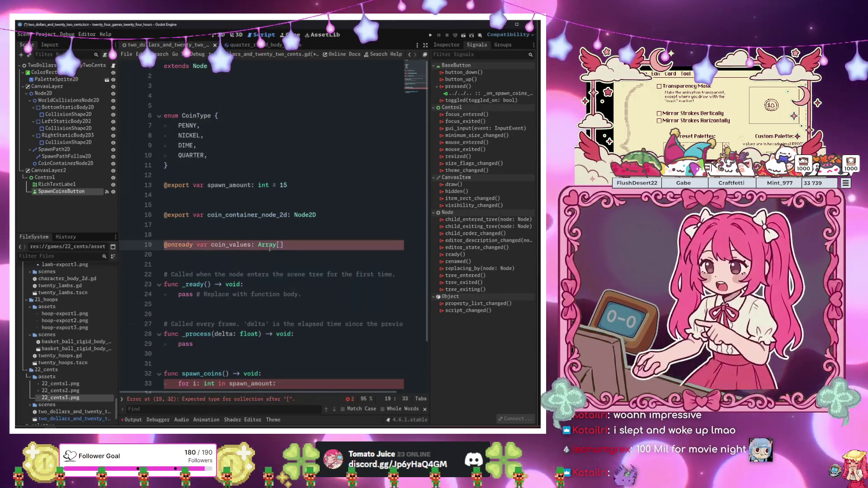
type("float]")
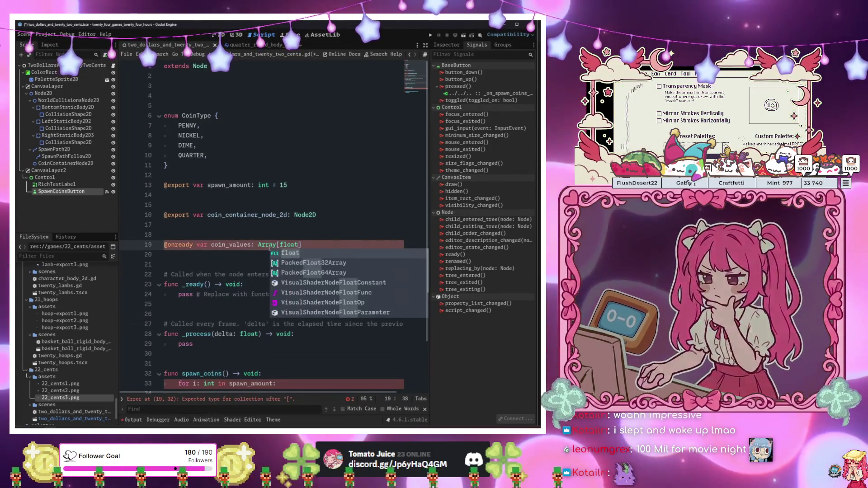
type(" = [")
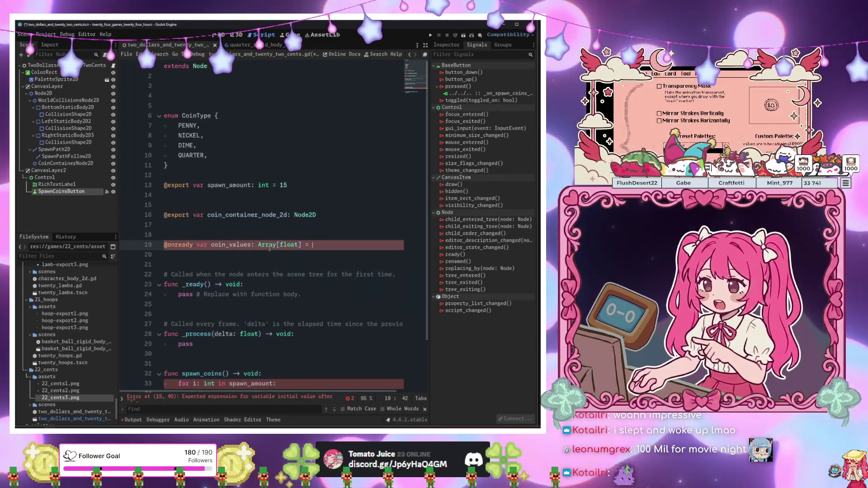
- Fill coin_values with 0.01, 0.05, 0.1 and 0.25, one value per line
key("Return")
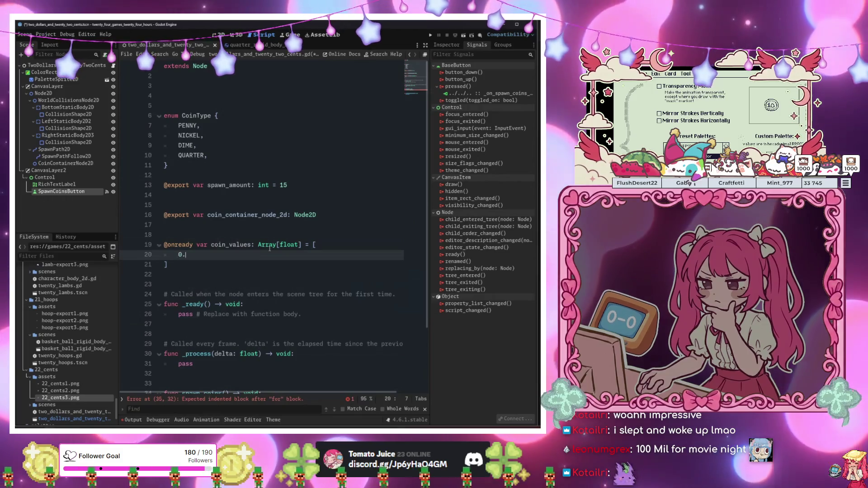
type("01,")
key("Return")
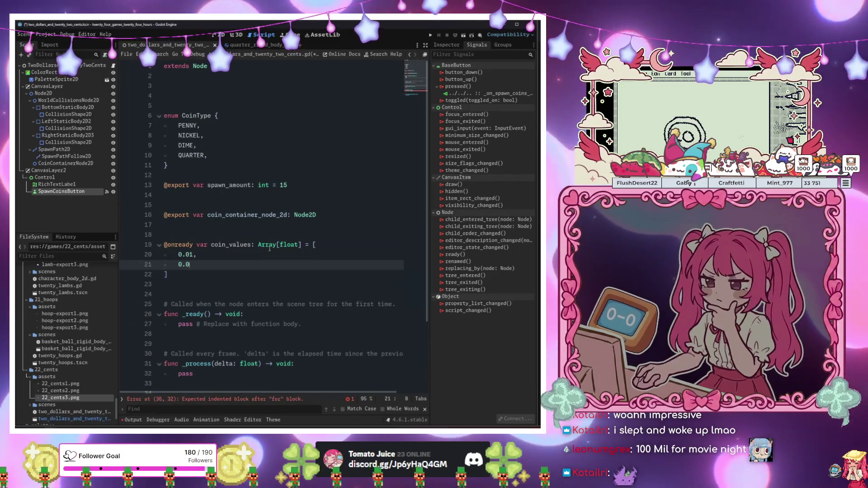
type(",")
key("Return")
type("0.1")
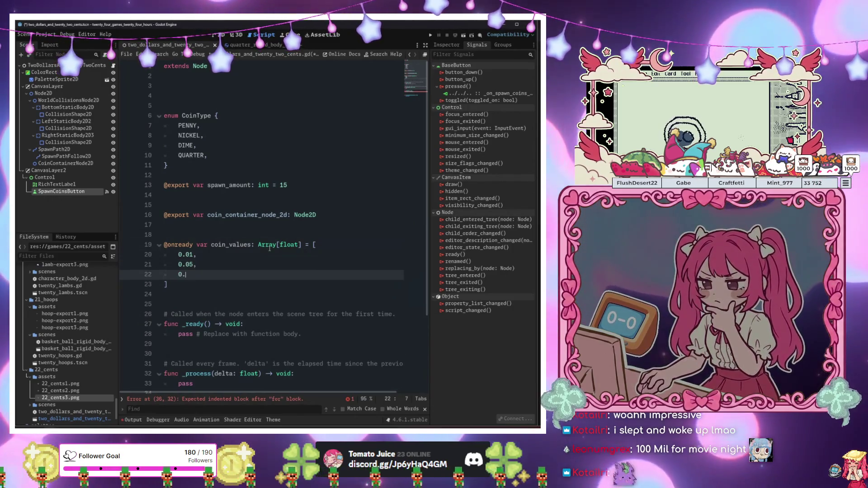
type(",")
key("Return")
type("0")
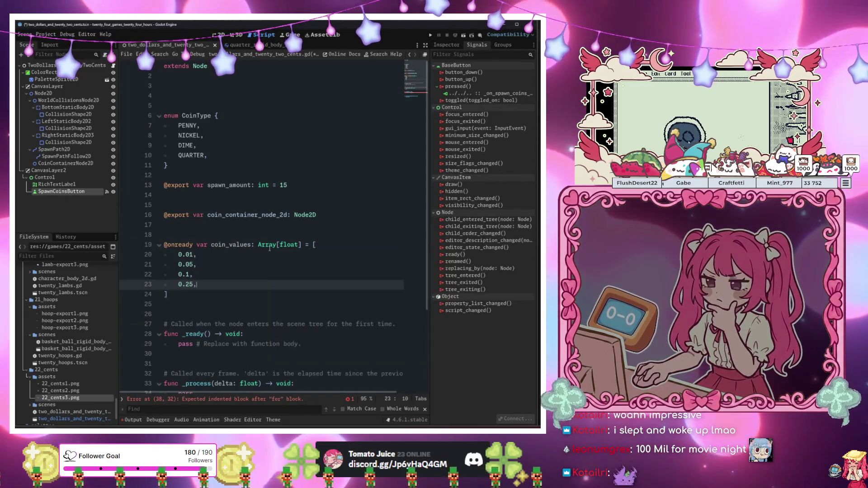
key("Down")
key("Down")
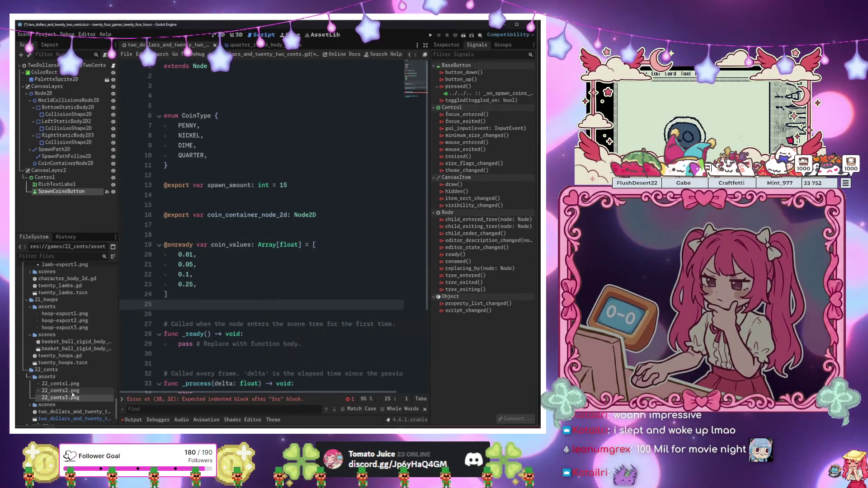
- Expand the 22_cents scenes folder and open the quarter rigid-body scene
scroll(59, 358, "down", 3)
double_click(59, 357)
double_click(59, 369)
right_click(84, 362)
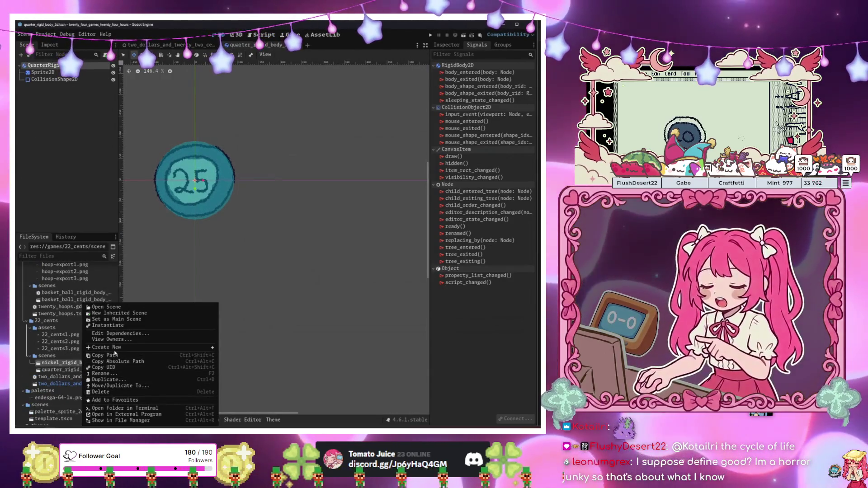
- Duplicate nickel_rigid_body_2d.tscn as the penny_rigid_body_2d scene
mouse_move(116, 350)
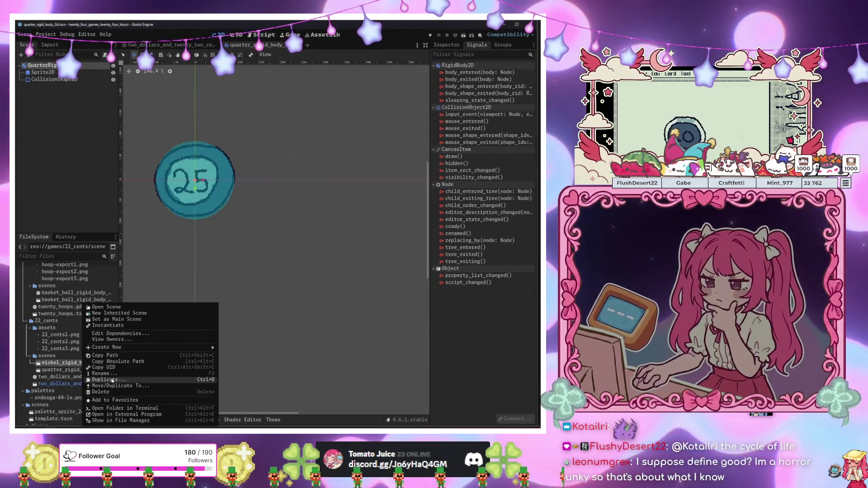
left_click(112, 380)
key("Left")
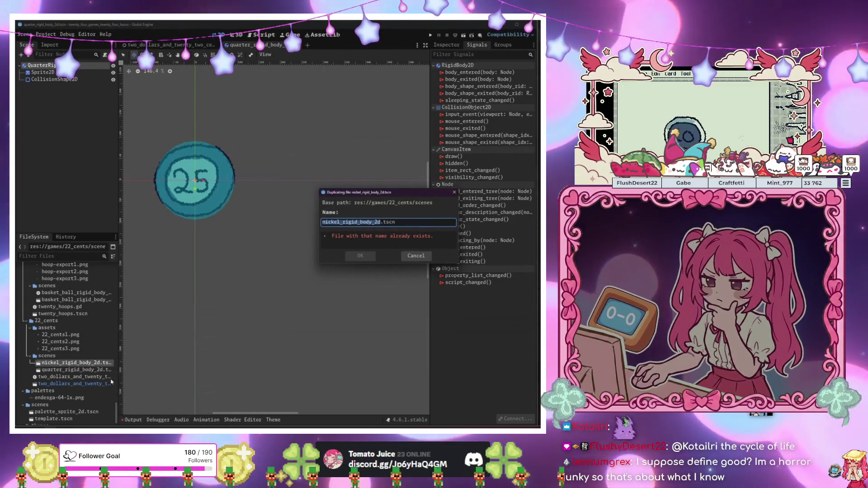
key("Right")
key("Right")
key("Right")
key("BackSpace")
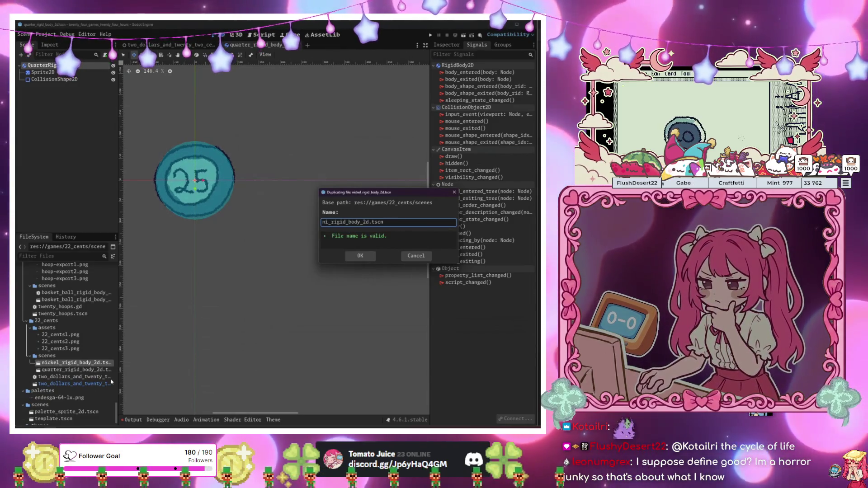
type("y")
key("Return")
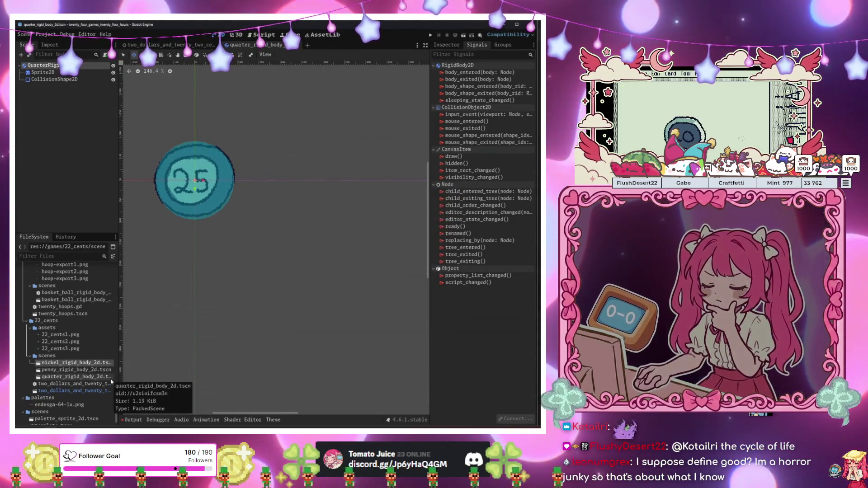
- Duplicate the penny scene as dime_rigid_body_2d, then reopen the main scene's root script
right_click(81, 370)
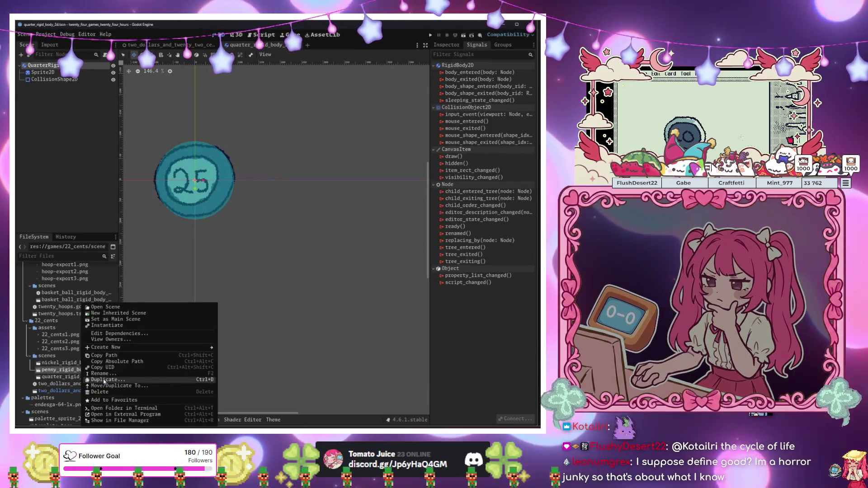
left_click(104, 380)
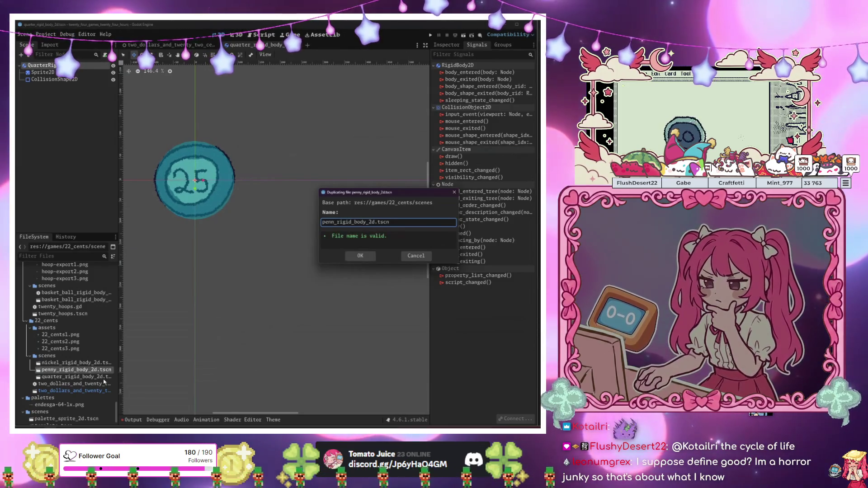
key("Return")
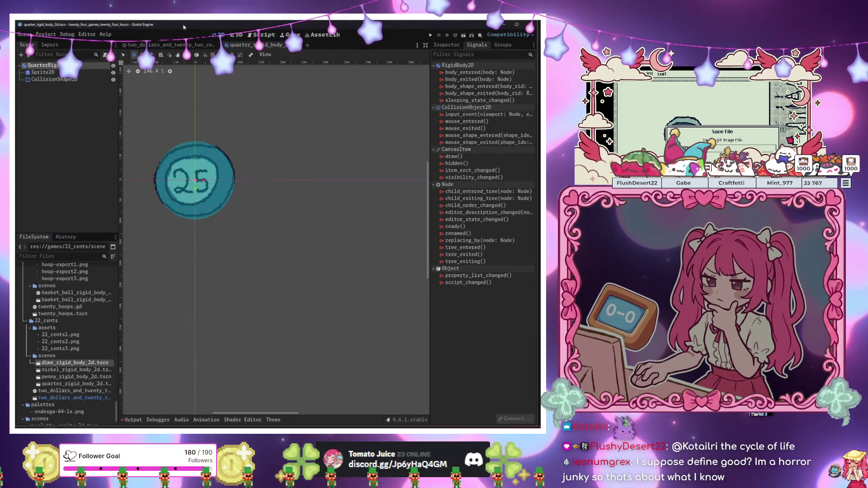
key("ctrl+Tab")
left_click(113, 66)
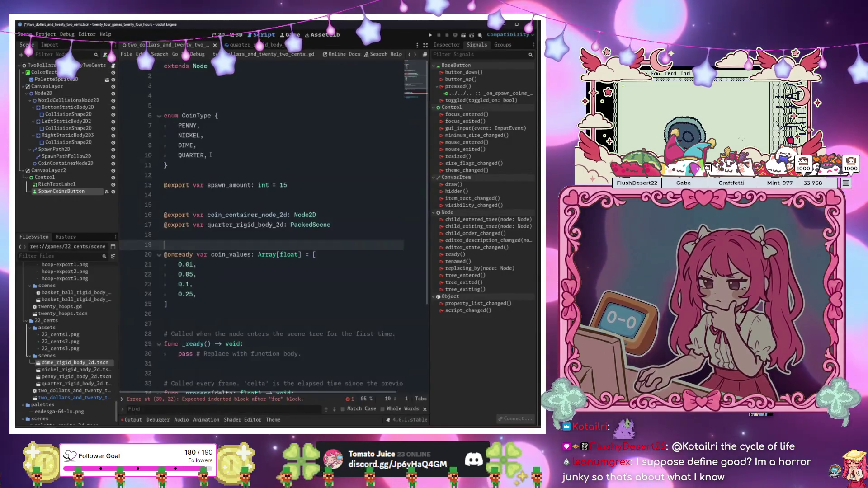
- Drag the dime, nickel and penny scenes into the script as exports, moving the quarter export up beside them
left_click(236, 264)
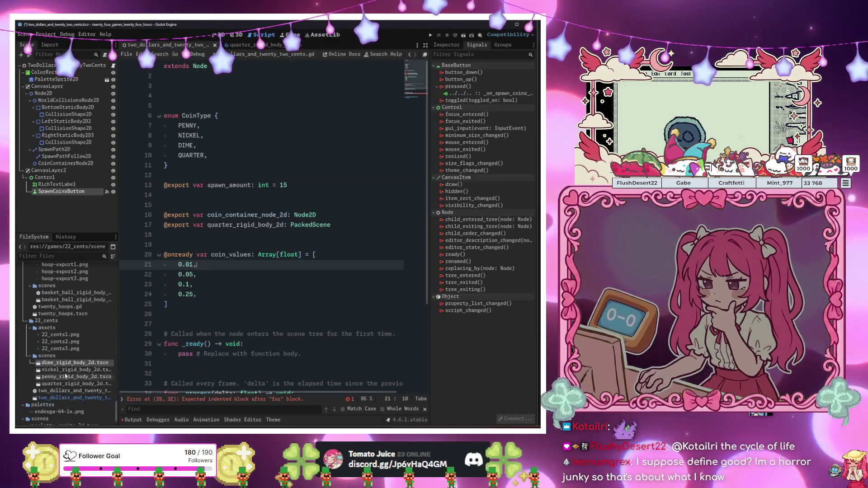
mouse_move(66, 378)
left_mouse_down()
mouse_move(77, 382)
mouse_move(136, 280)
mouse_move(200, 199)
left_mouse_up()
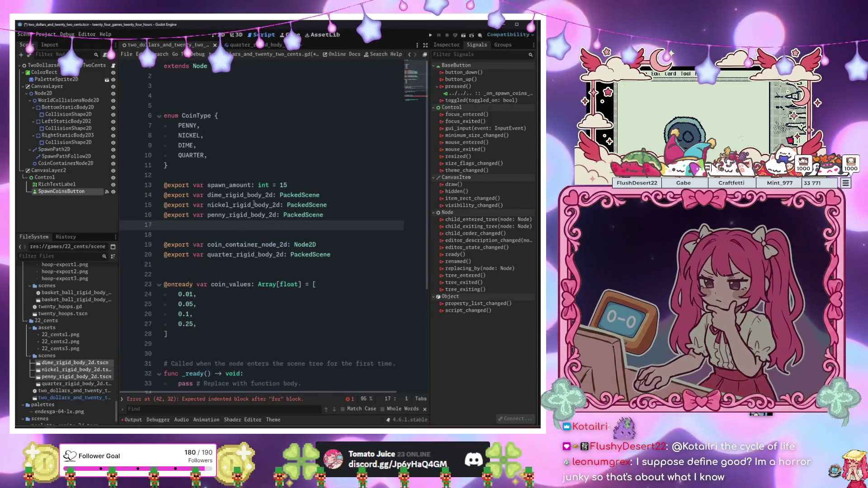
left_click(273, 256)
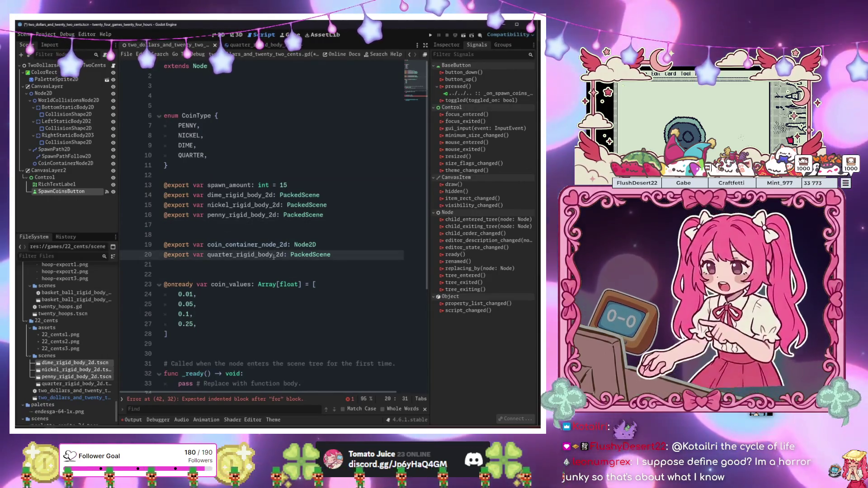
key("alt+Up")
key("alt+Up")
key("alt+Up")
key("Up")
key("Up")
key("Up")
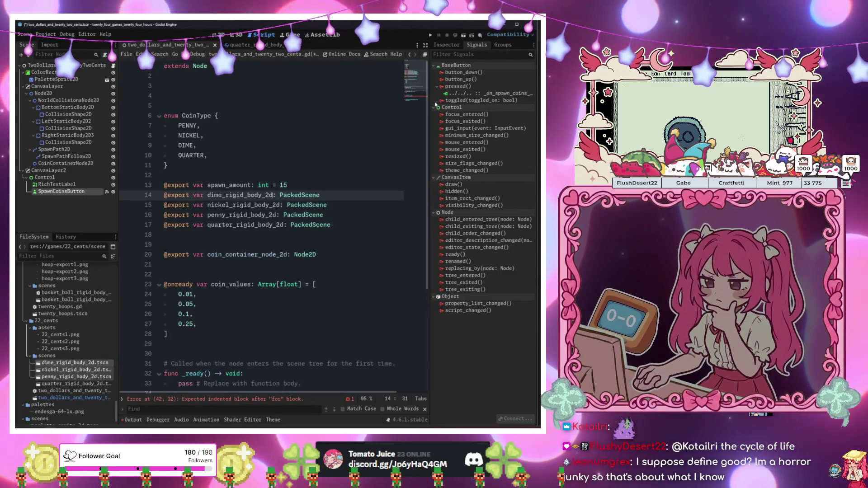
- Check the root node's exports and fix the parse error by adding pass to the loop body
left_click(441, 46)
left_click(50, 66)
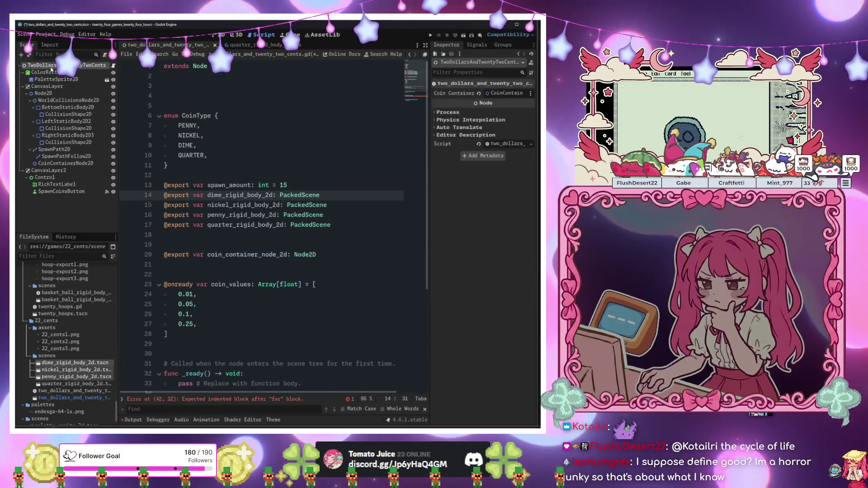
left_click(215, 399)
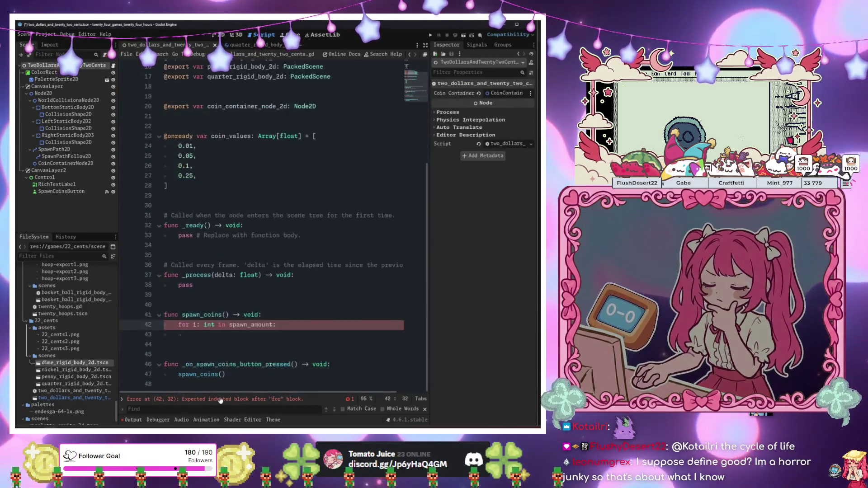
left_click(230, 339)
type("pass")
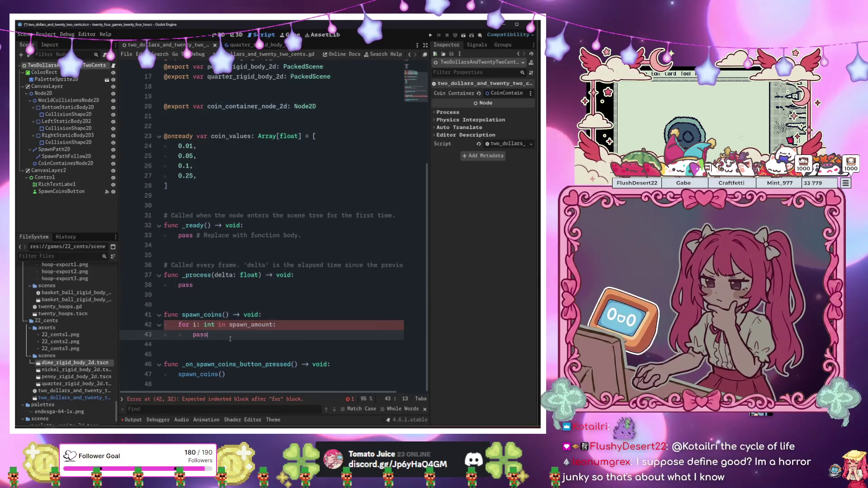
scroll(230, 338, "up", 5)
left_click(329, 215)
left_click(338, 186)
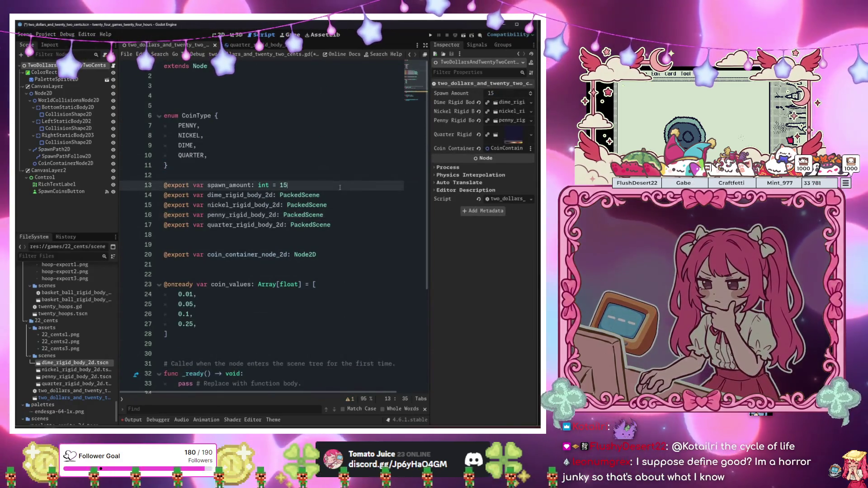
key("Return")
key("Return")
key("Return")
key("Up")
key("Up")
key("Up")
type("@export var s_")
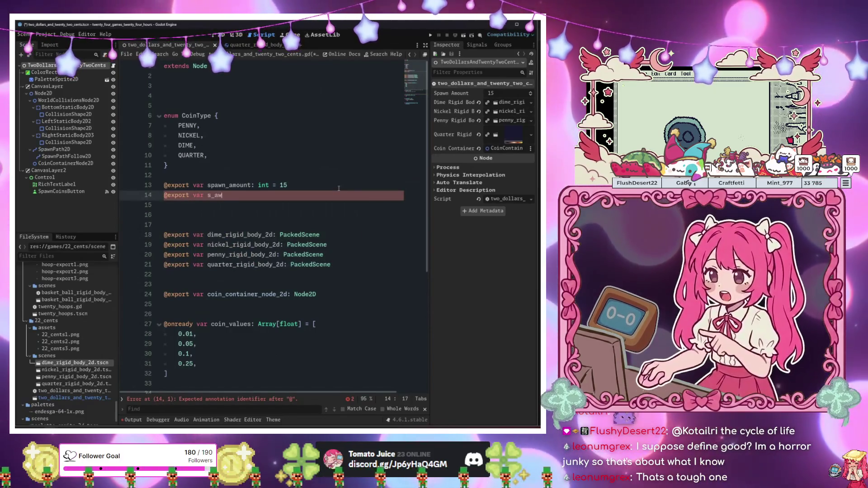
type("awn_delay")
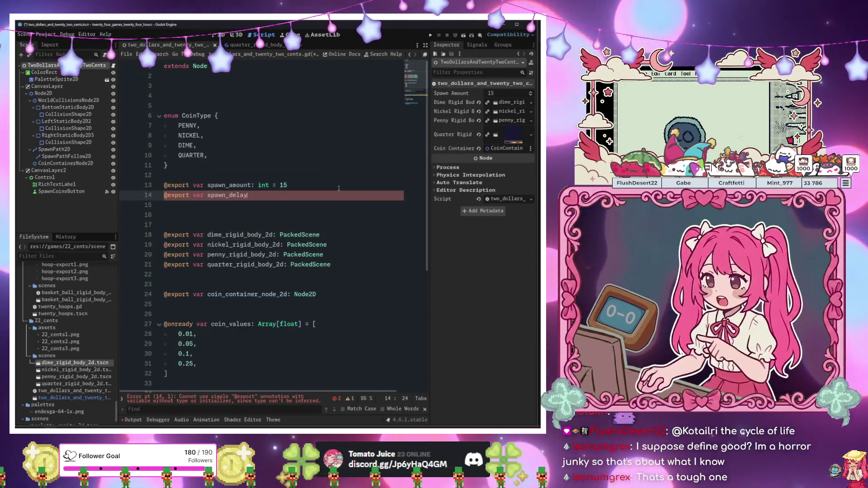
type(": float =")
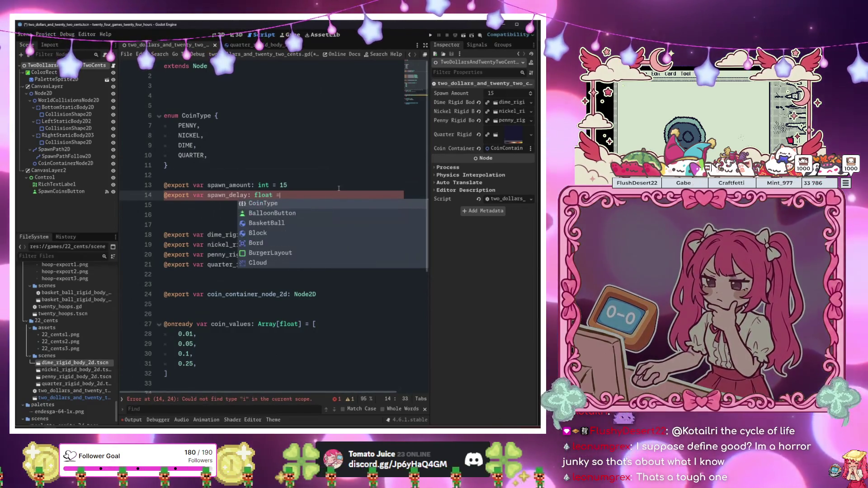
type(" %")
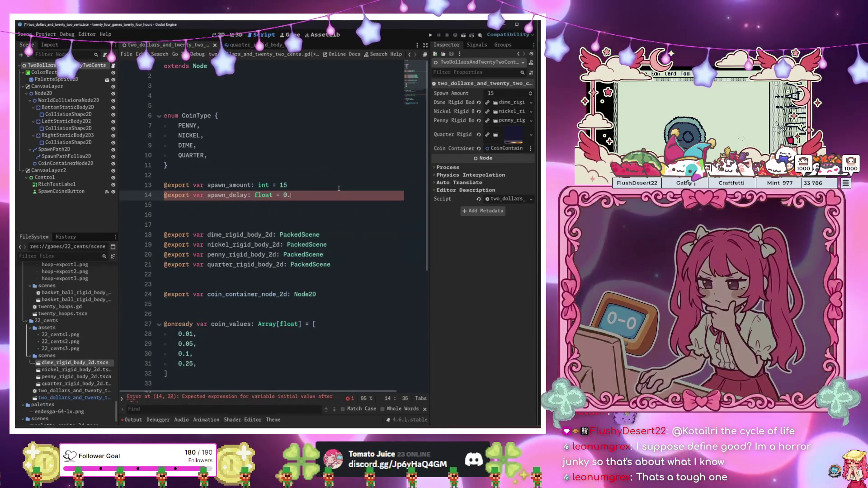
type("0.3")
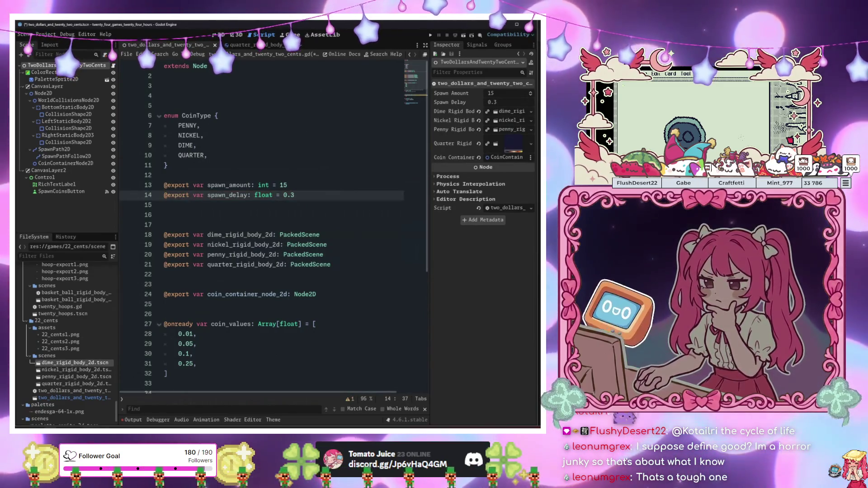
- Merge the teammate's branch into programming_branch in GitHub Desktop, then return to Godot
key("alt+Tab")
left_click(248, 107)
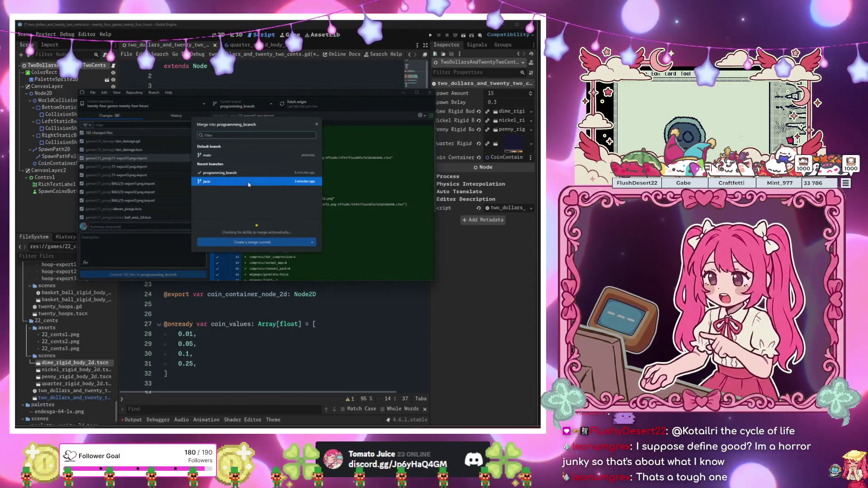
key("Escape")
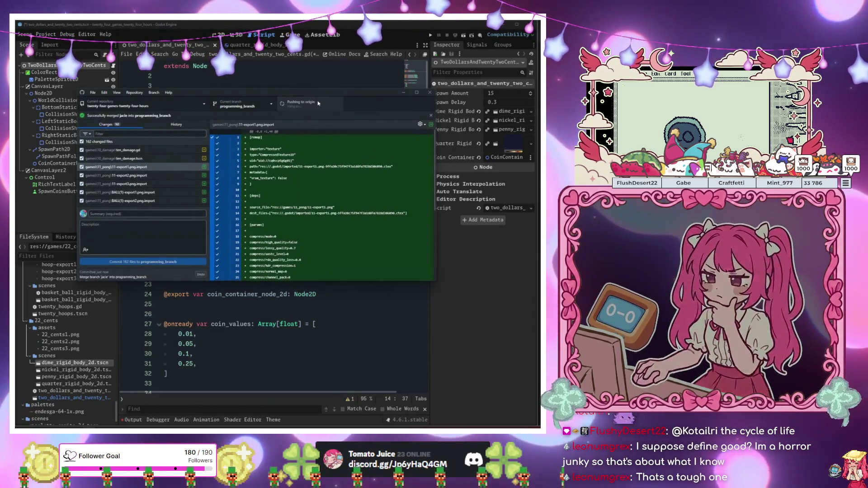
left_click(273, 346)
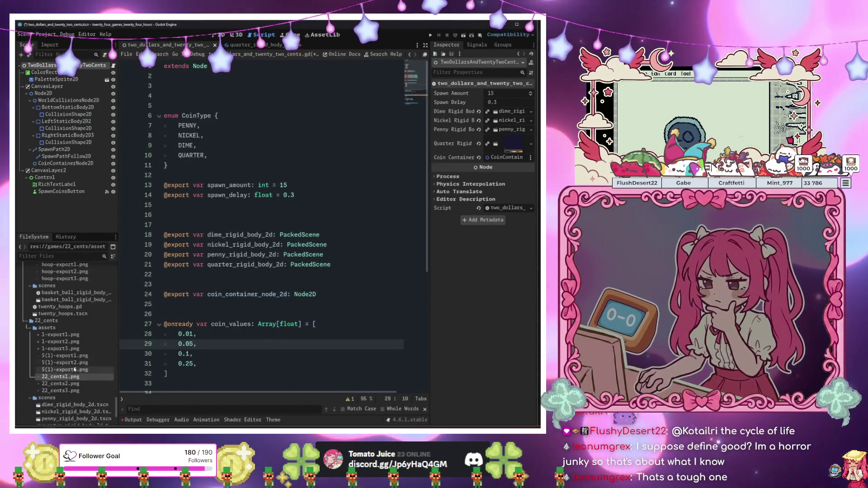
- Open the penny rigid-body scene and select its Sprite2D node
left_click(62, 335)
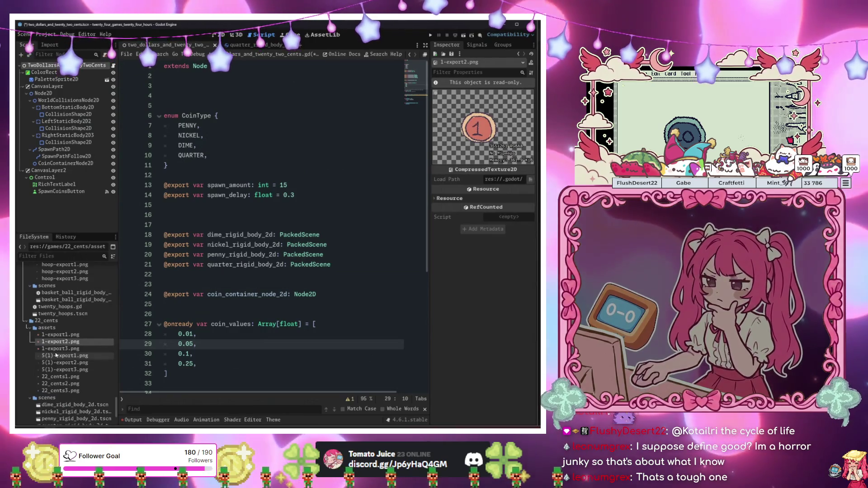
left_click(60, 349)
left_click(301, 283)
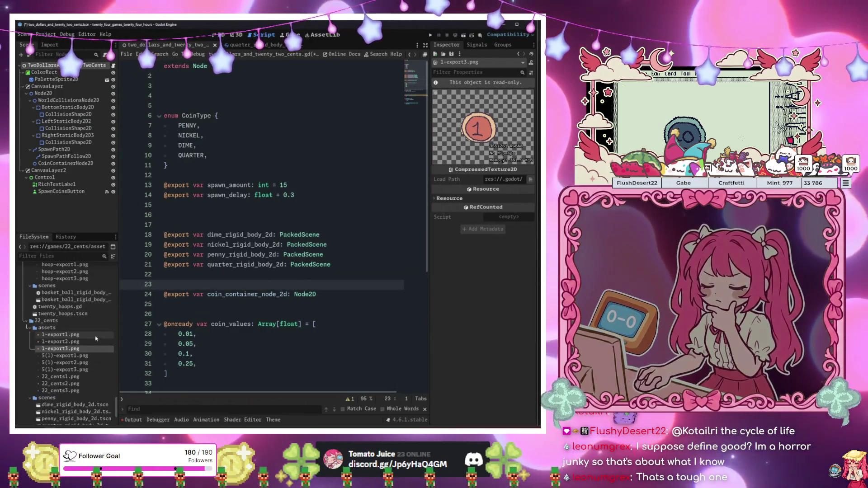
scroll(68, 335, "down", 5)
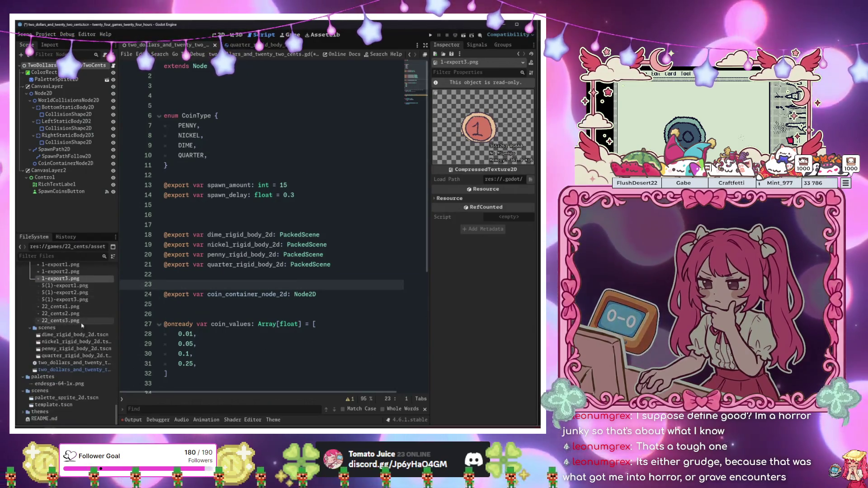
double_click(63, 349)
left_click(45, 72)
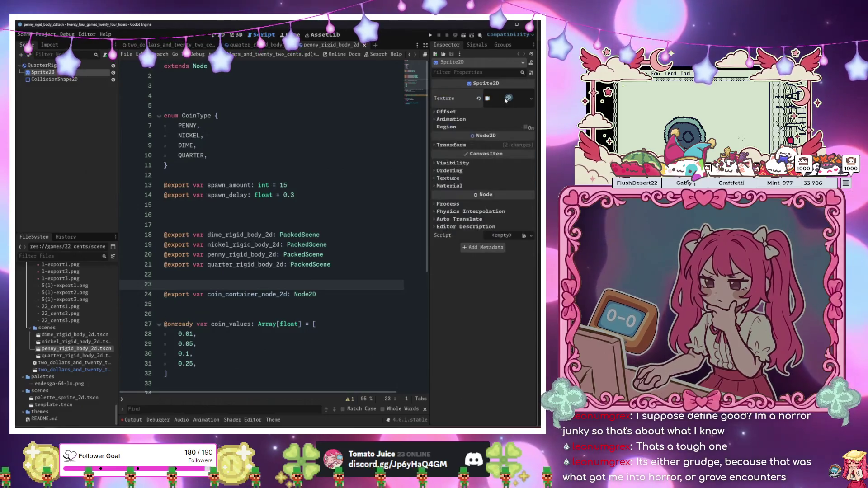
- Assign 1-export1.png and 1-export2.png as the Frame 0 and Frame 1 textures
left_click(482, 226)
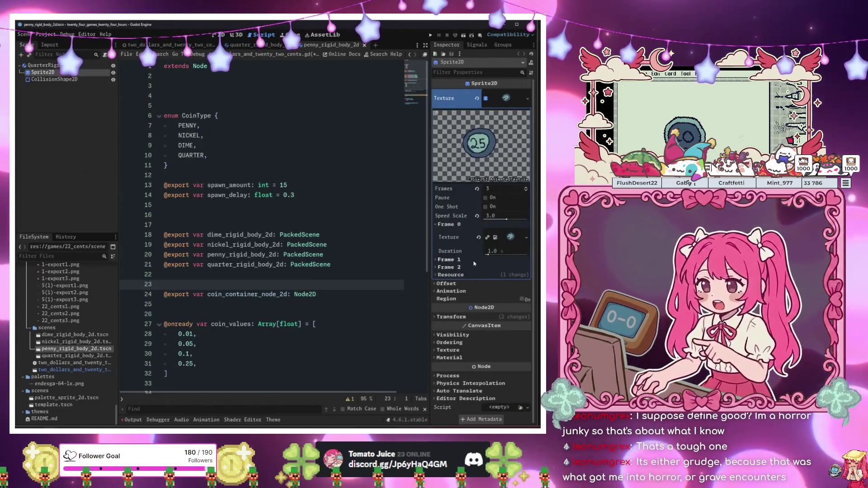
left_click(473, 260)
left_click(473, 295)
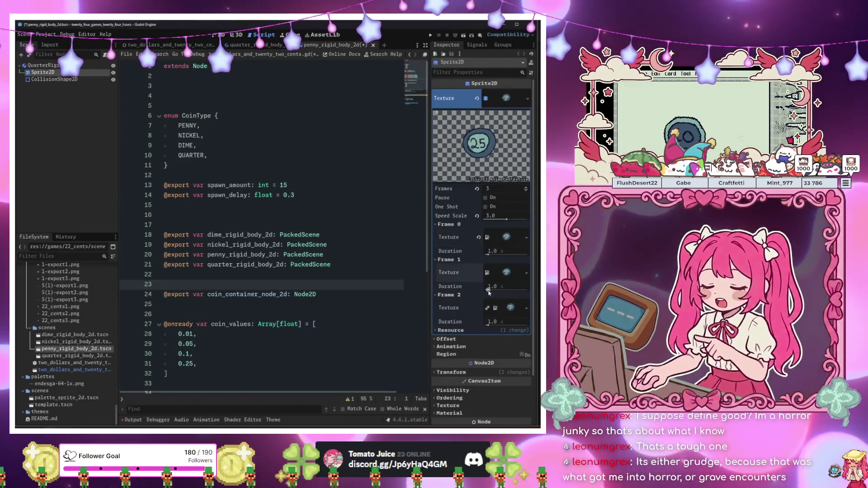
scroll(60, 320, "up", 1)
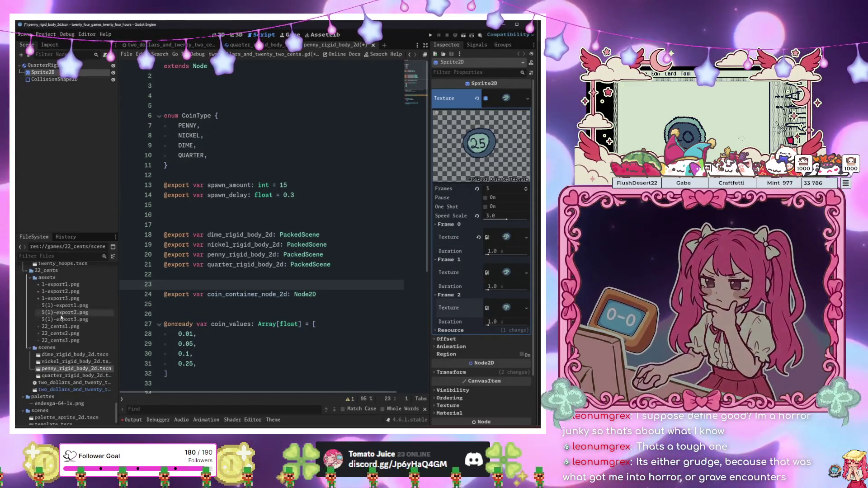
left_click_drag(60, 284, 507, 237)
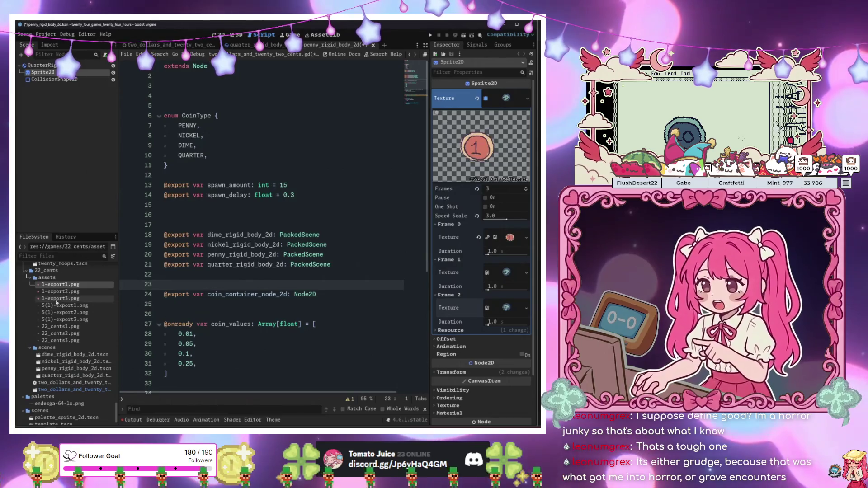
mouse_move(60, 291)
left_mouse_down()
mouse_move(226, 276)
mouse_move(507, 272)
left_mouse_up()
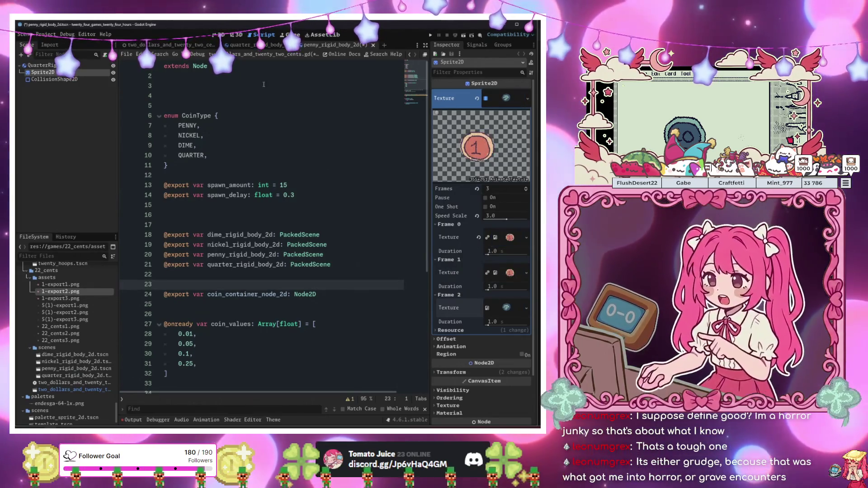
key("ctrl+F1")
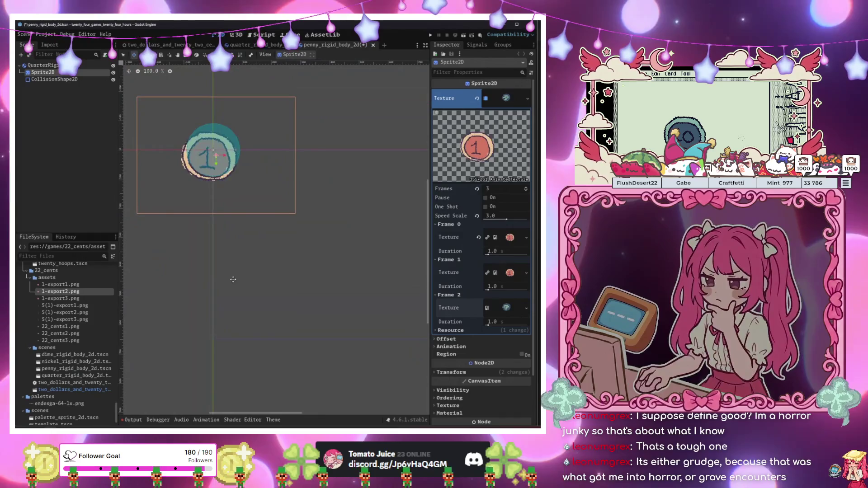
- Assign 1-export3.png to Frame 2, reposition the penny sprite, and shrink its collision circle
left_click_drag(57, 301, 509, 308)
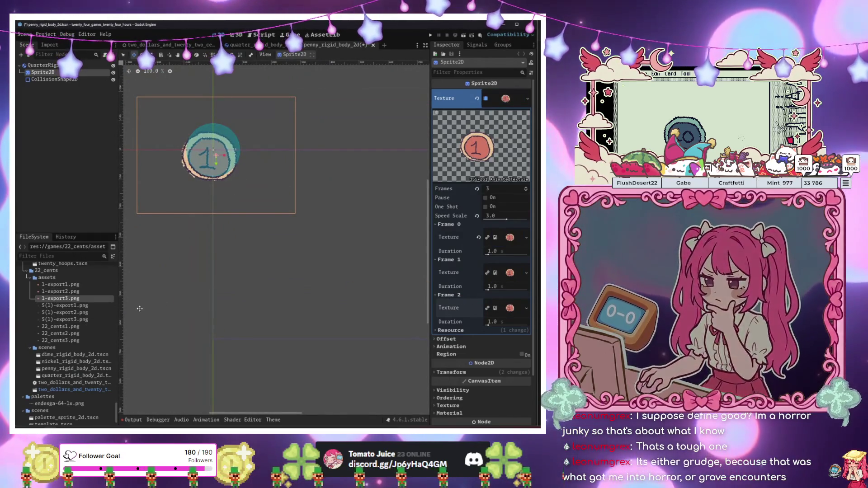
mouse_move(236, 283)
left_mouse_down()
mouse_move(281, 268)
mouse_move(216, 282)
left_mouse_up()
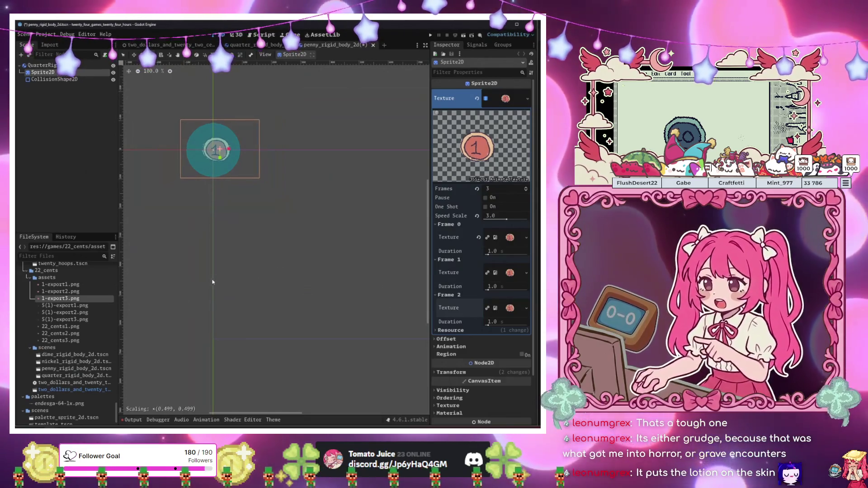
left_click(235, 153)
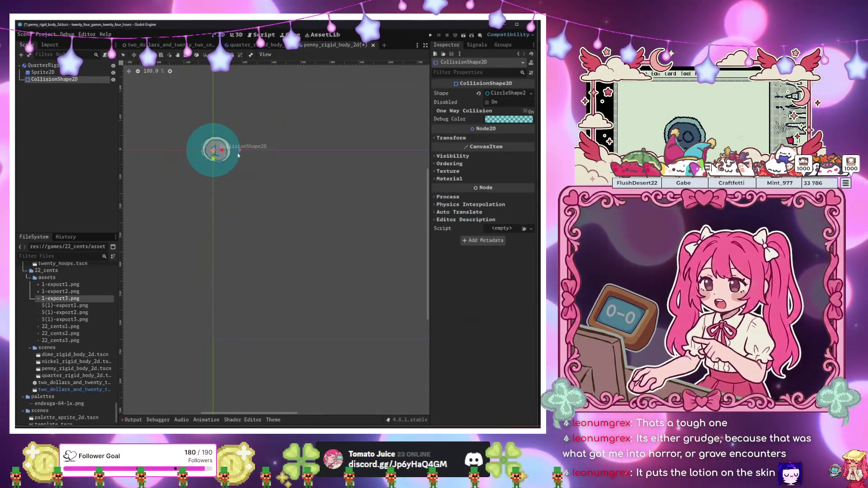
mouse_move(238, 156)
left_mouse_down()
mouse_move(229, 151)
mouse_move(246, 165)
left_mouse_up()
- Nudge the penny sprite left and save the penny scene
left_click(216, 150)
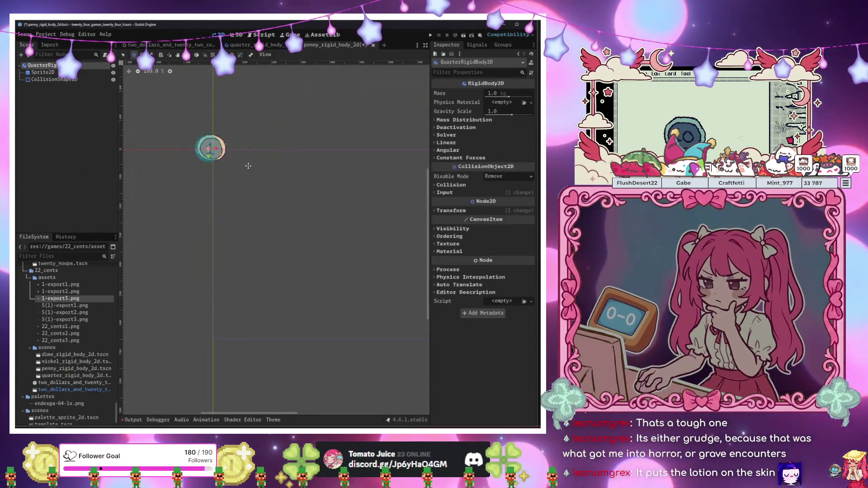
left_click(56, 80)
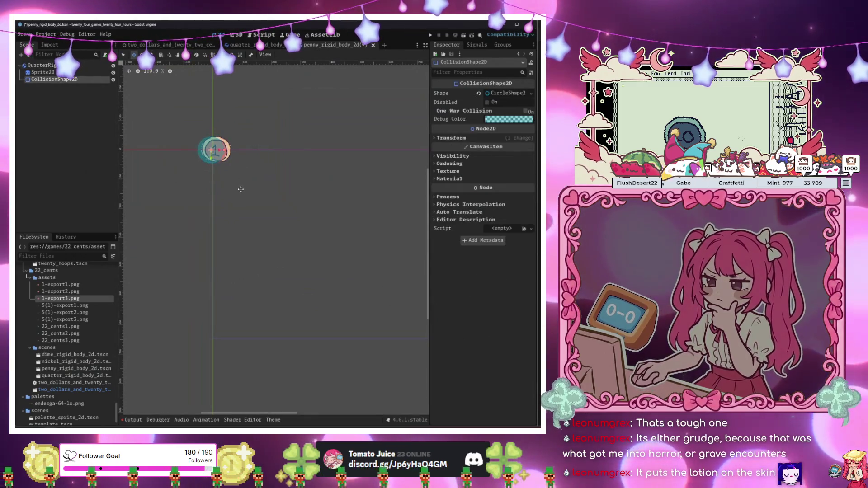
left_click(43, 72)
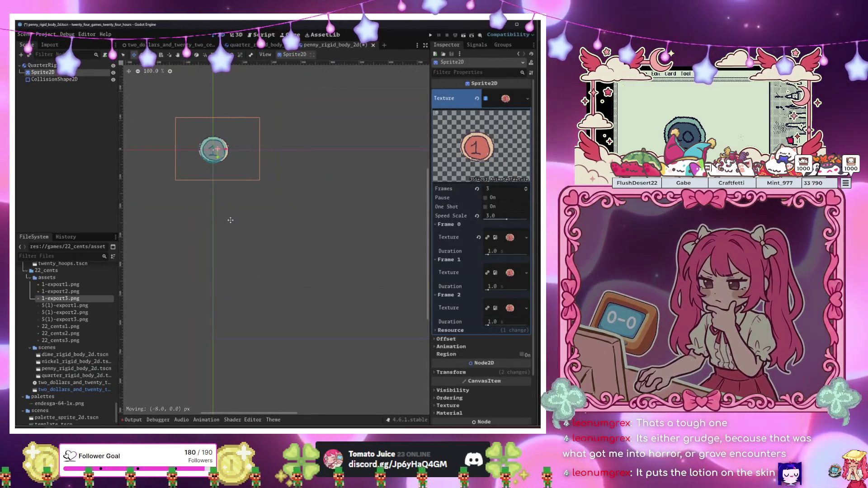
key("shift+Left")
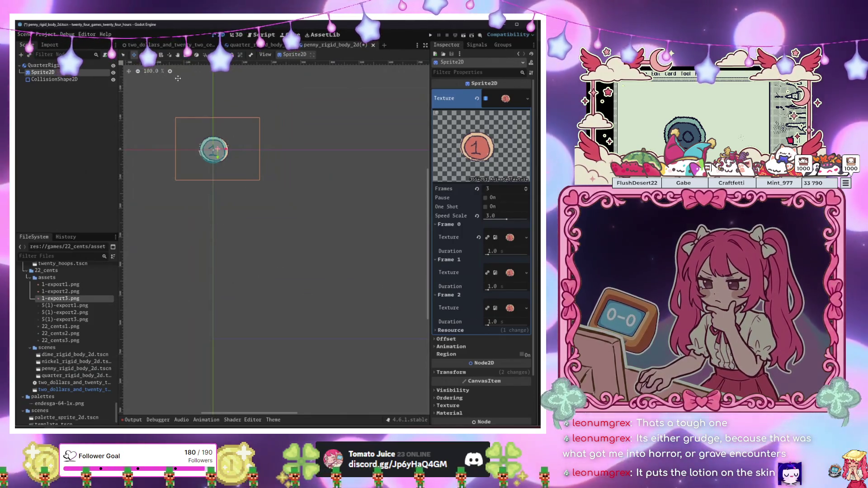
key("ctrl+s")
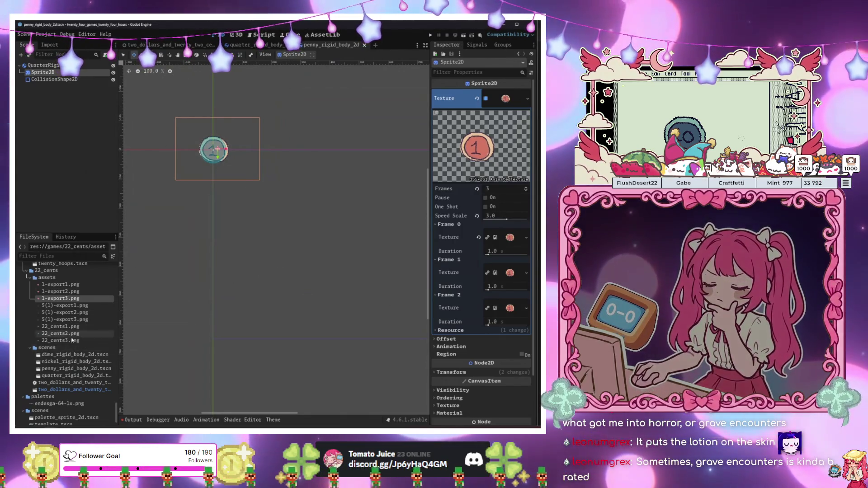
- Open the nickel scene and assign 5(1)-export1, 2 and 3.png to sprite Frames 0–2
double_click(70, 361)
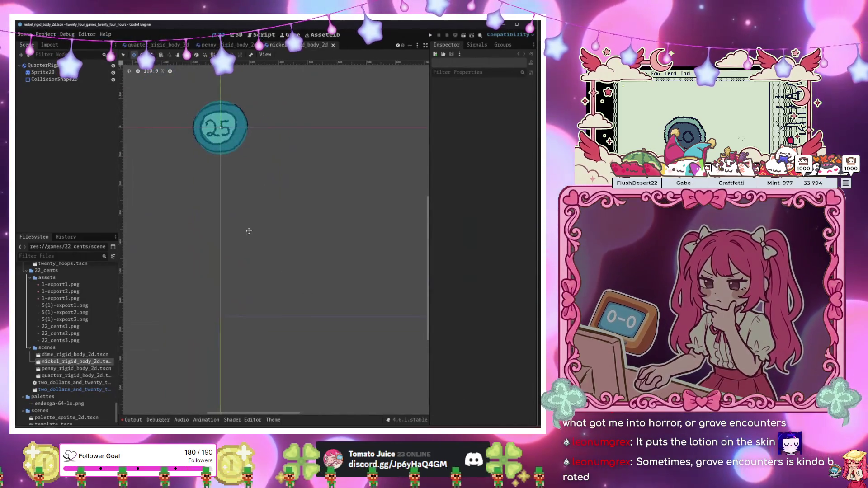
left_click(43, 72)
left_click(506, 99)
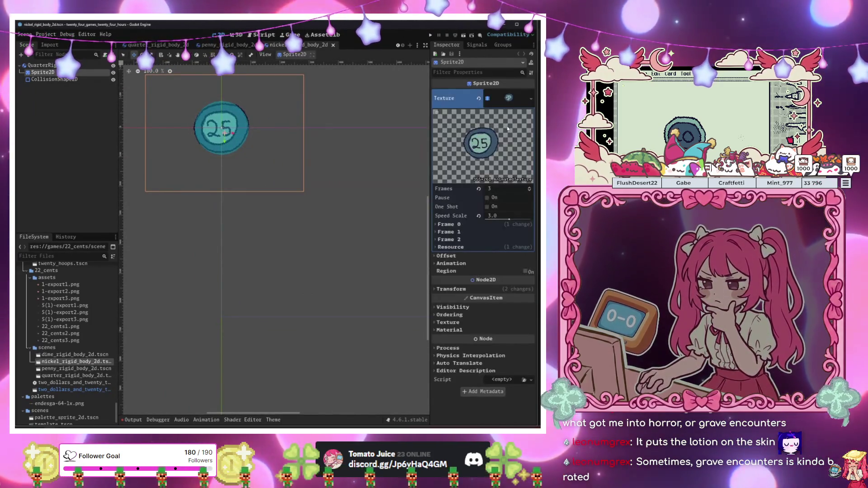
left_click(493, 224)
left_click(471, 260)
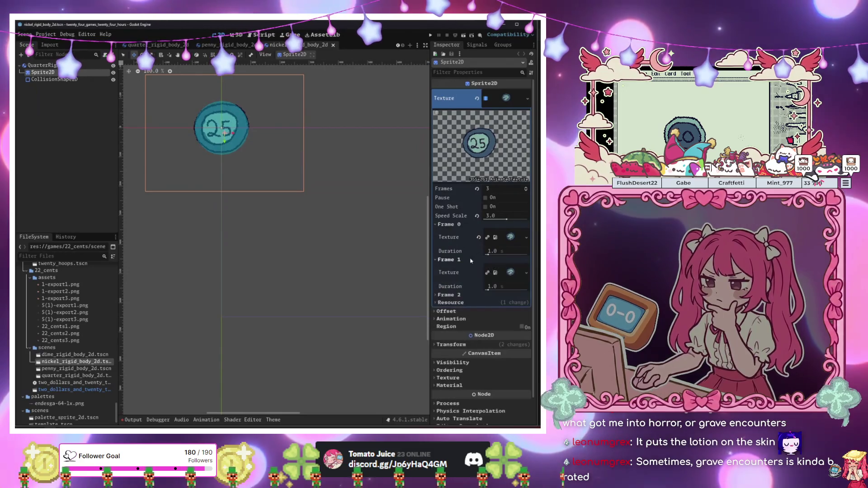
left_click(461, 295)
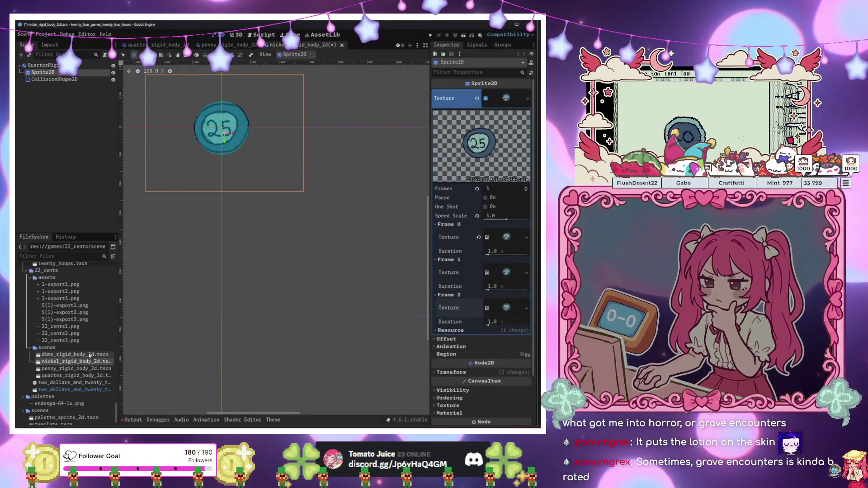
left_click_drag(65, 306, 492, 261)
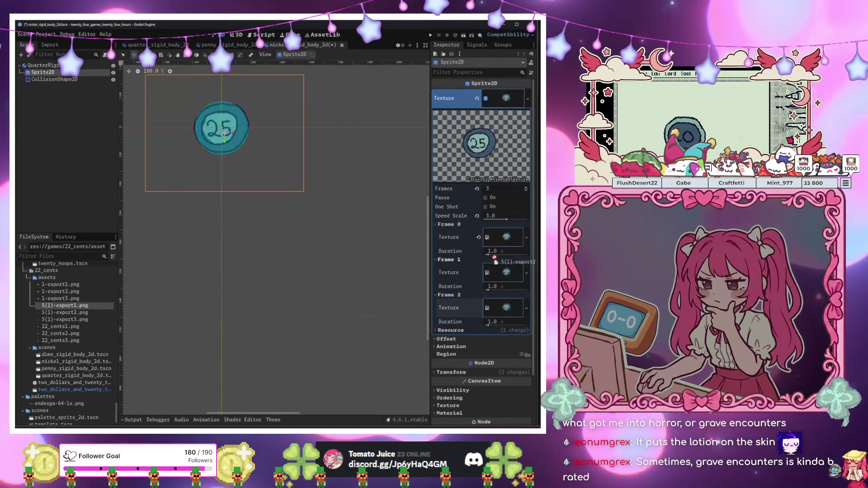
left_click_drag(64, 313, 492, 272)
left_click_drag(80, 319, 498, 307)
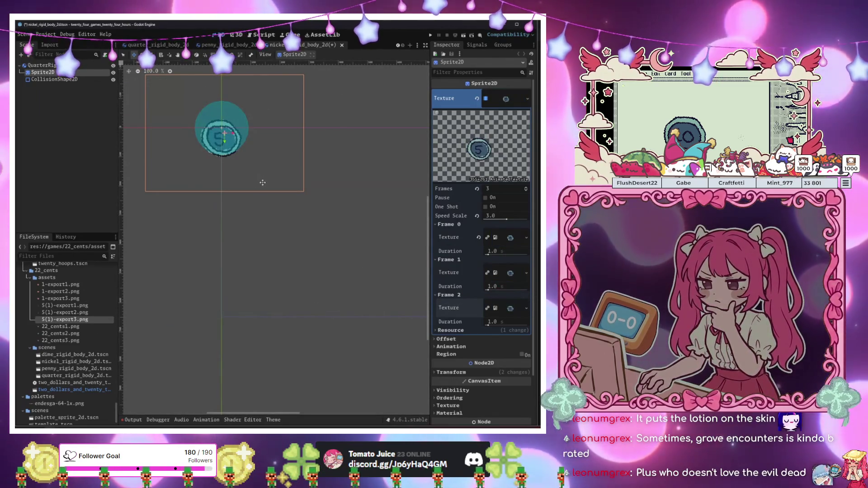
- Move the nickel sprite up, shrink its collision circle, and return to the two-dollars scene
mouse_move(258, 211)
left_mouse_down()
mouse_move(258, 201)
mouse_move(268, 204)
left_mouse_up()
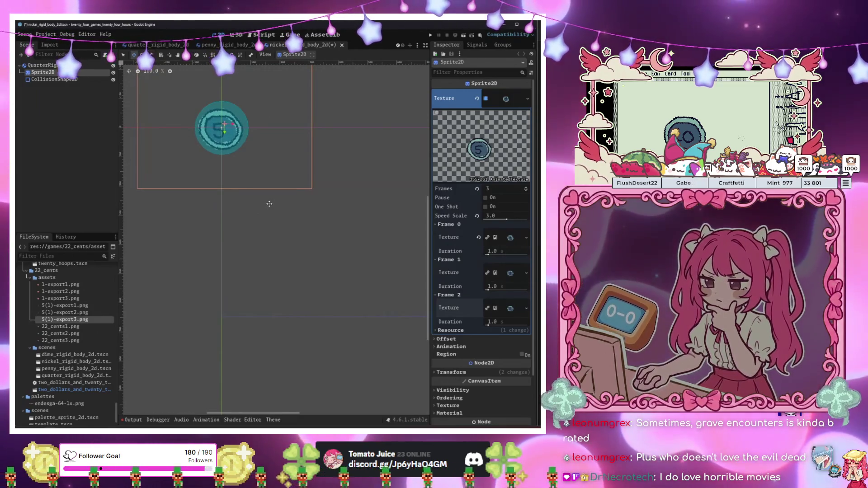
left_click(244, 129)
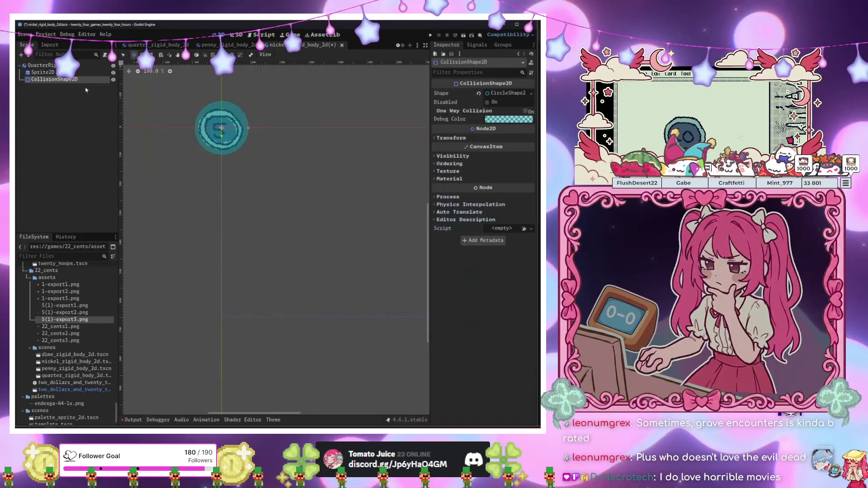
left_click_drag(250, 129, 243, 128)
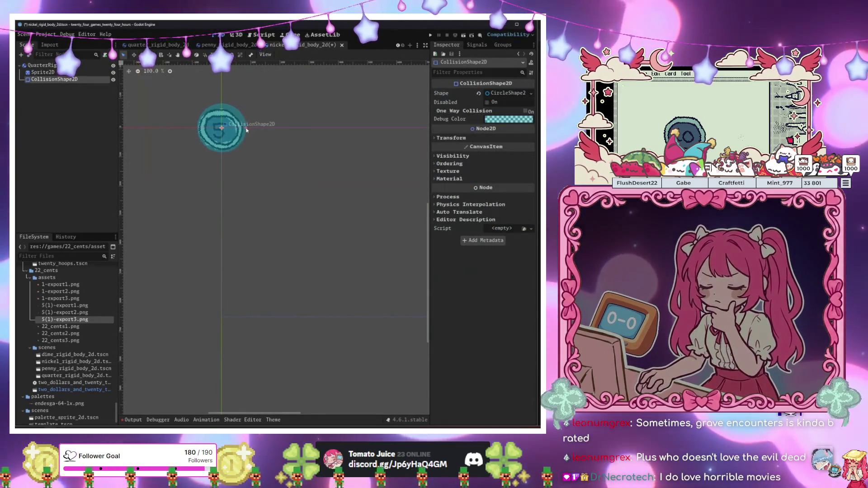
left_click(78, 341)
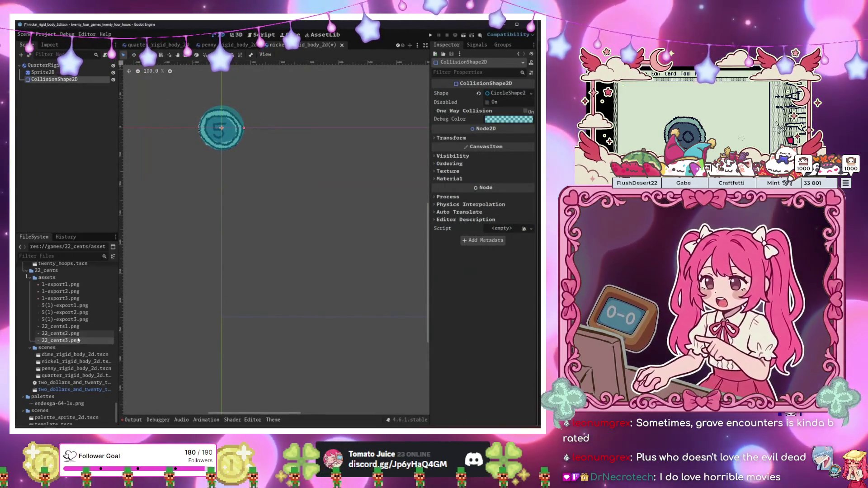
scroll(219, 213, "down", 3)
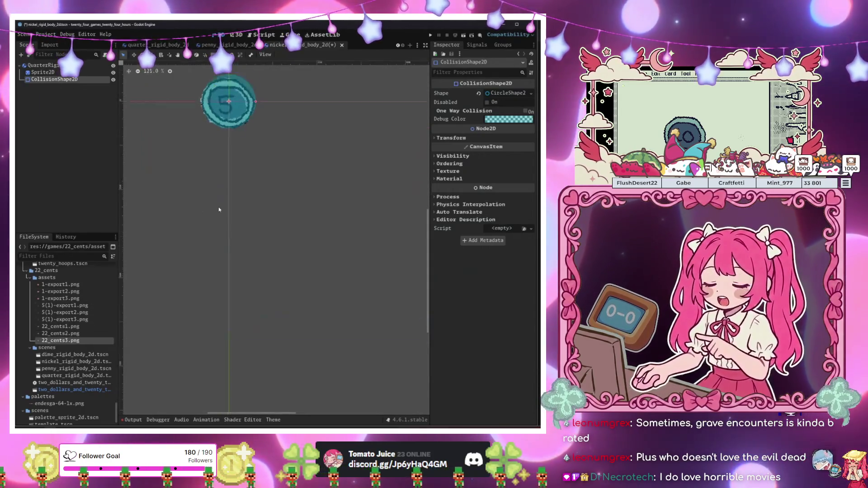
scroll(235, 213, "up", 5)
scroll(248, 220, "down", 1)
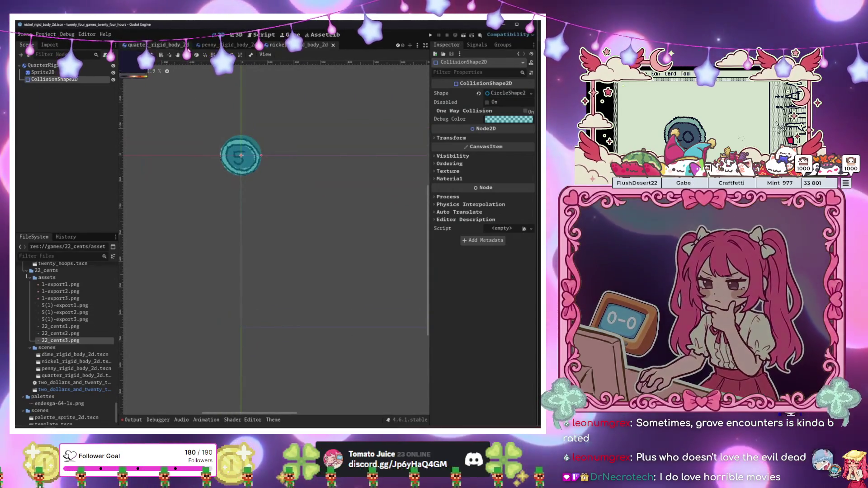
left_click(225, 47)
left_click(163, 45)
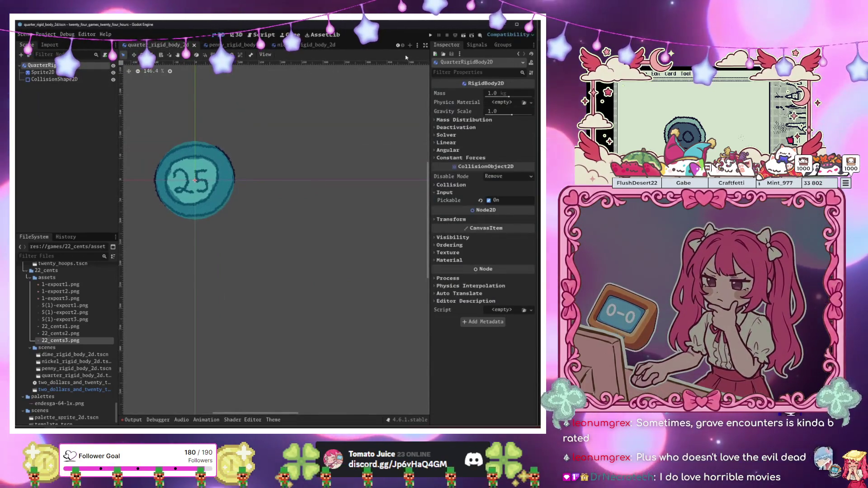
left_click(158, 47)
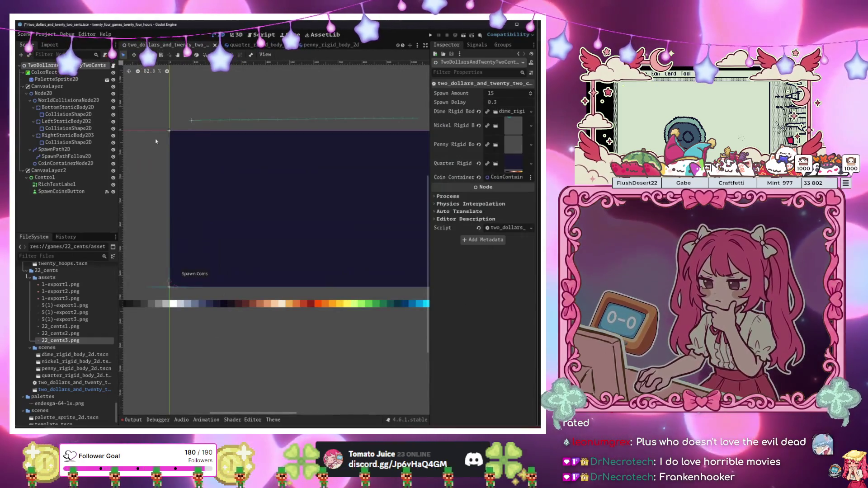
- Reorder the coin scene exports to penny, nickel, dime, quarter
left_click(114, 65)
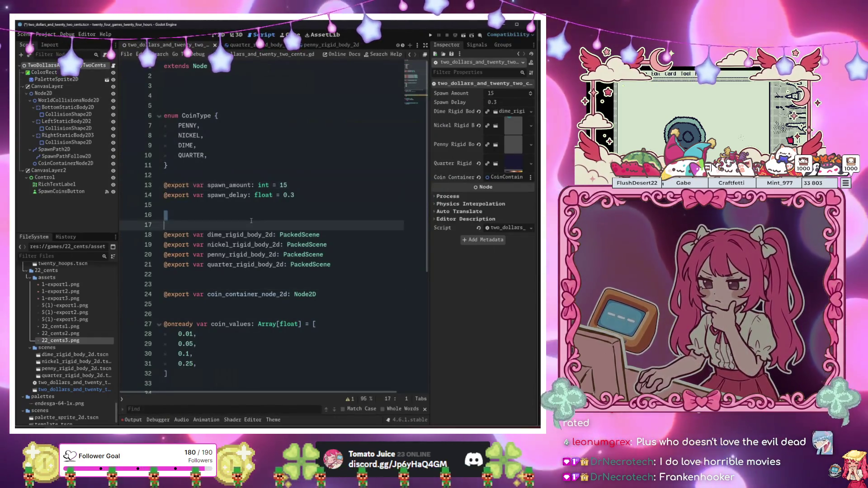
left_click(264, 254)
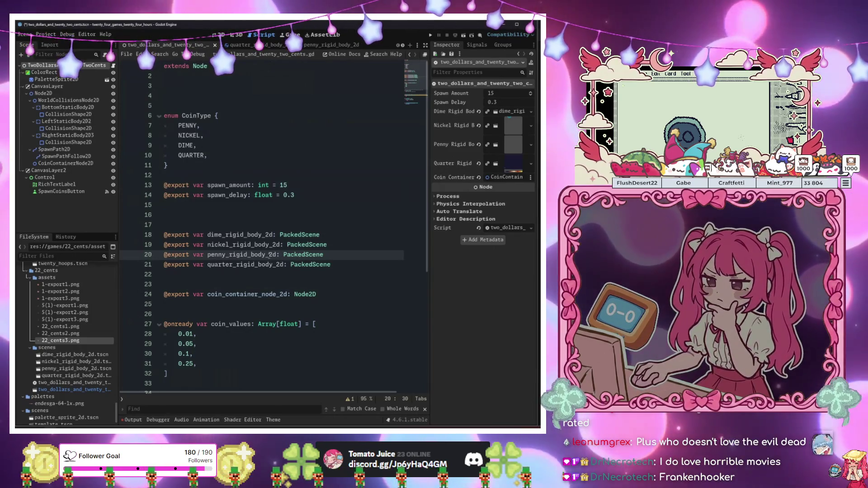
key("alt+Up")
key("alt+Up")
key("Down")
key("alt+Down")
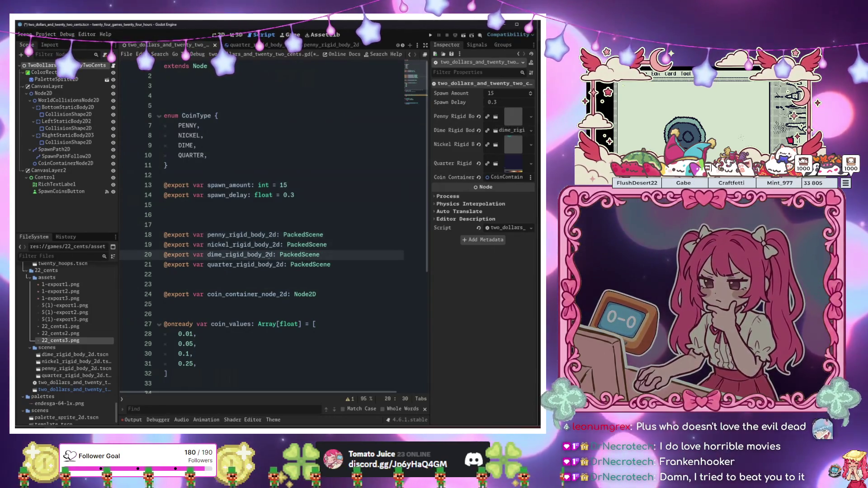
key("Down")
key("Down")
key("Down")
key("Down")
key("Down")
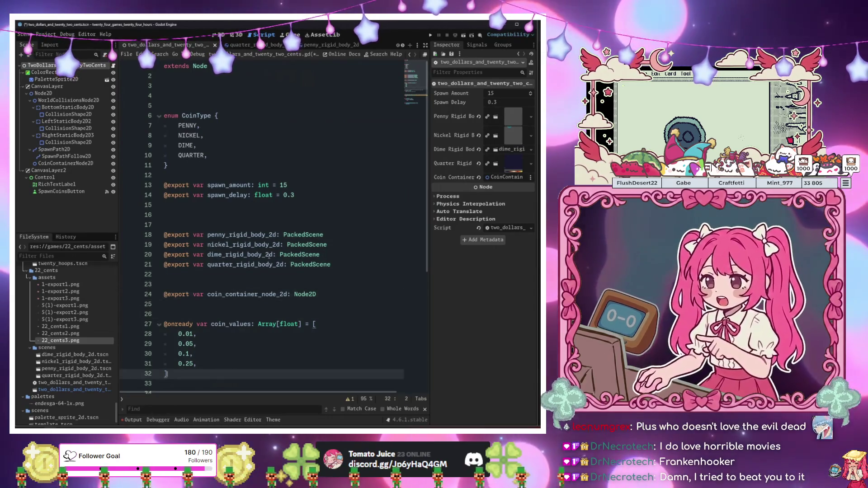
key("Up")
key("Return")
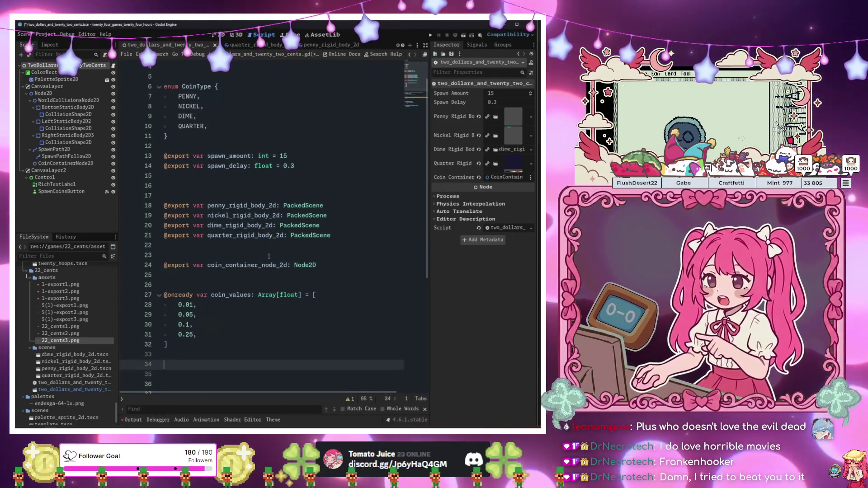
type("@onready var ")
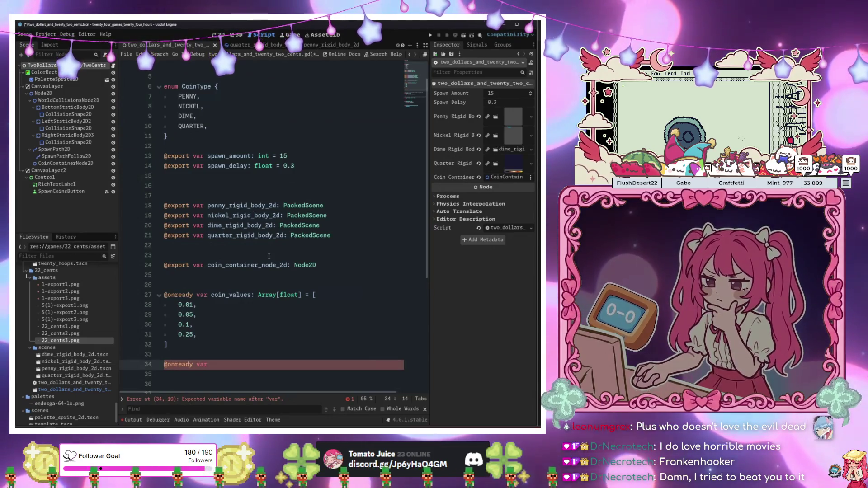
type("coin_")
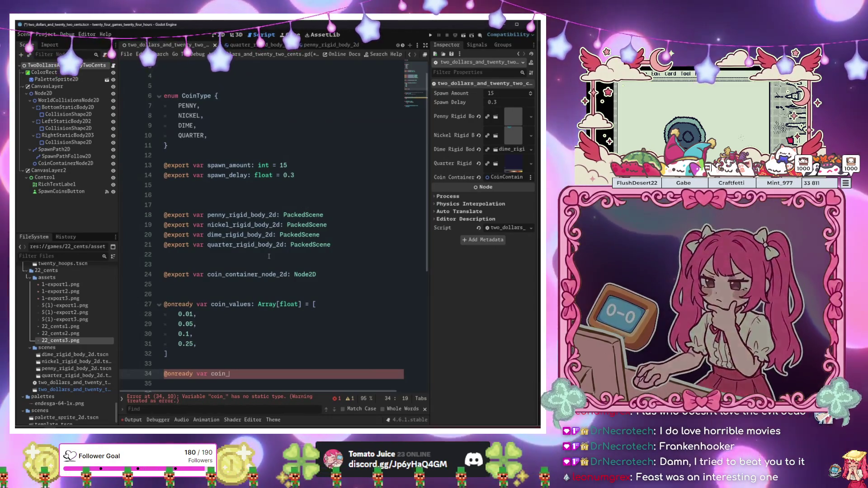
type("gid_bodies: ")
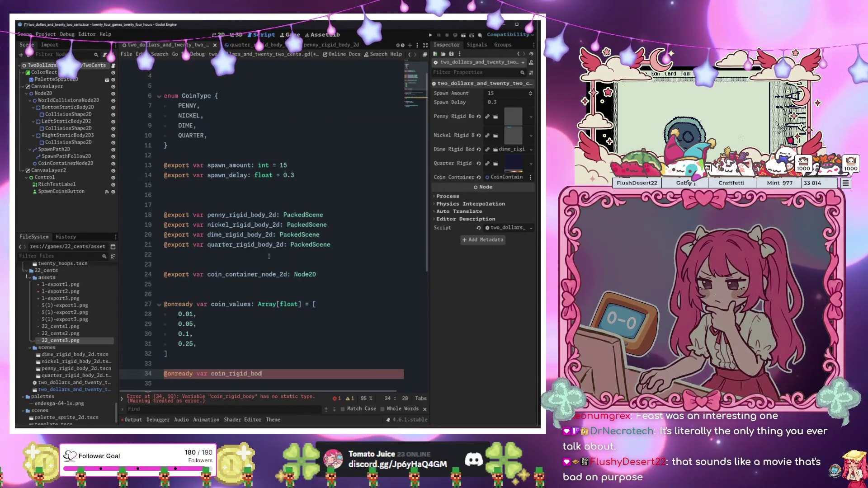
type("Array[")
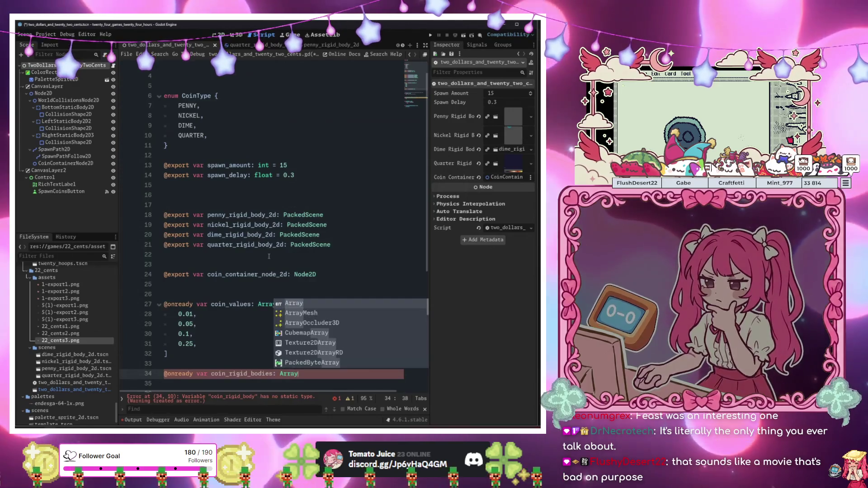
type("PackedScene")
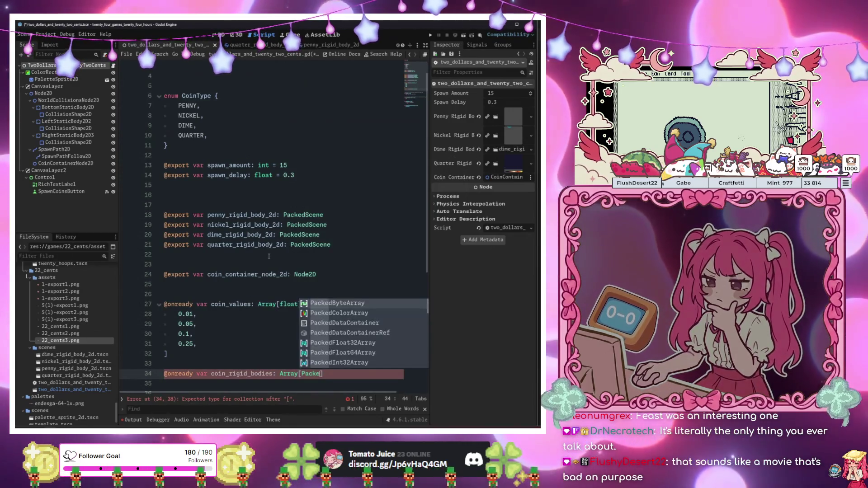
type("] = {")
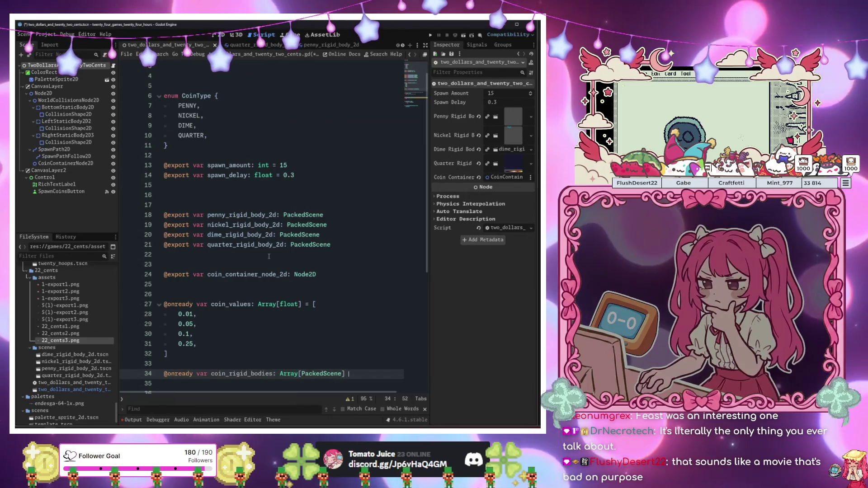
key("Return")
type("banana,")
key("Return")
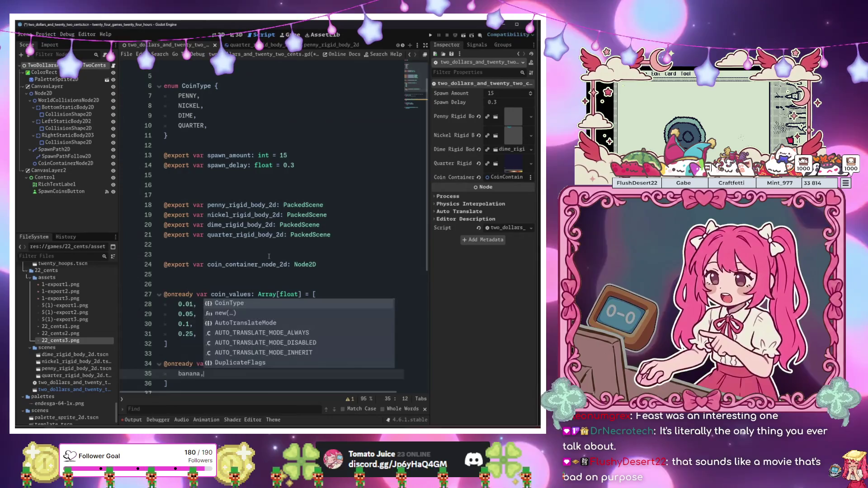
type("banana,")
key("Return")
type("banana,")
key("Return")
type("banana,")
- Replace the first two placeholders with penny_rigid_body_2d and nickel_rigid_body_2d
scroll(269, 254, "down", 4)
left_click(241, 85)
key("ctrl+c")
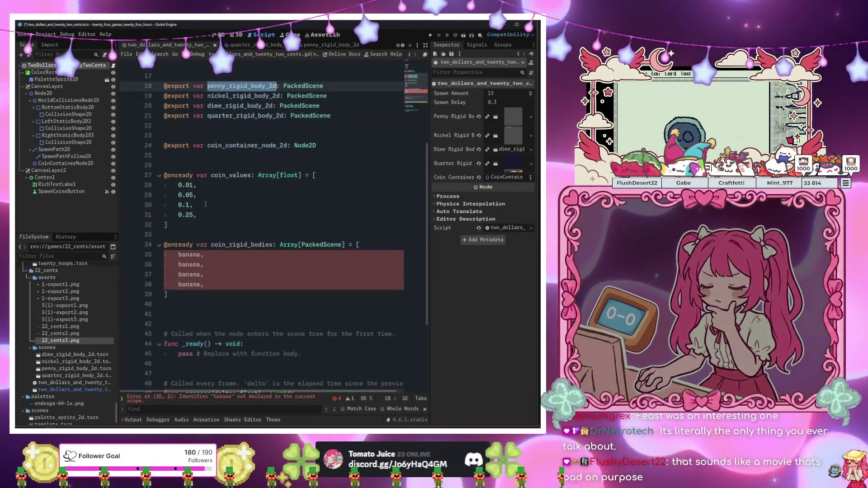
double_click(189, 254)
key("ctrl+v")
double_click(241, 95)
key("ctrl+c")
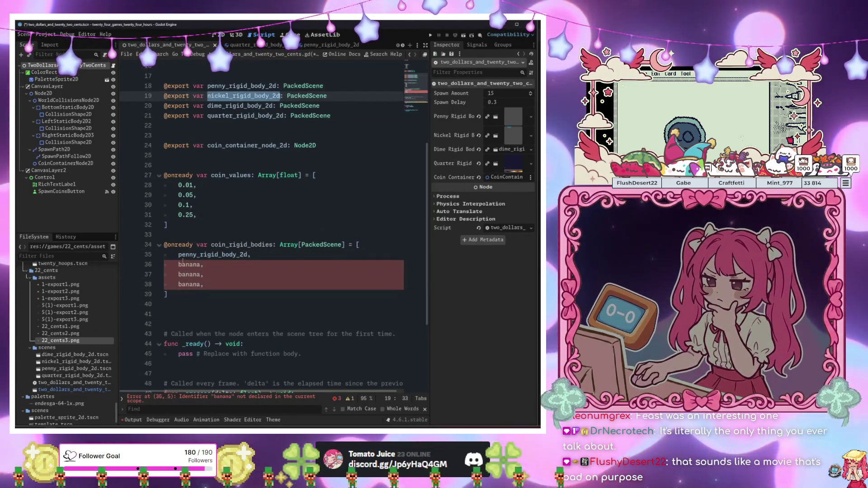
double_click(189, 264)
key("ctrl+v")
- Replace the last two placeholders with dime_rigid_body_2d and quarter_rigid_body_2d
double_click(239, 105)
key("ctrl+c")
double_click(189, 274)
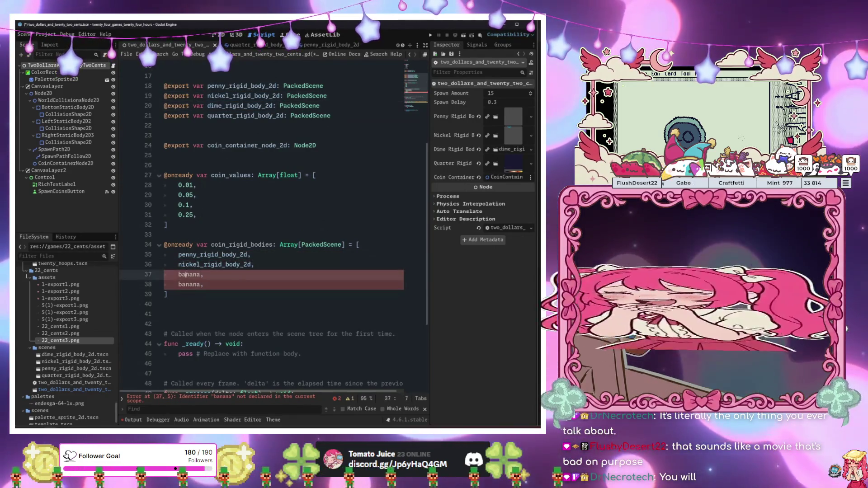
key("ctrl+v")
double_click(244, 116)
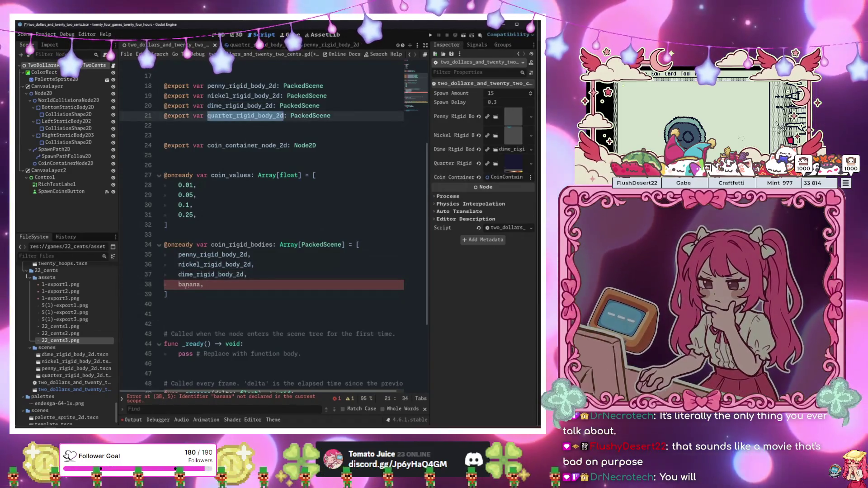
key("ctrl+c")
double_click(189, 285)
key("ctrl+v")
left_click(271, 298)
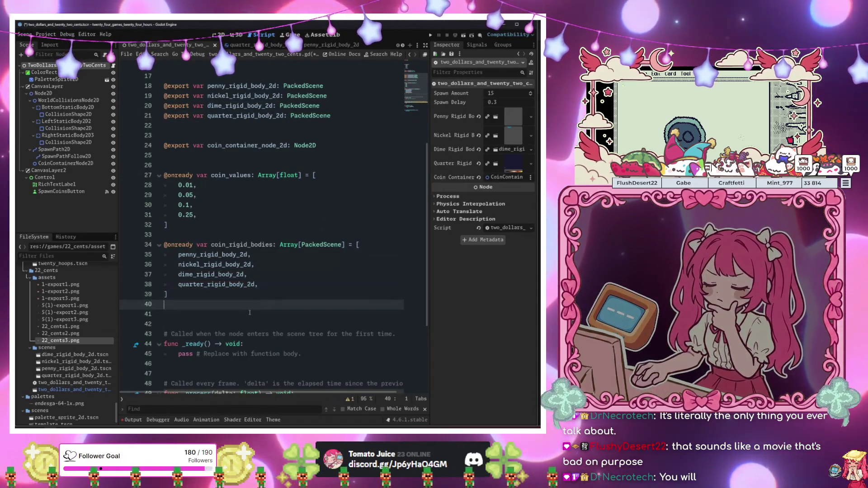
scroll(266, 316, "down", 4)
left_click(260, 348)
left_click(260, 366)
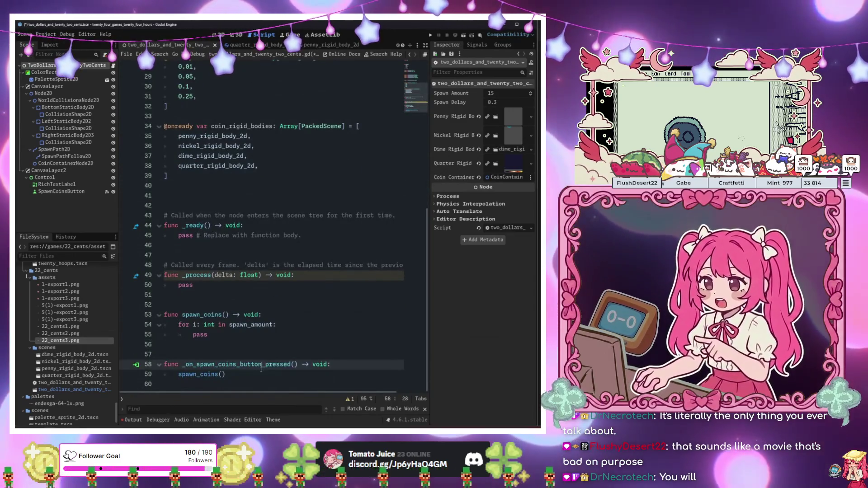
- In the spawn_coins for loop, begin the line 'var chosen_type: CoinType =', leaving the value blank
left_click(292, 335)
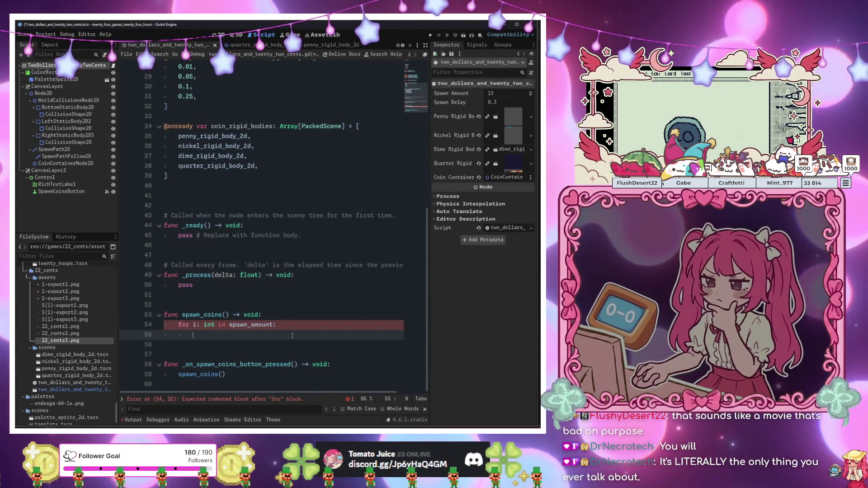
type("var random_typ")
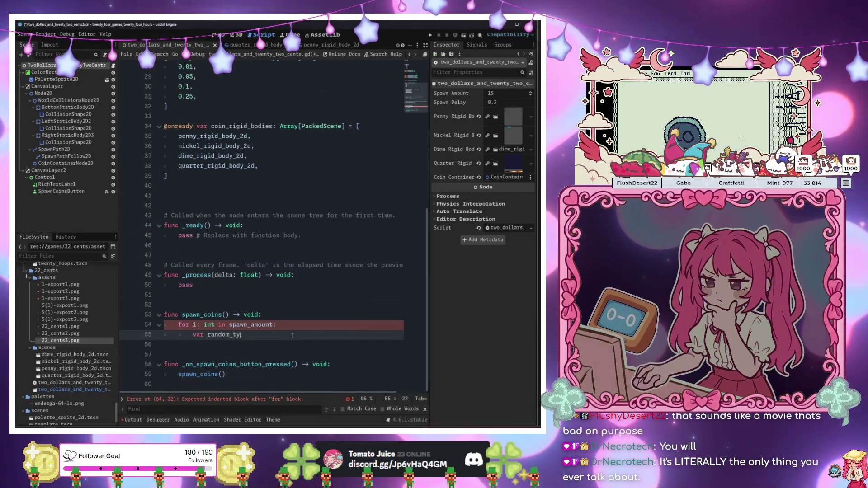
key("ctrl+BackSpace")
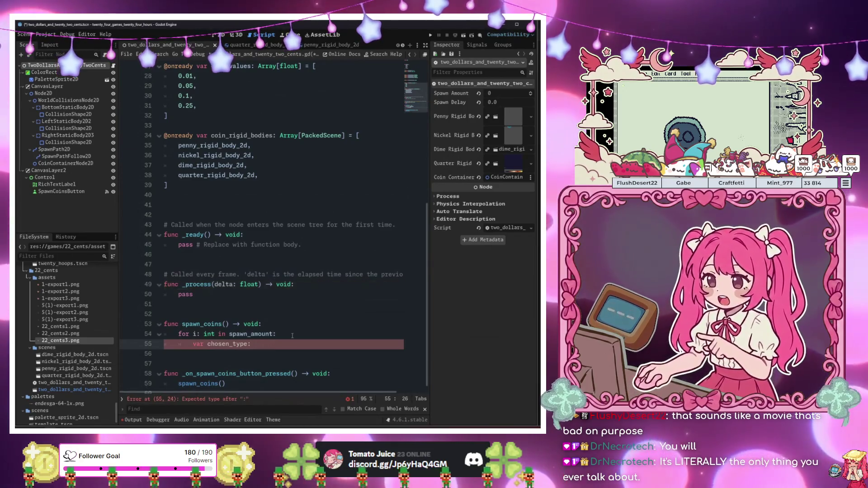
scroll(292, 335, "up", 5)
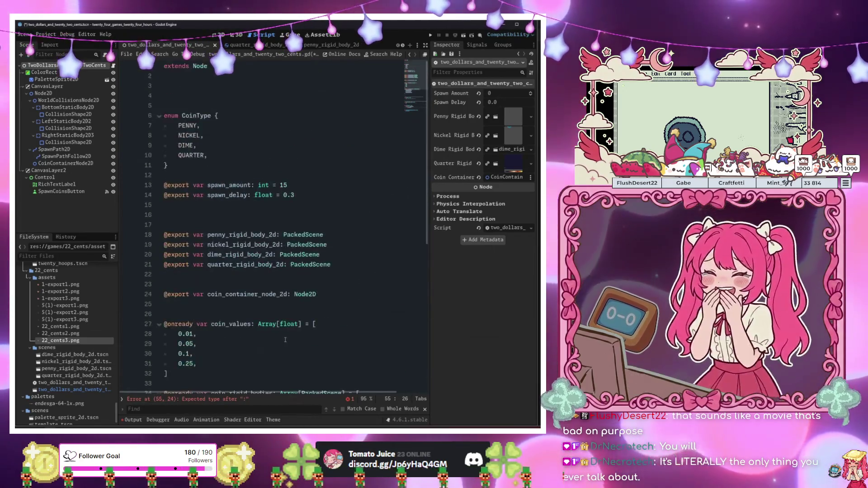
scroll(285, 340, "down", 4)
type("Coi")
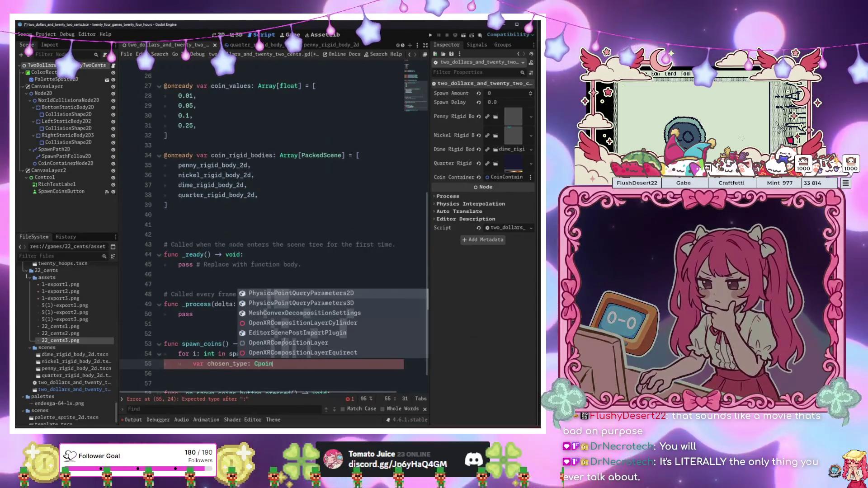
type("n")
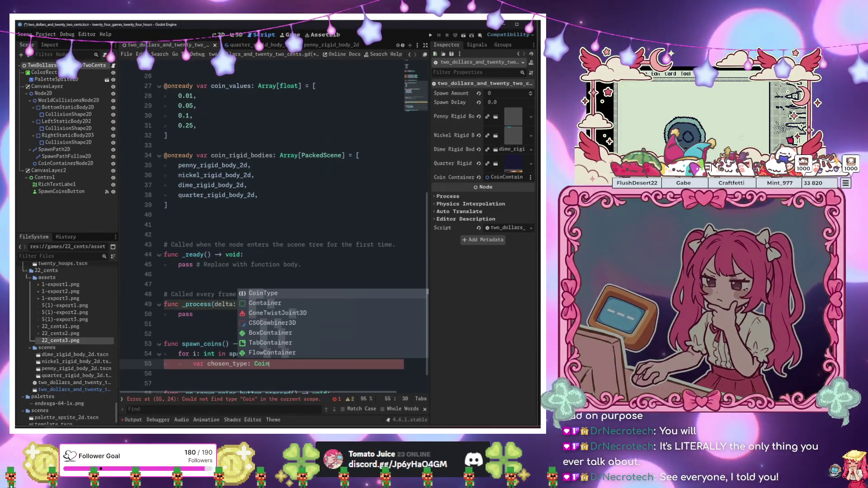
left_click(290, 363)
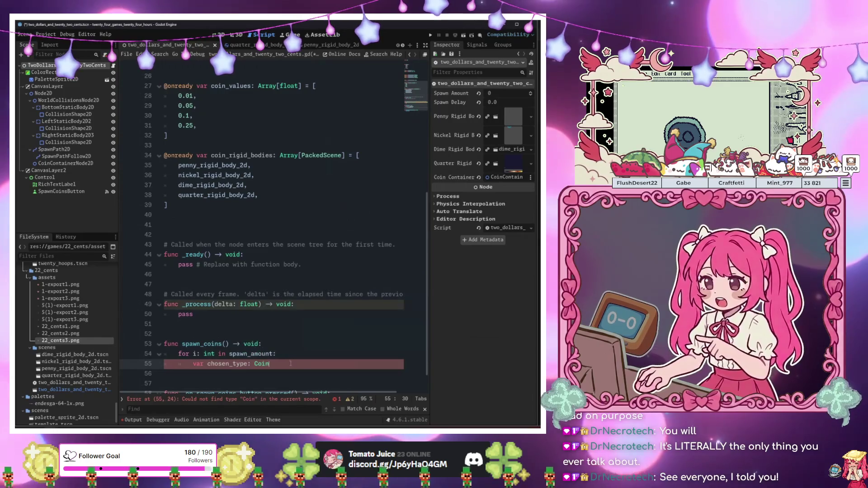
type("T")
key("Return")
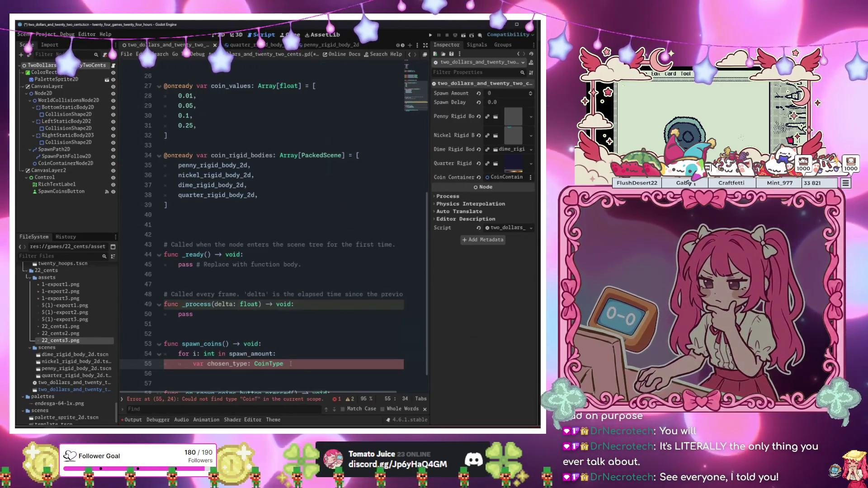
type("=")
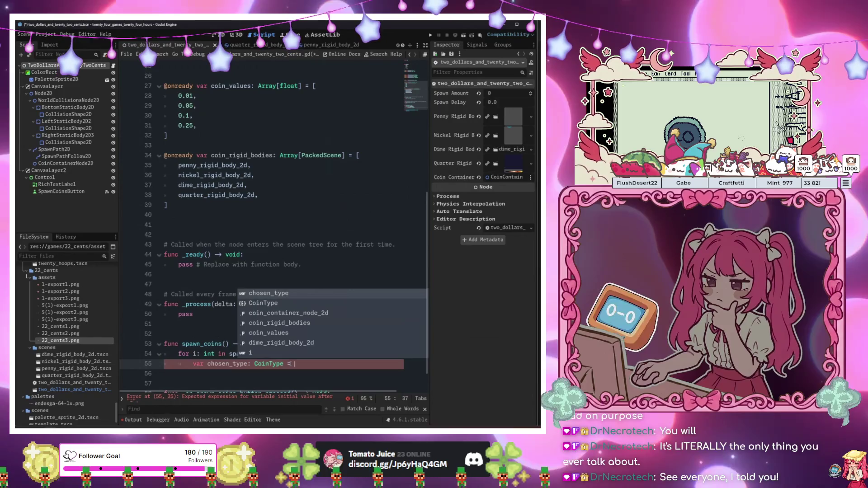
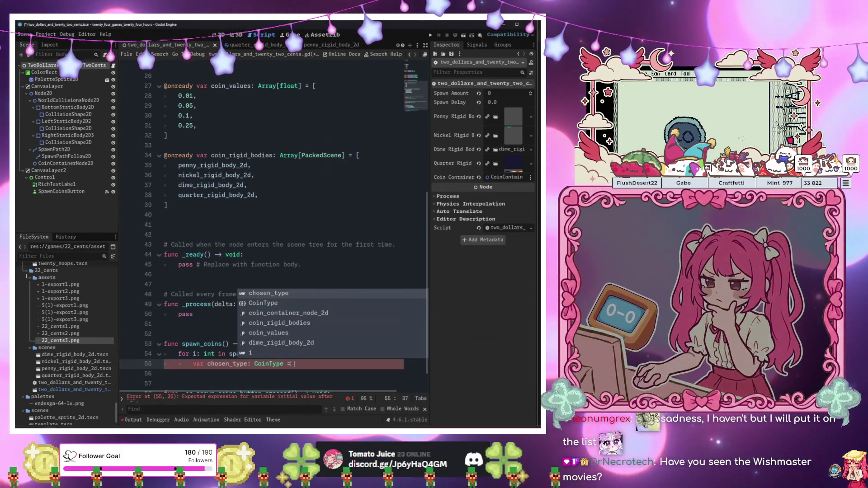
- Complete line 55 with CoinType.values().pick_random() and add an empty line below it in the loop
type("CoinType.values().")
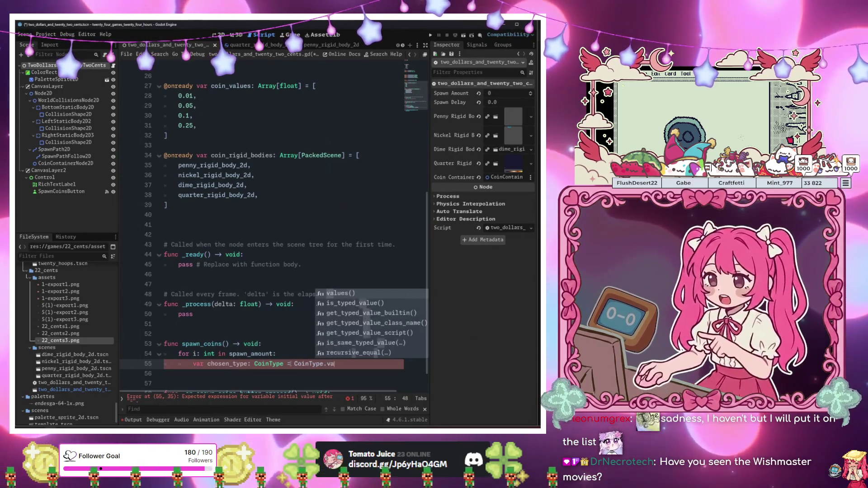
type("pick_random(")
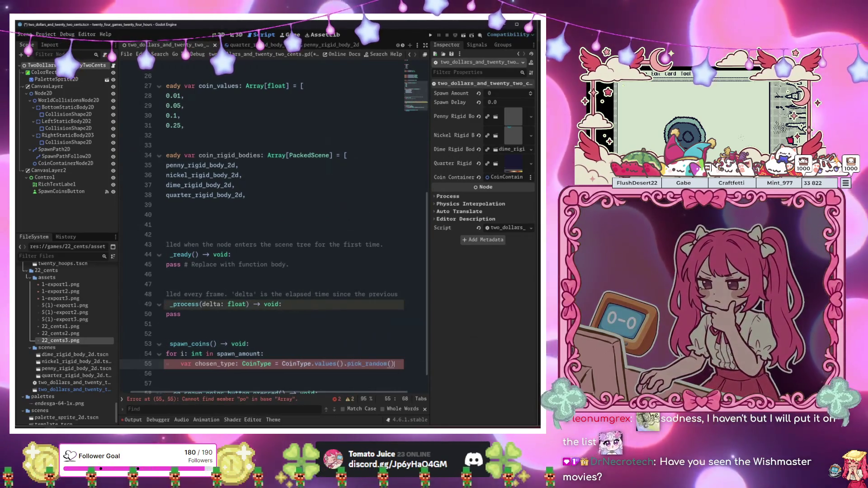
key("Return")
key("Return")
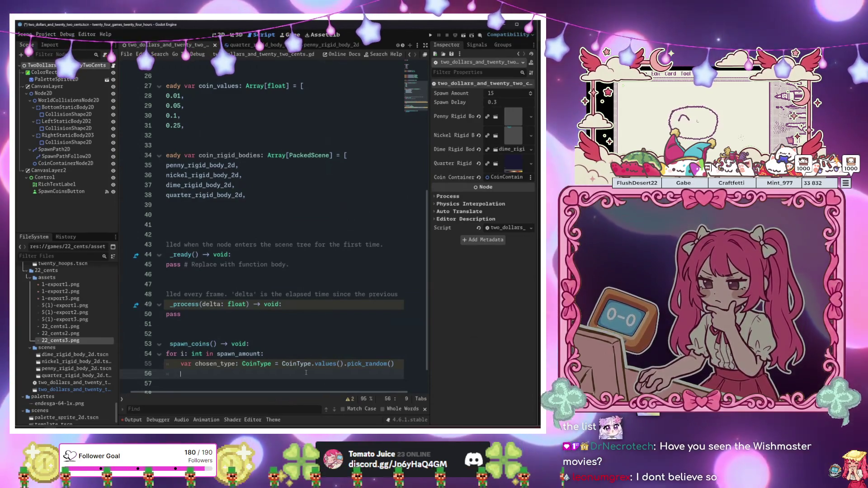
scroll(306, 373, "left", 1)
key("Return")
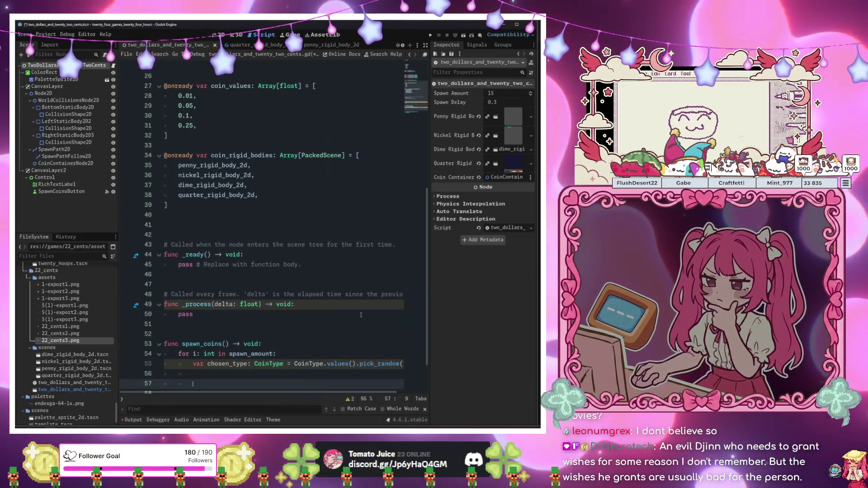
key("BackSpace")
key("BackSpace")
scroll(316, 326, "down", 2)
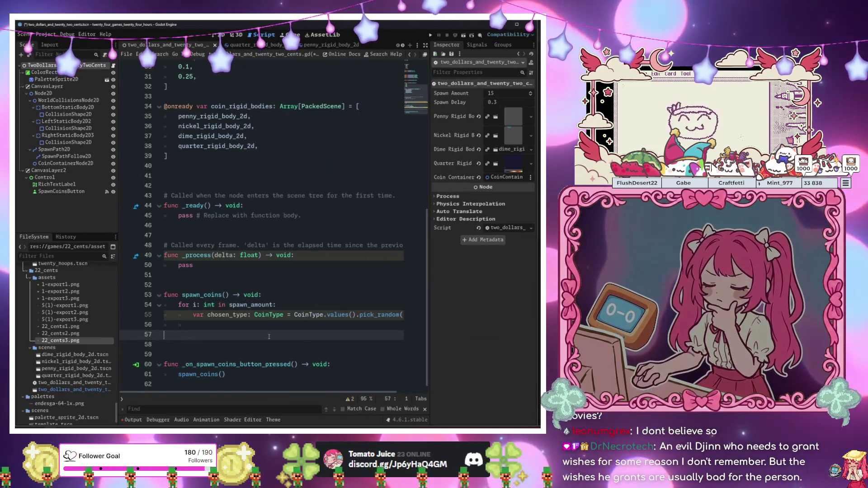
left_click(277, 329)
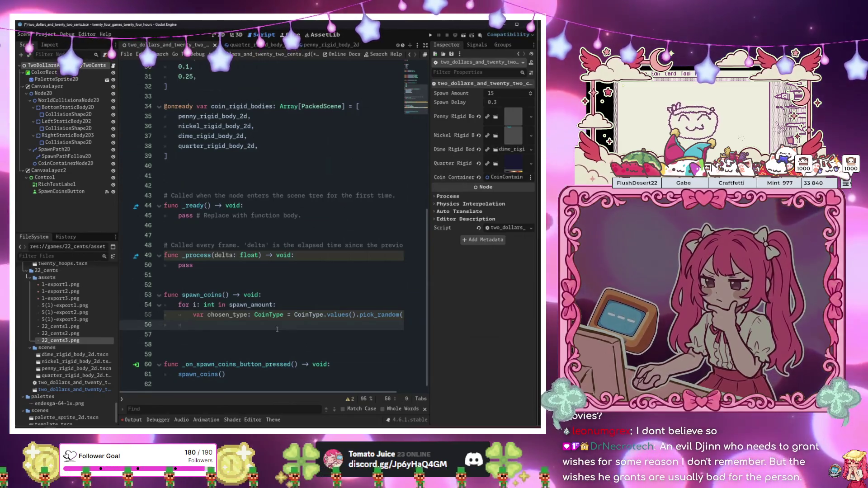
- Add var coin: RigidBody2D = coin_rigid_bodies[chosen_type].instantiate() inside the spawn loop
key("Return")
type("var coin: ")
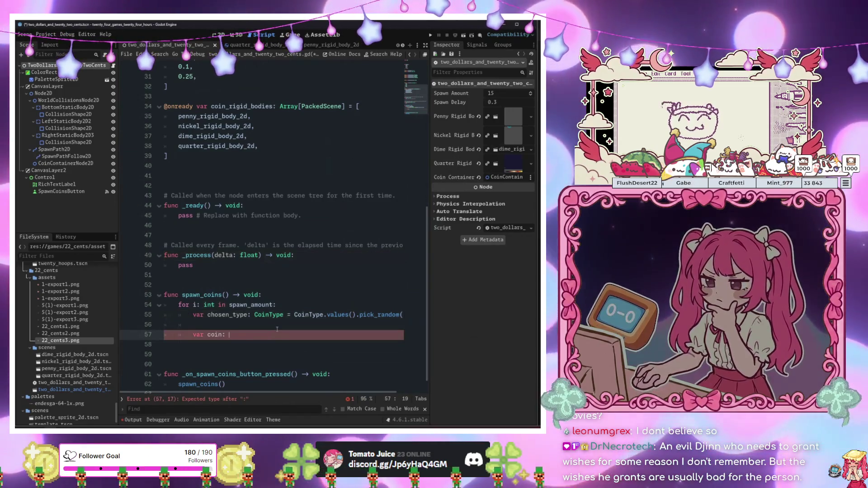
type("Rigi")
key("Return")
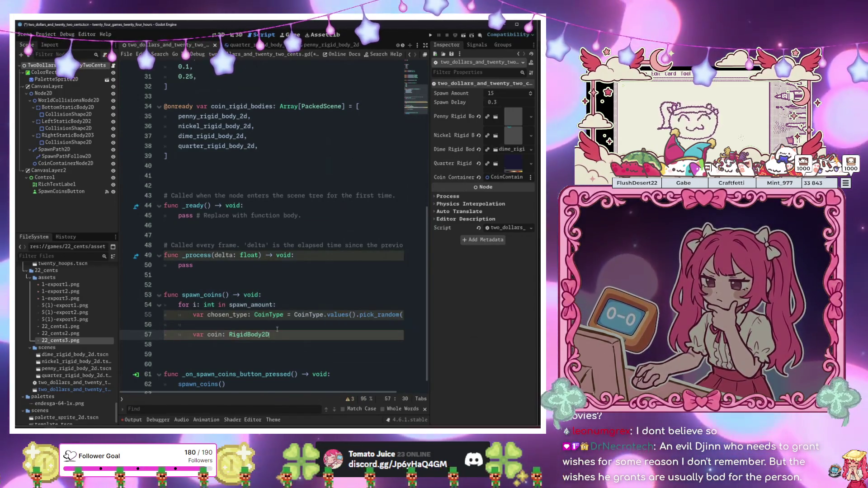
type("=")
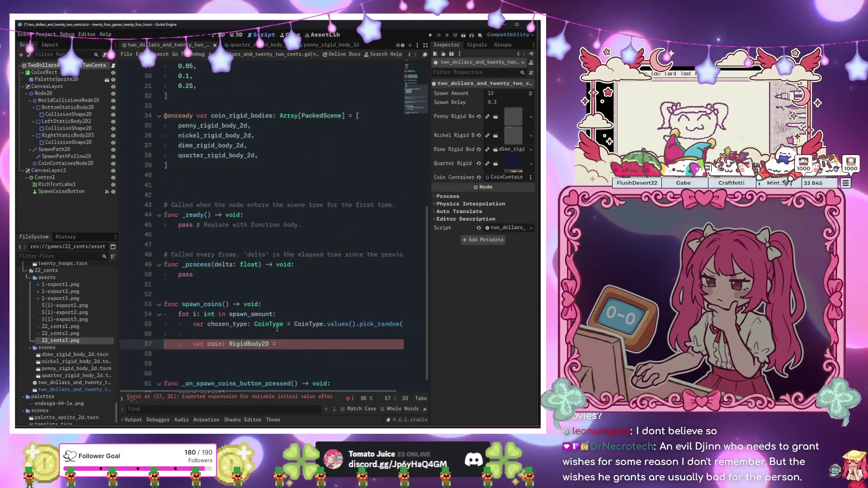
type(" co")
key("Return")
type("[")
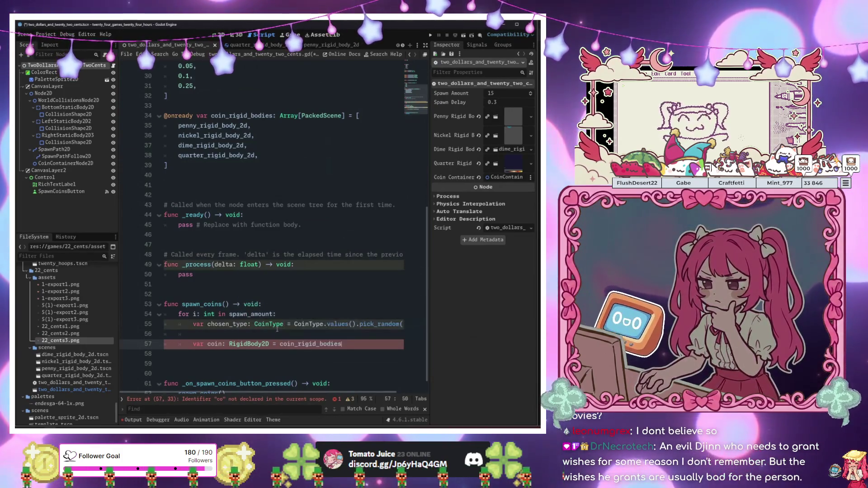
type("ch")
key("Return")
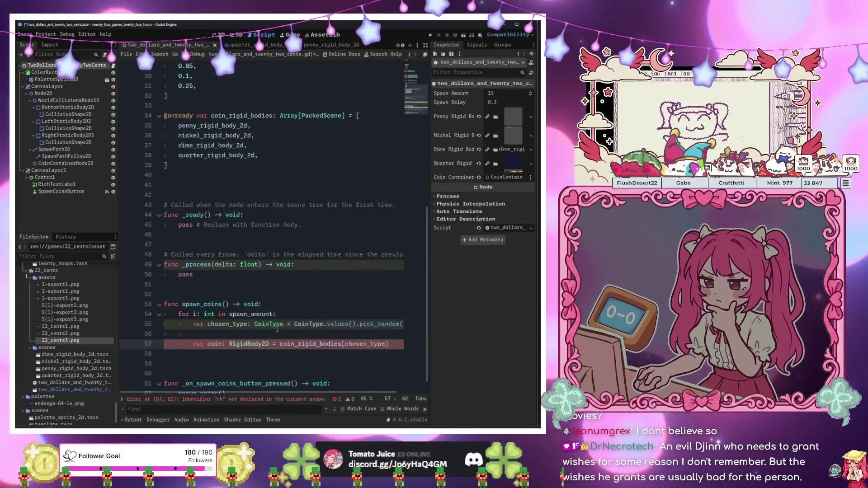
type("]")
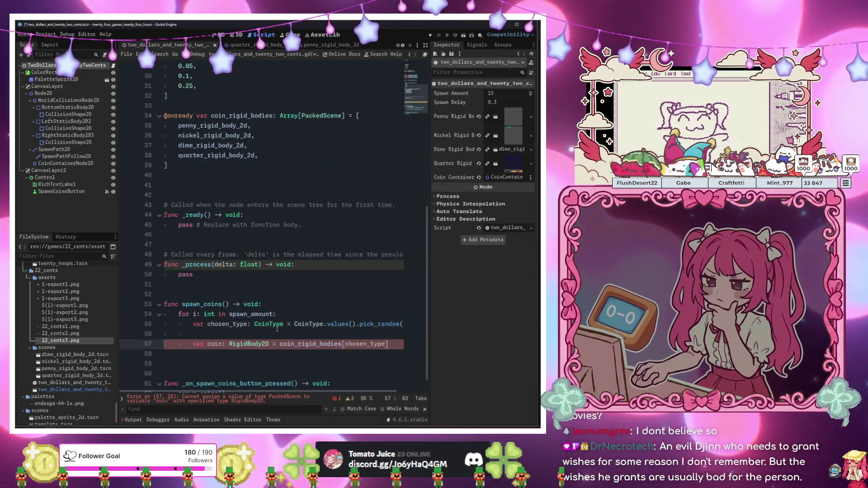
type(".in")
key("Return")
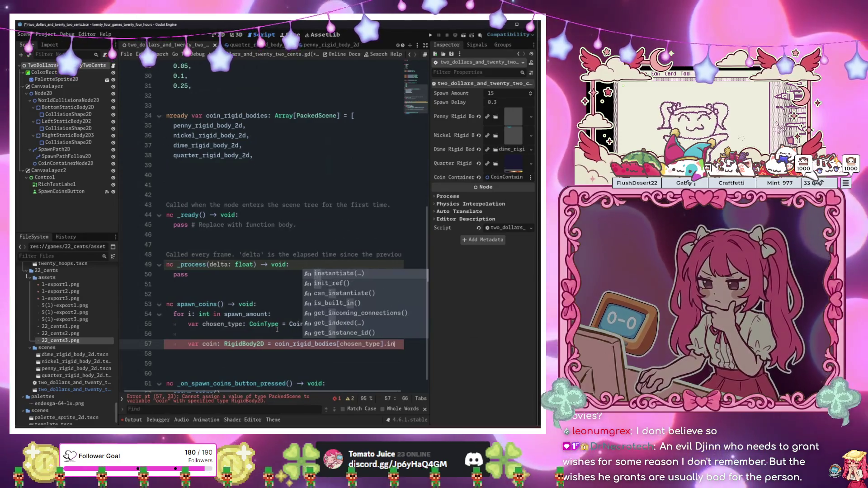
key("Return")
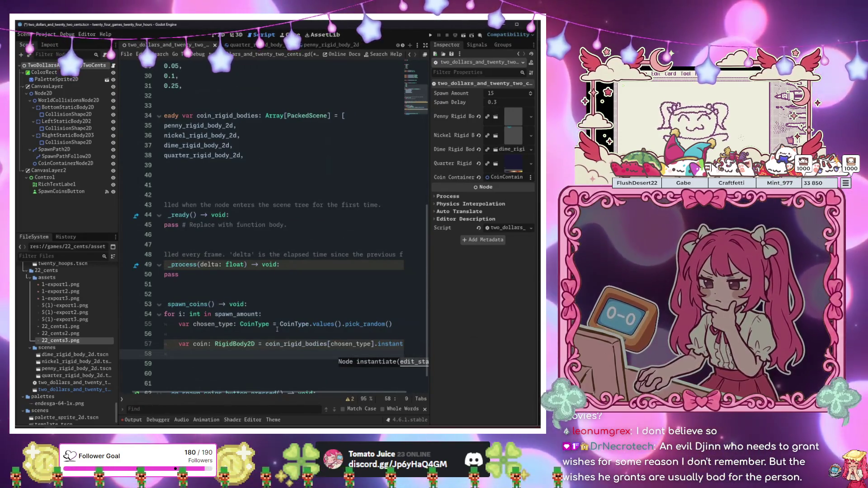
- Add coin_container_node_2d.add_child(coin) on the next line of the loop
type("c")
key("BackSpace")
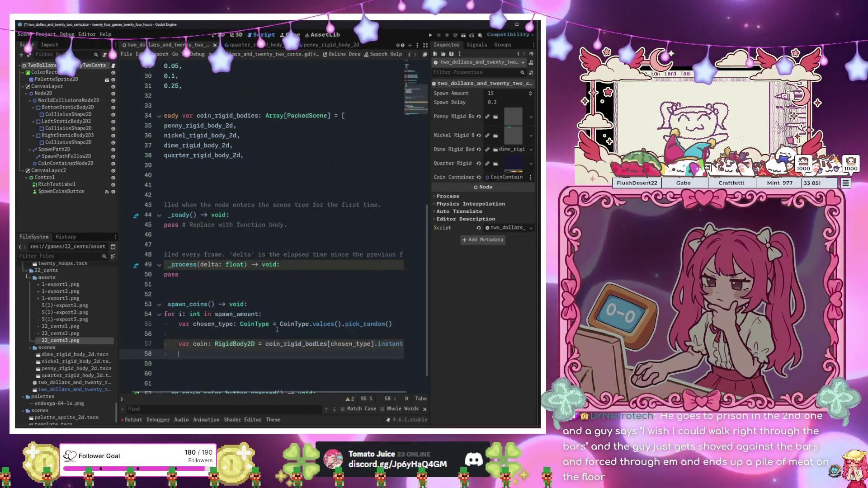
key("Return")
type("co")
key("Down")
key("Return")
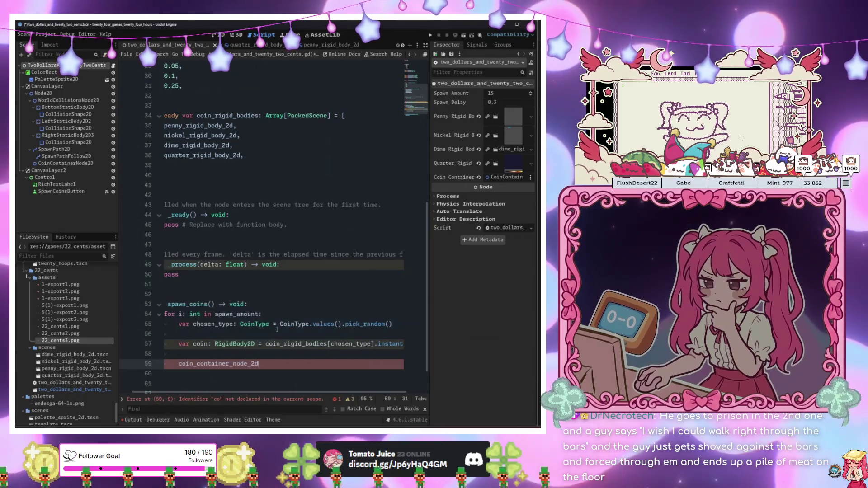
type(".add")
key("Return")
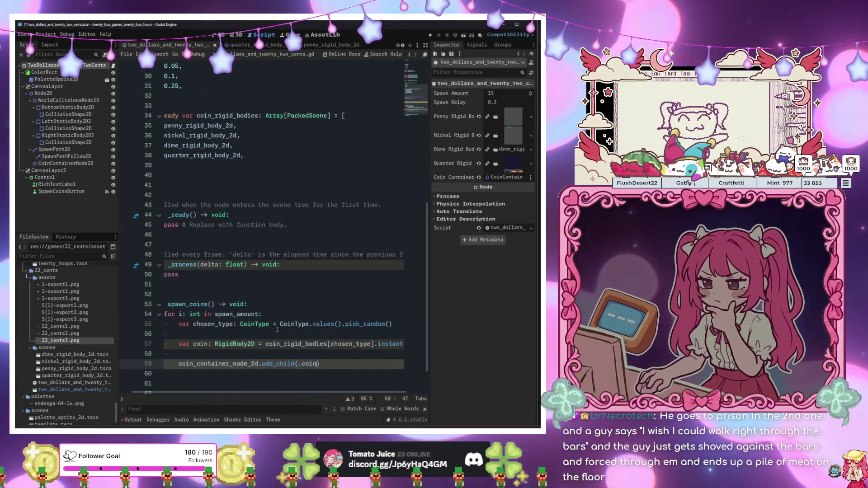
type("coin")
- Remove the blank line between the two variables, add an indented line after add_child, and select SpawnPath2D
key("Escape")
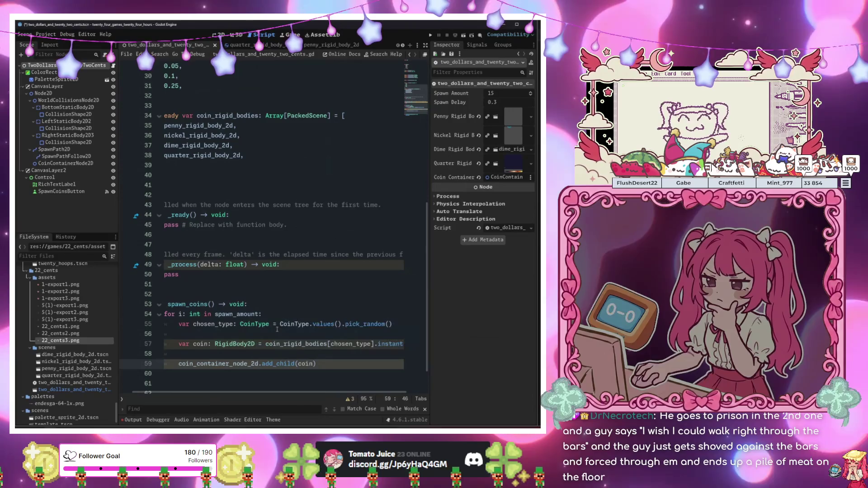
key("Up")
key("Up")
key("Up")
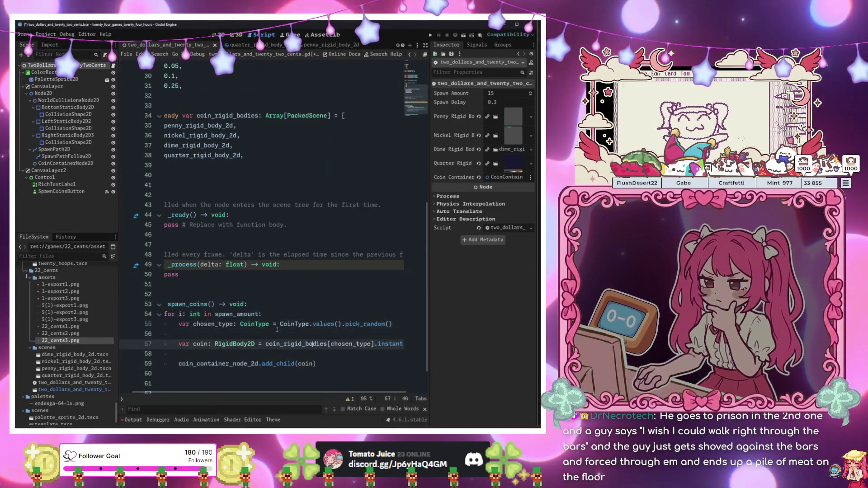
key("Down")
key("Up")
key("End")
key("Delete")
key("Down")
key("Down")
key("Down")
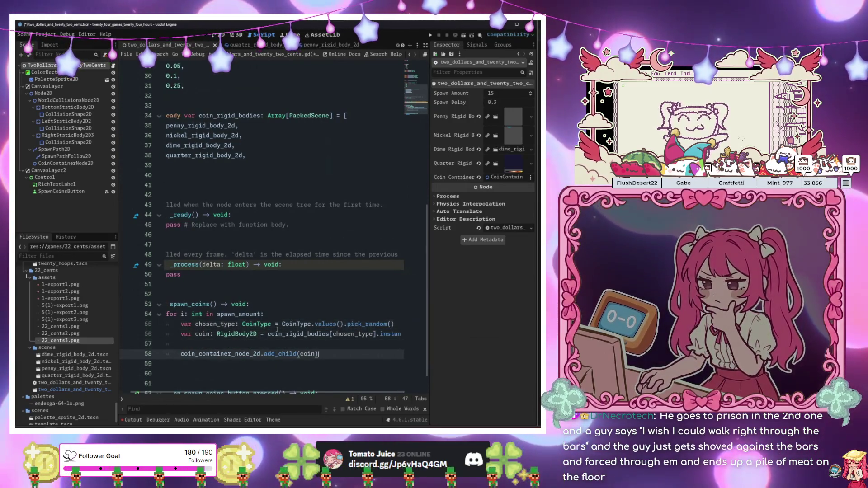
key("Up")
key("Down")
key("Down")
key("Tab")
key("Tab")
key("Return")
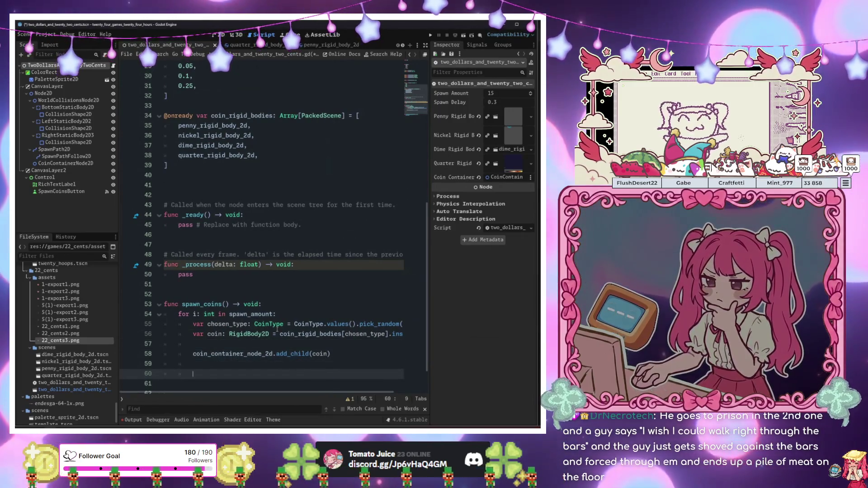
type("sp")
key("BackSpace")
key("BackSpace")
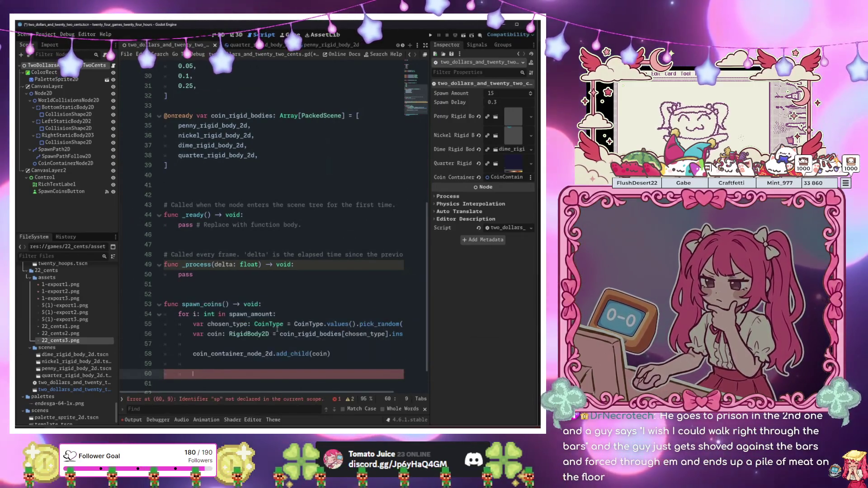
scroll(277, 329, "up", 10)
left_click(55, 149)
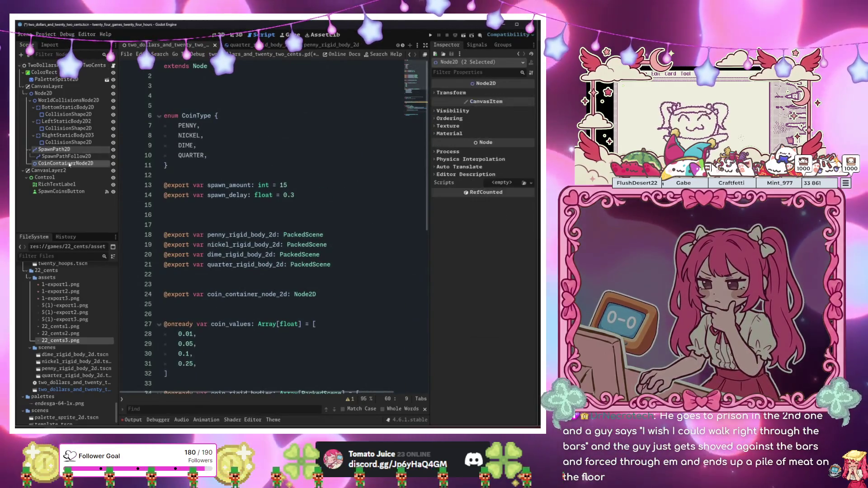
- Drag SpawnPath2D and SpawnPathFollow2D into the script as node references
left_click(67, 157, "shift")
mouse_move(68, 157)
left_mouse_down()
mouse_move(196, 231)
mouse_move(219, 285)
left_mouse_up()
scroll(226, 312, "down", 8)
left_click(227, 317)
left_click(231, 328)
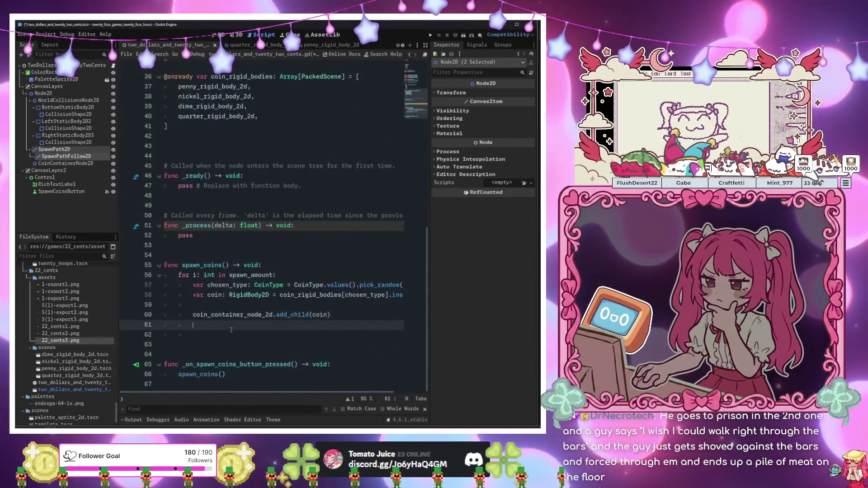
- Add spawn_path_follow_2d.progress_ratio = randf() to the spawn loop
key("Return")
type("spaw")
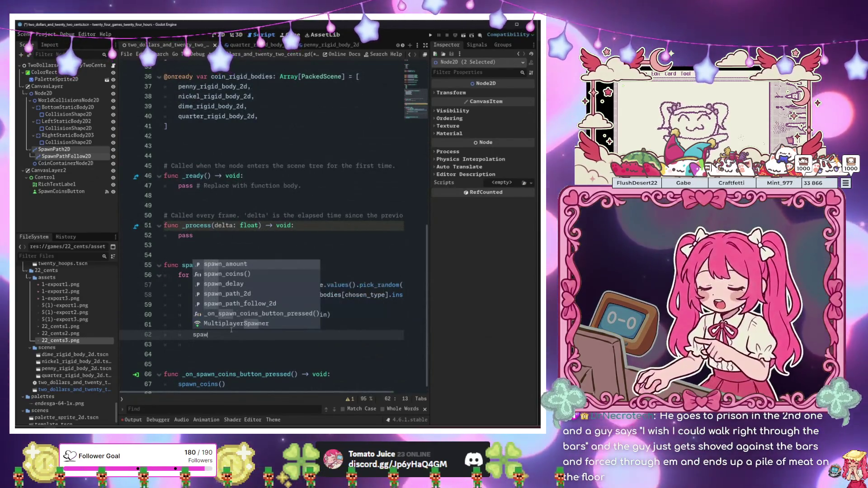
key("Down")
key("Down")
key("Down")
key("Return")
type(".p")
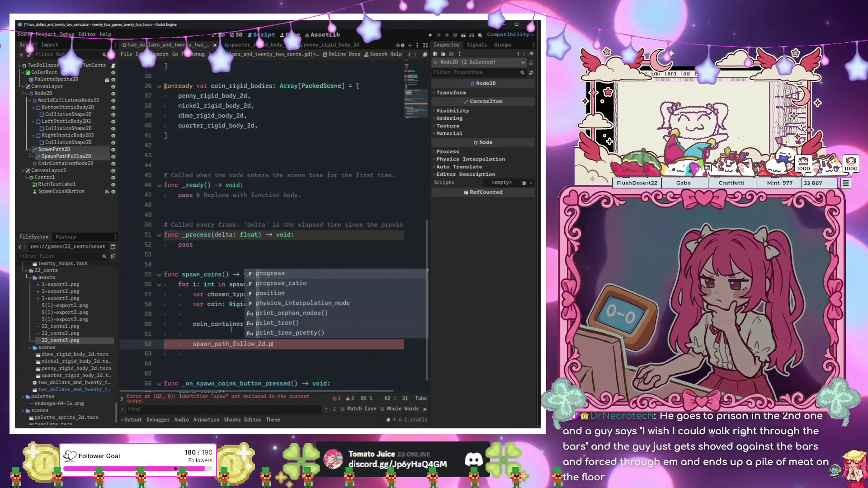
key("Down")
key("Return")
type("= nr")
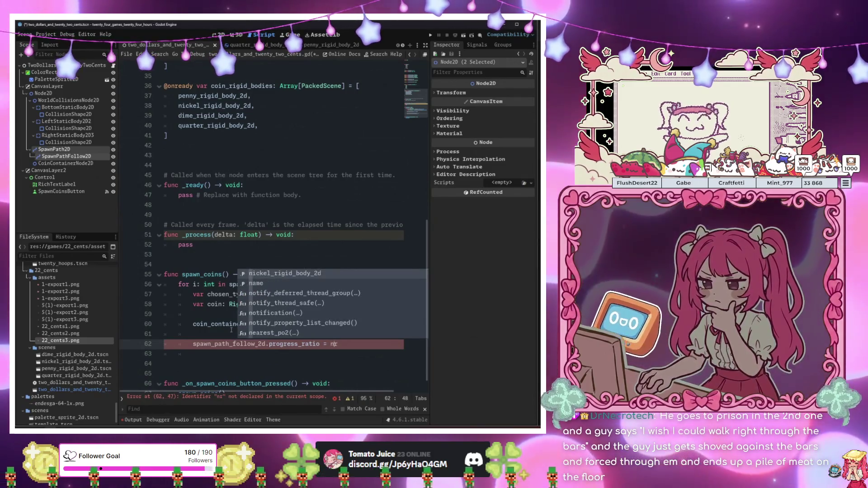
key("BackSpace")
type("r")
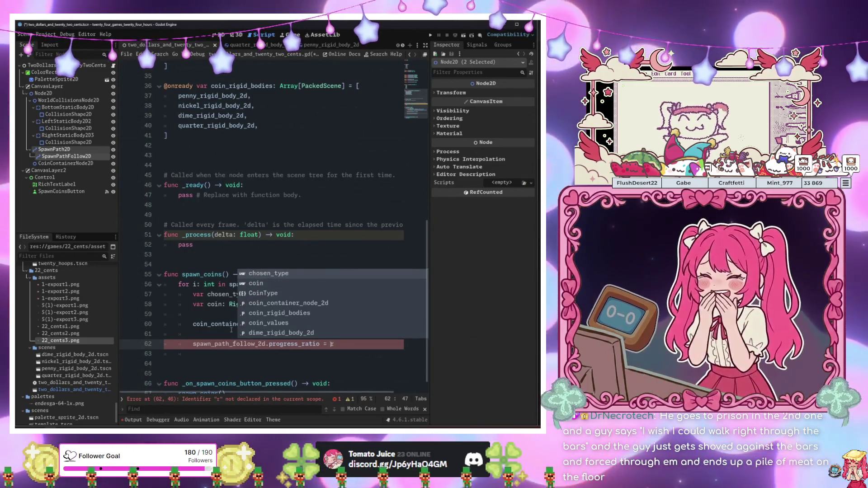
key("BackSpace")
type("rand")
key("Return")
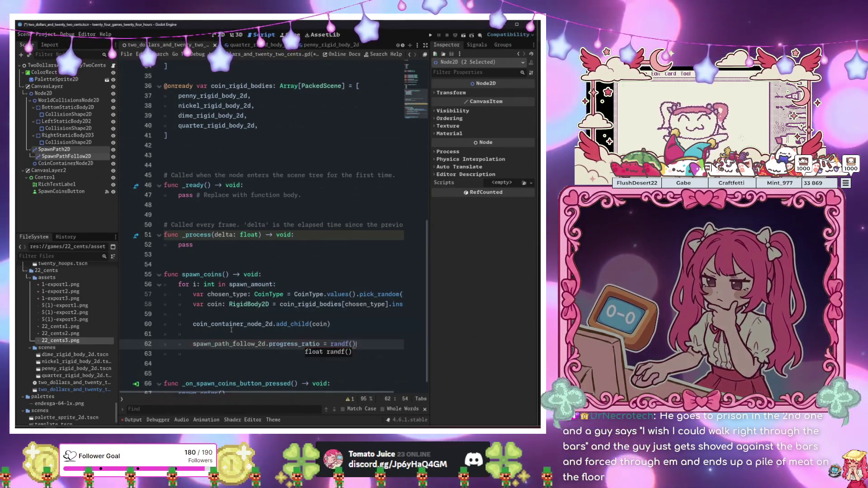
key("Return")
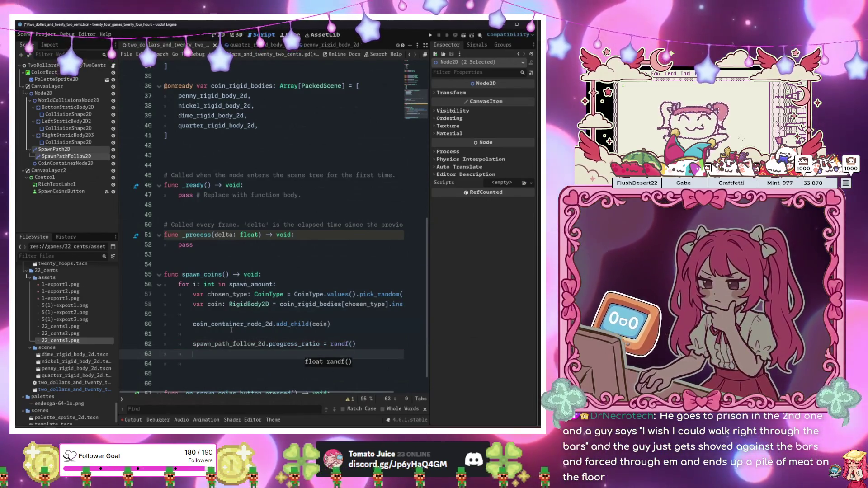
- Add coin_container_node_2d.position = spawn_path_follow_2d.position + spawn_path_2d.position on line 64
key("Return")
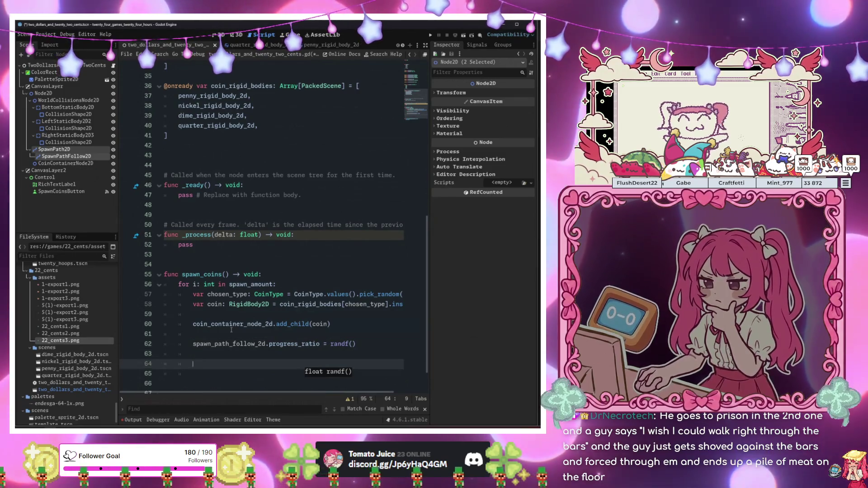
type("coin")
key("Return")
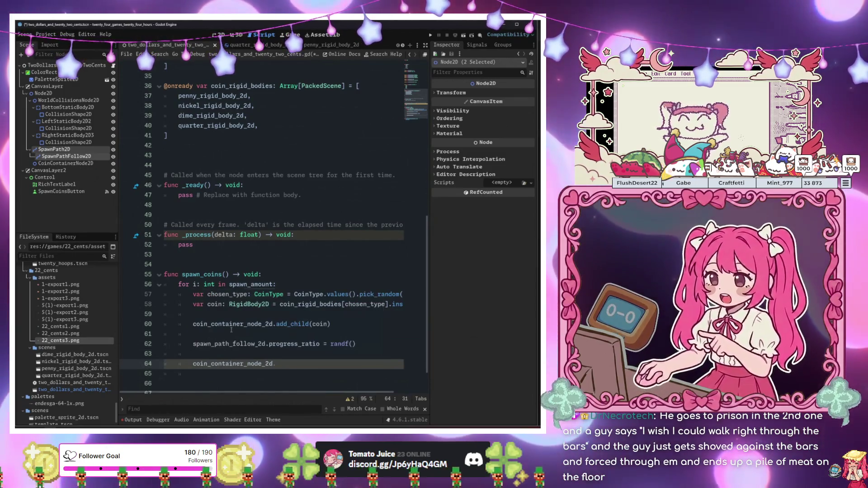
type(".pos")
key("Return")
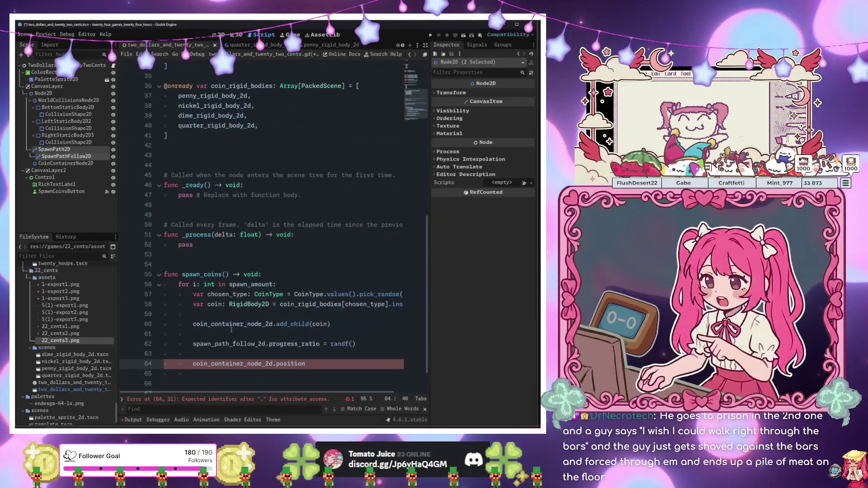
type("= spaw")
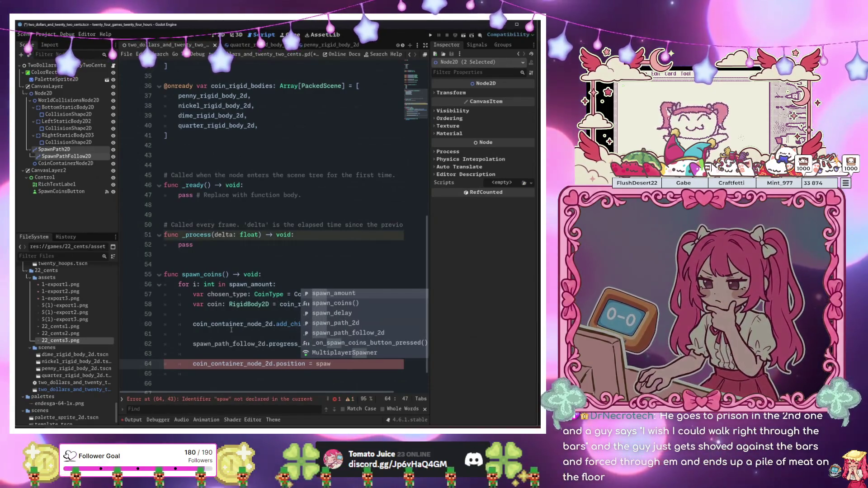
key("Down")
key("Down")
key("Down")
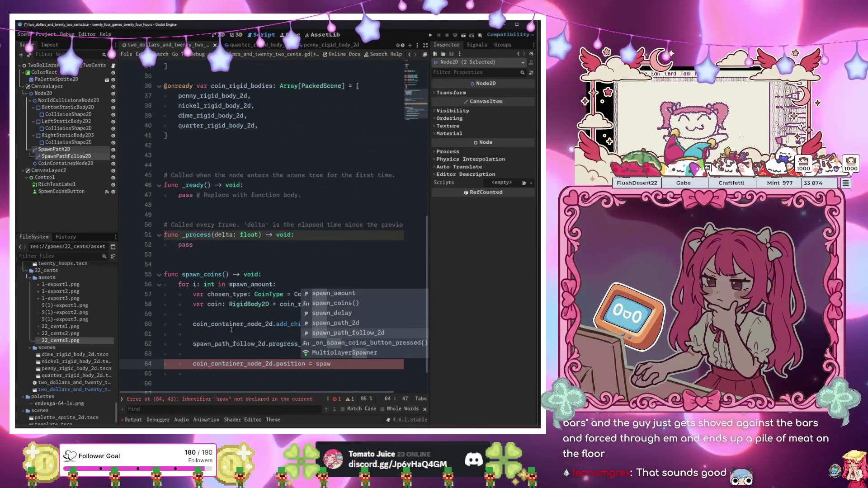
key("Return")
type(".pos")
key("Return")
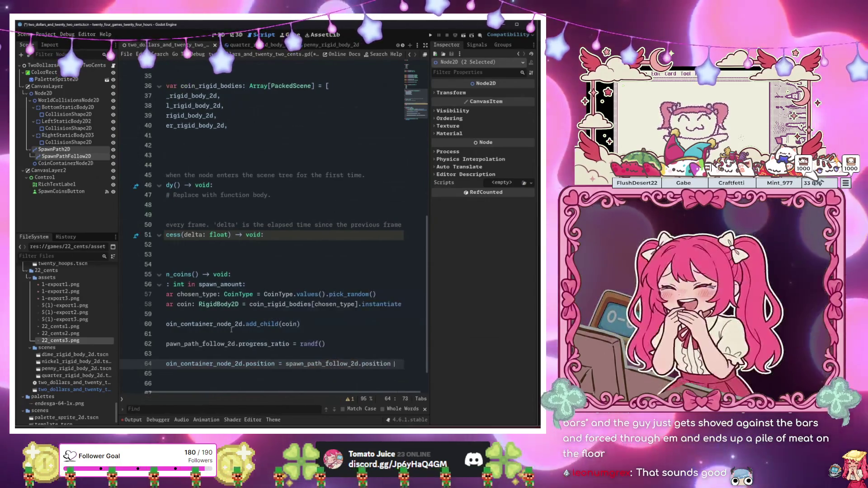
type("+ spaw")
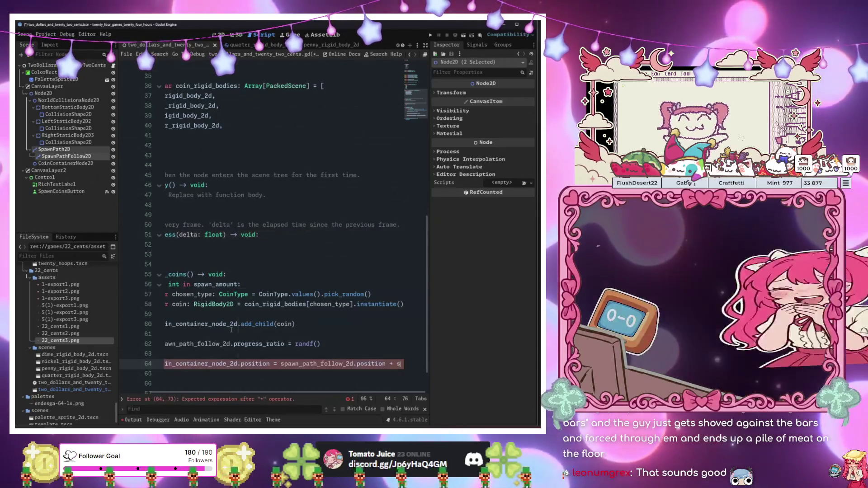
key("Down")
key("Down")
key("Down")
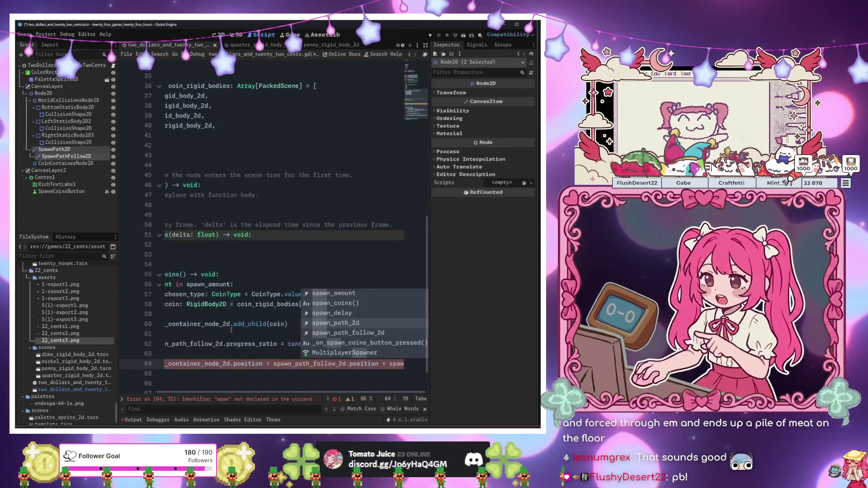
key("Return")
type(".position")
key("Return")
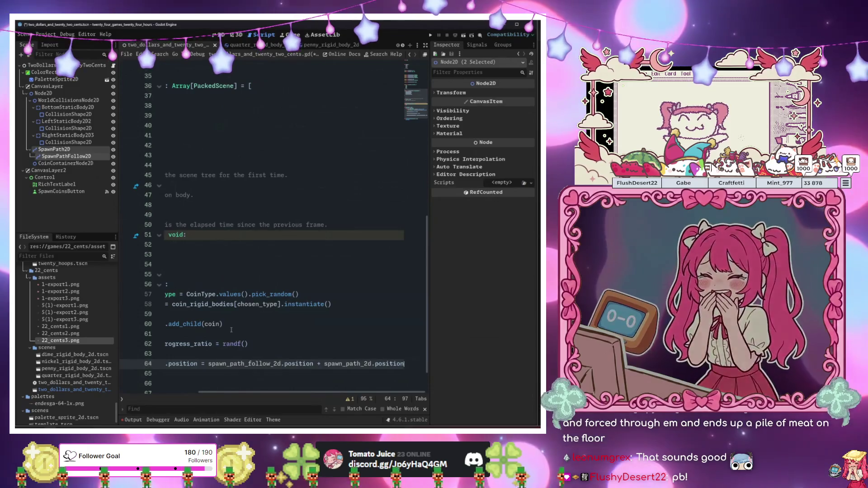
key("Return")
key("Home")
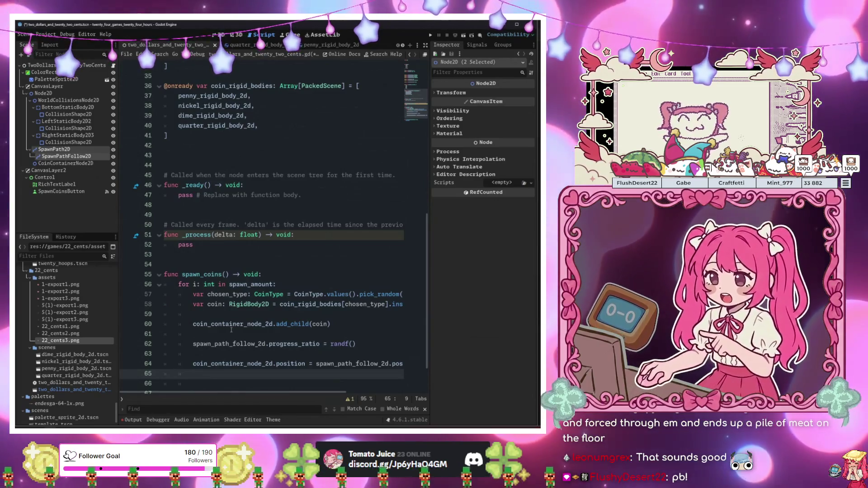
key("Down")
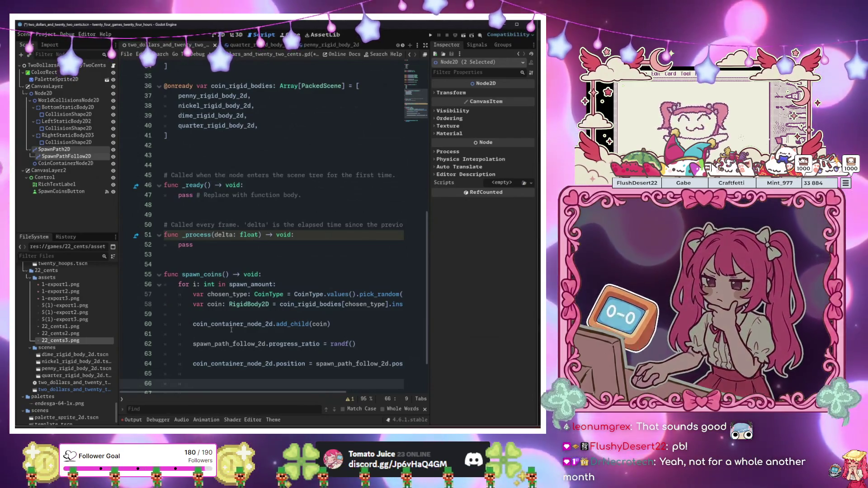
left_click(231, 330)
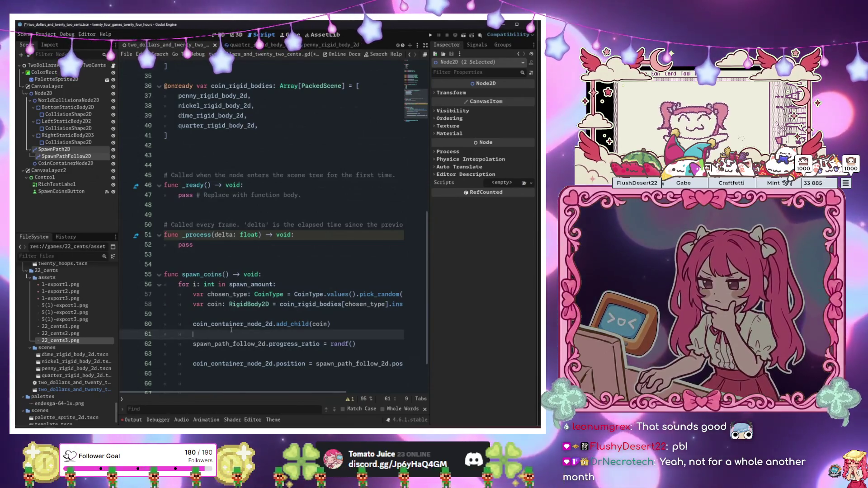
left_click(227, 343)
key("F6")
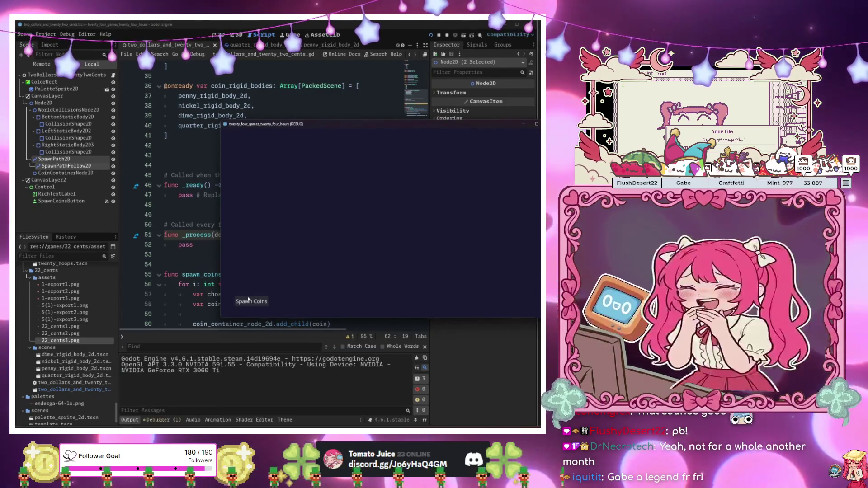
left_click(248, 301)
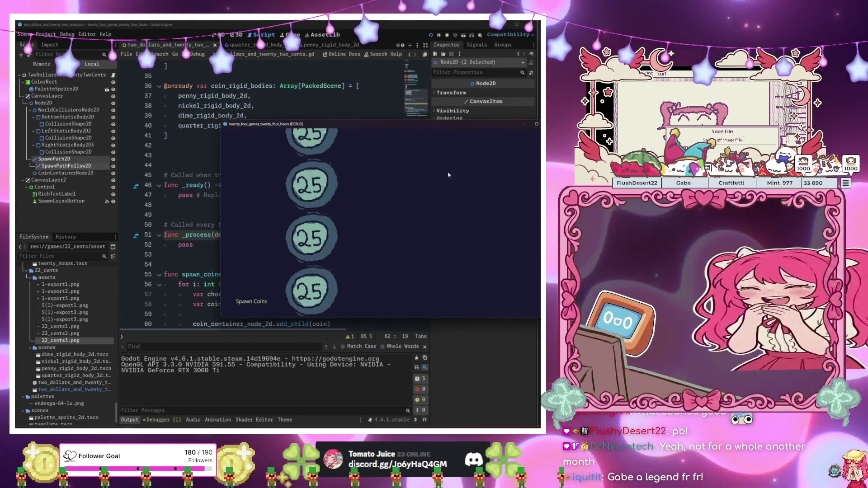
left_click(537, 123)
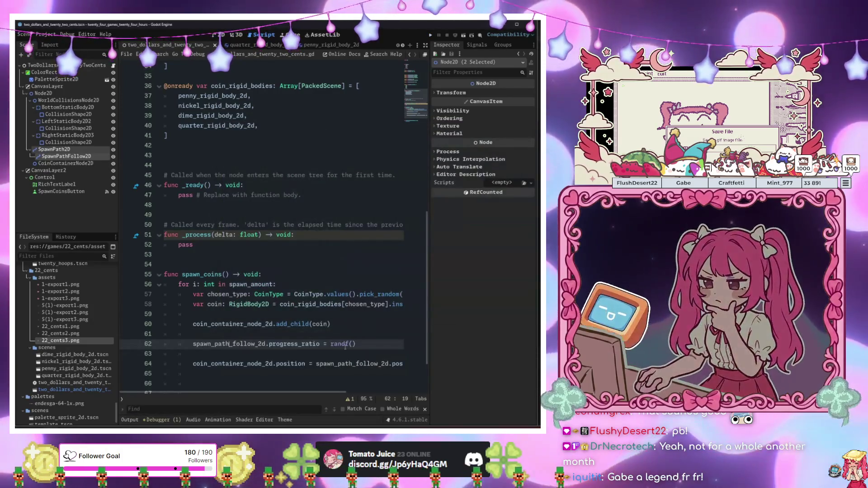
key("ctrl+F1")
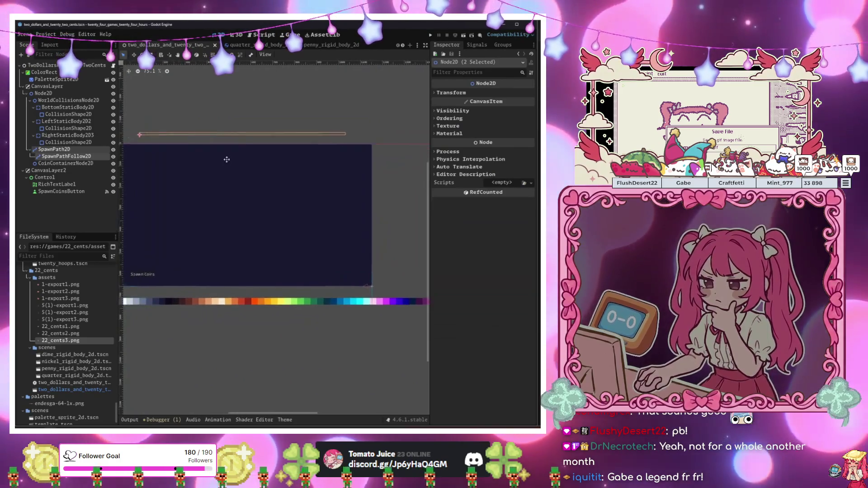
key("ctrl+F3")
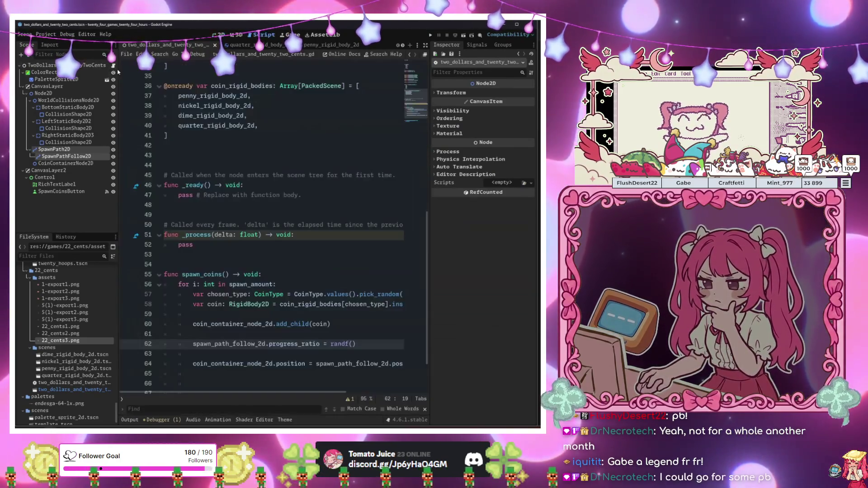
left_click_drag(226, 363, 407, 364)
left_click(339, 366)
key("ctrl+Left")
key("ctrl+Left")
key("ctrl+Left")
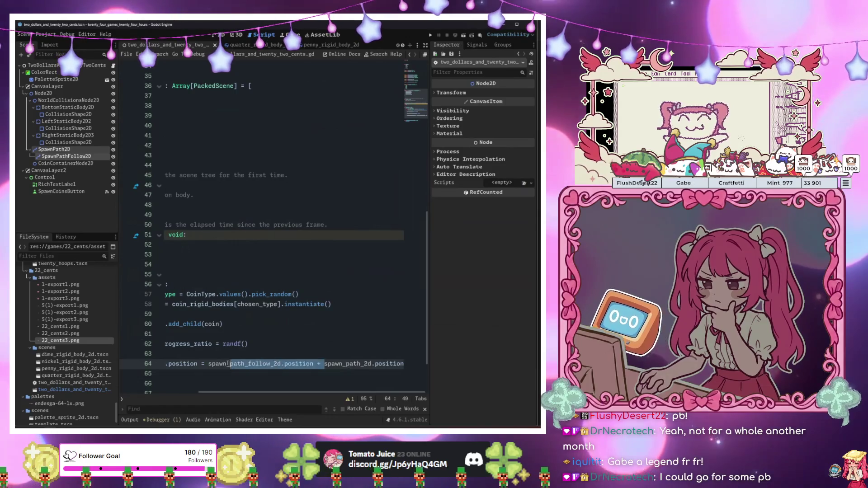
left_click_drag(194, 354, 420, 366)
left_click(326, 364)
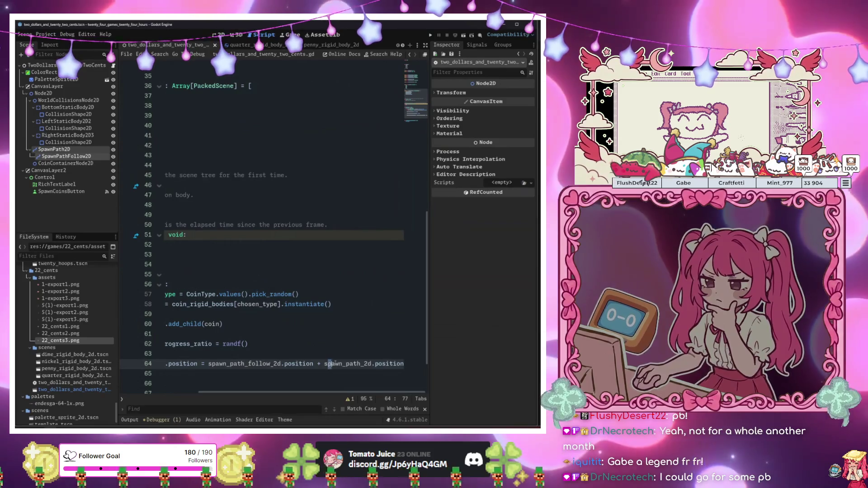
key("shift+End")
left_click(341, 365)
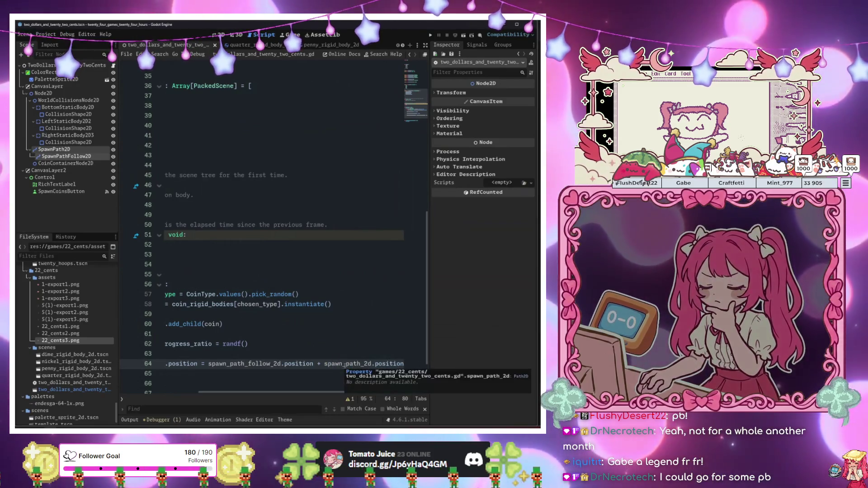
left_click_drag(344, 366, 320, 366)
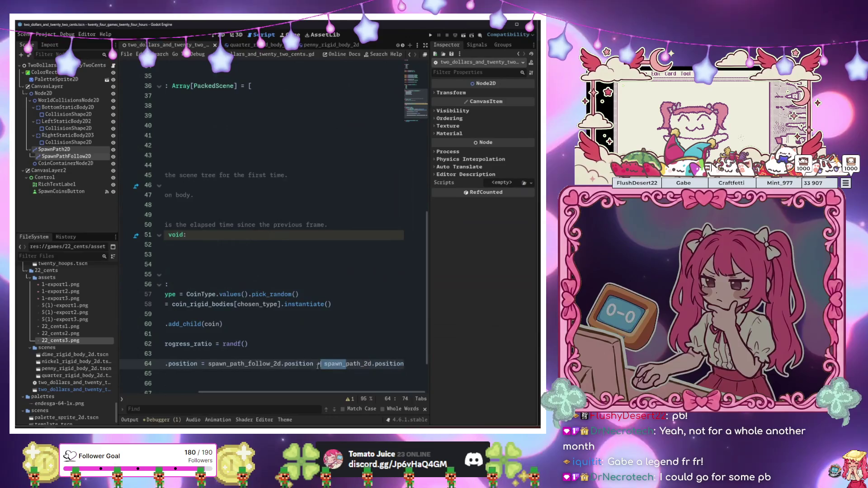
scroll(317, 366, "left", 3)
left_click(236, 364)
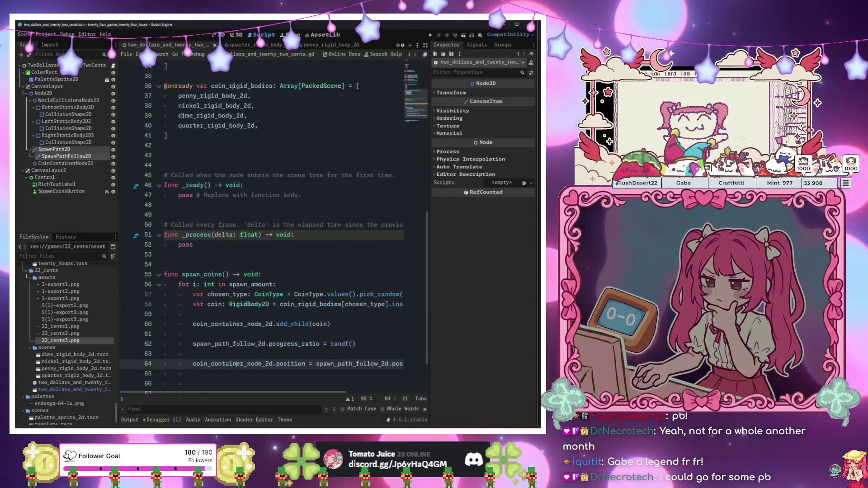
- Raise SpawnPathFollow2D's progress ratio in the 2D view, then run the scene and spawn coins once
left_click(220, 35)
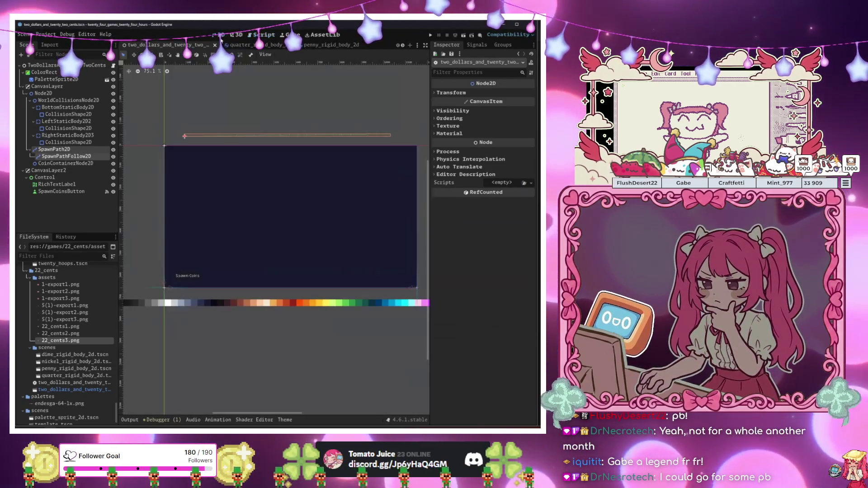
left_click(92, 156)
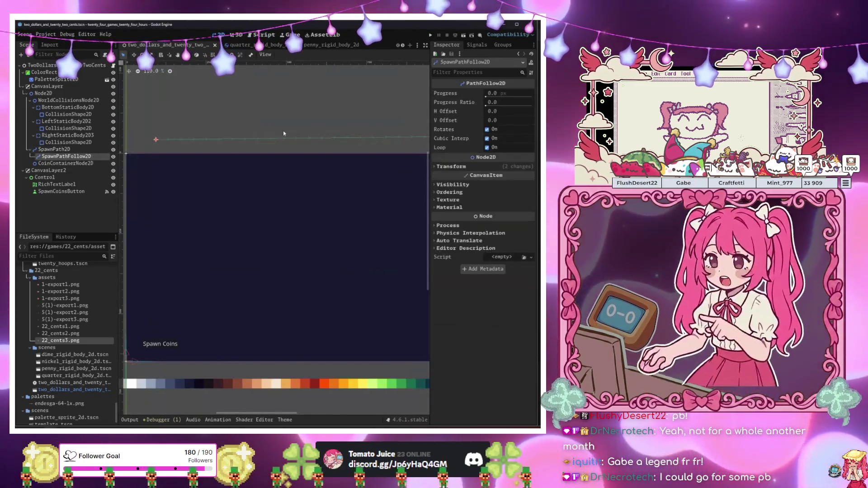
mouse_move(486, 106)
left_mouse_down()
mouse_move(503, 107)
mouse_move(485, 108)
left_mouse_up()
scroll(316, 126, "down", 5)
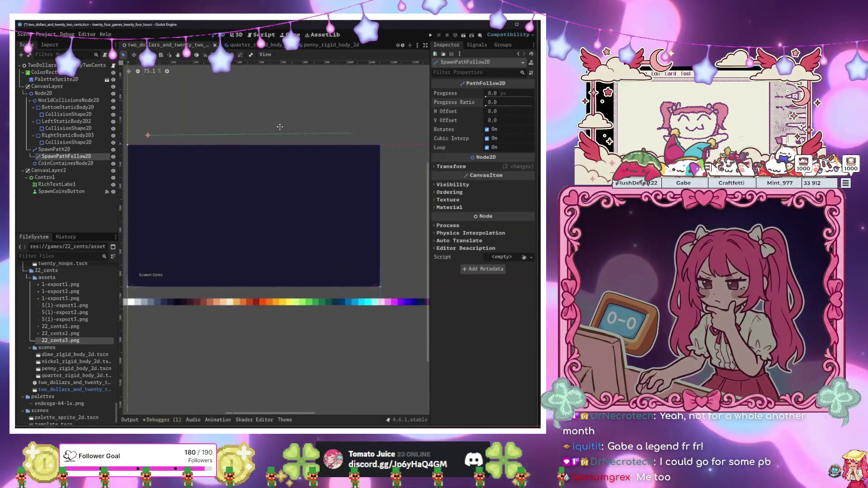
key("F6")
left_click(249, 302)
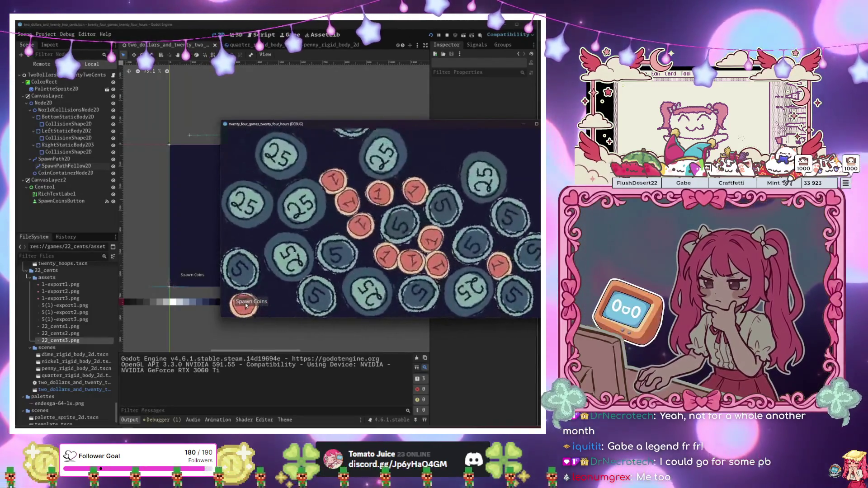
key("F8")
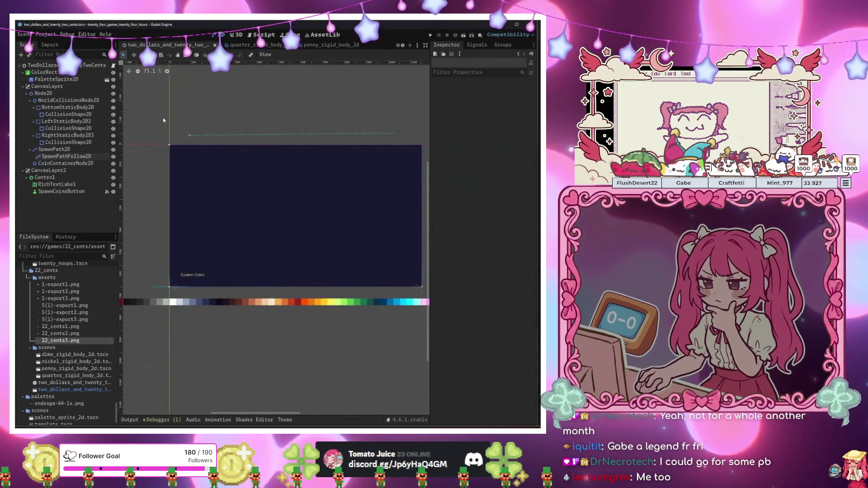
- Back in the spawn script, run the game with F5, spawn two coin batches, and stop it
key("ctrl+F3")
scroll(234, 190, "up", 2)
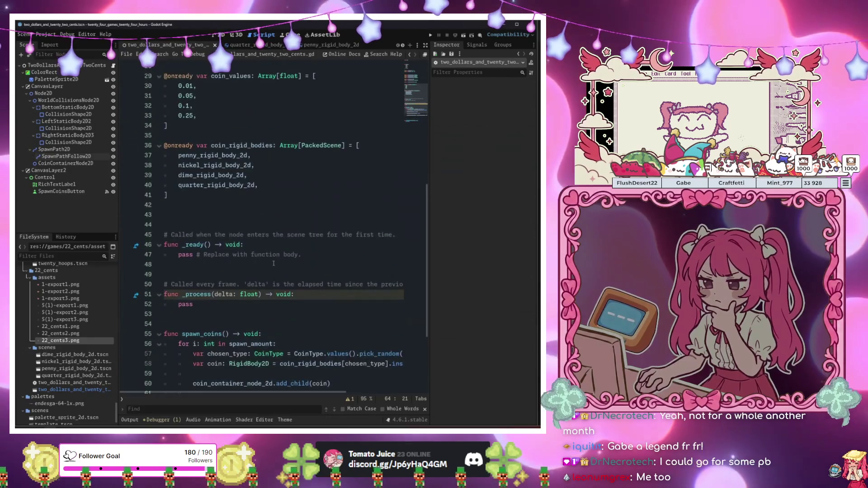
left_click(274, 264)
key("F5")
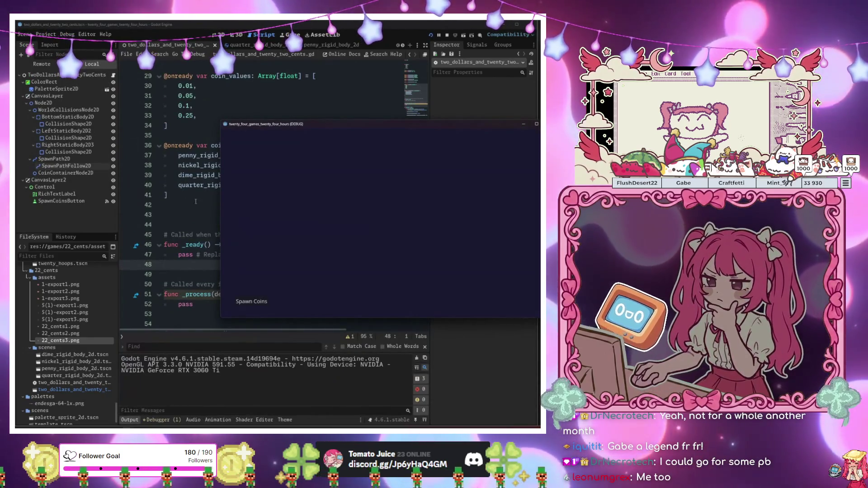
left_click(252, 305)
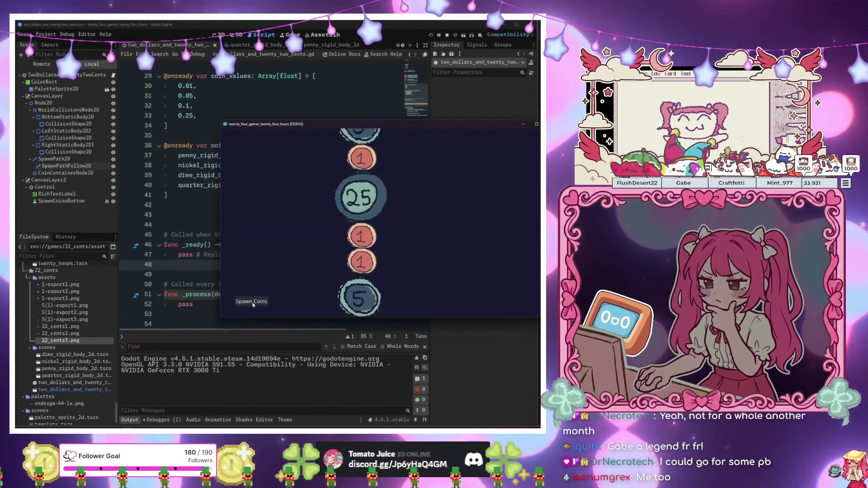
left_click(253, 304)
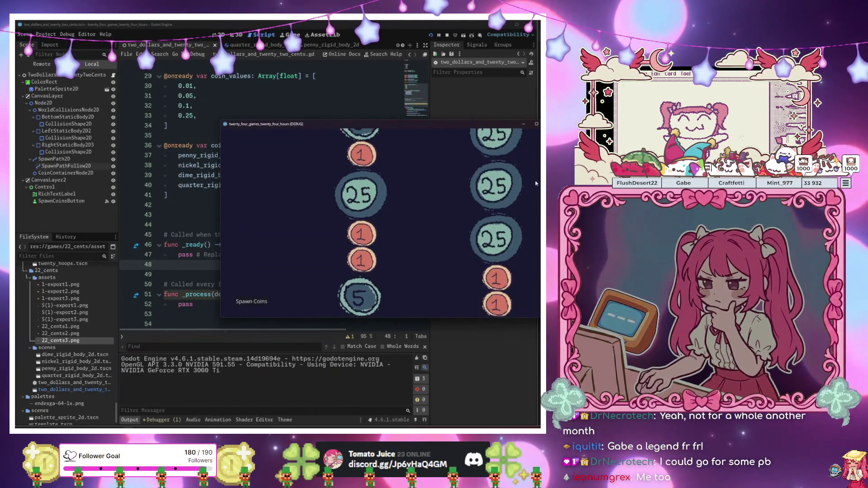
key("F8")
scroll(312, 226, "down", 4)
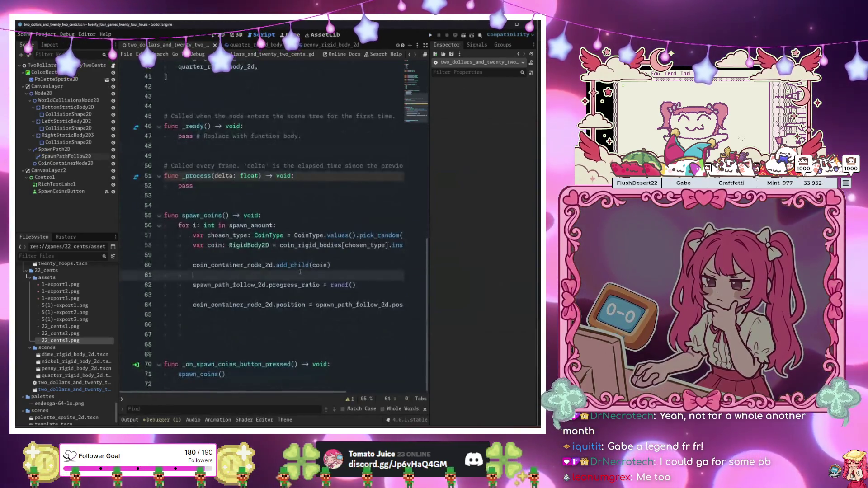
left_click(312, 292)
mouse_move(317, 288)
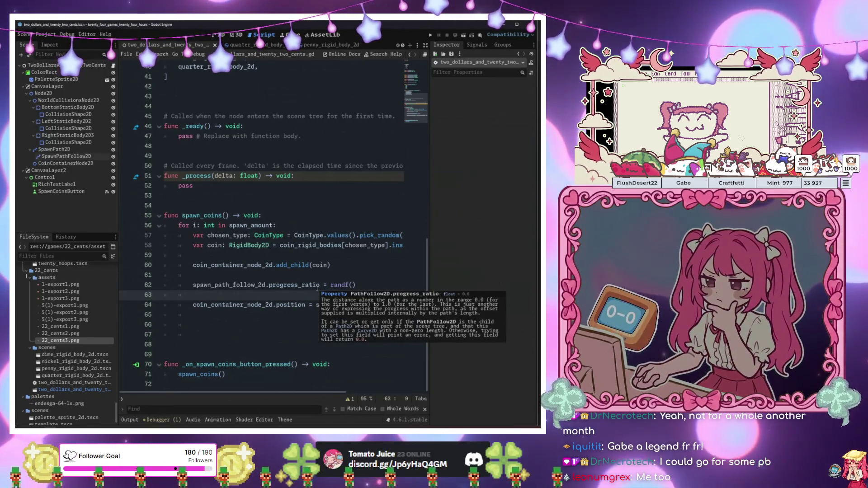
left_click(314, 285)
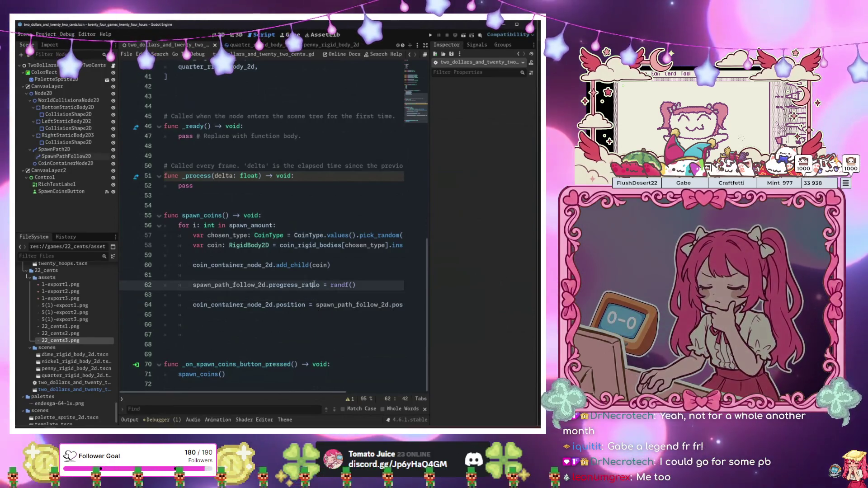
mouse_move(314, 285)
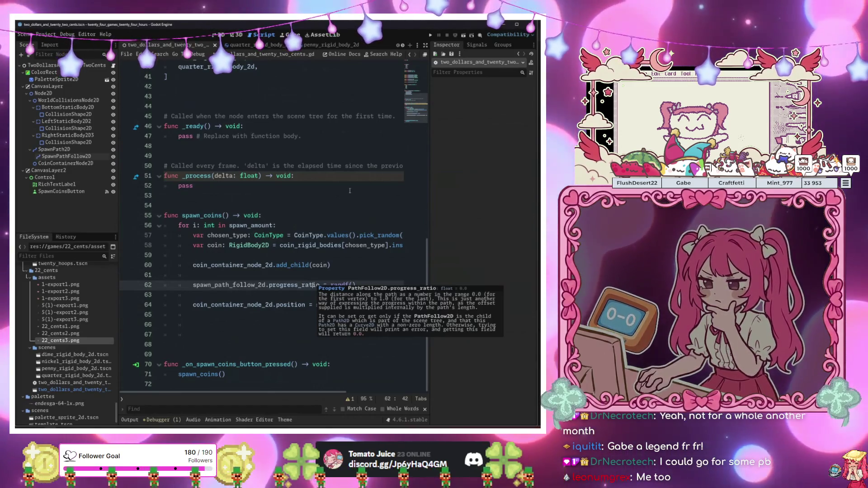
left_click(368, 285)
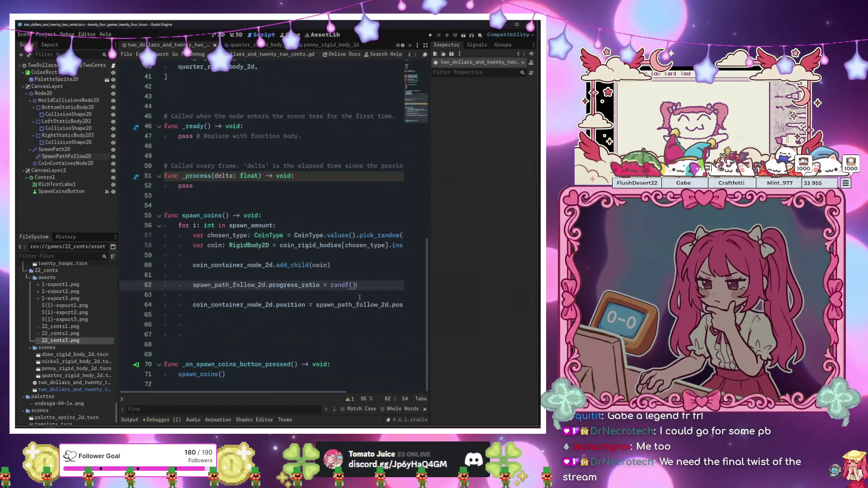
left_click(360, 297)
left_click(369, 285)
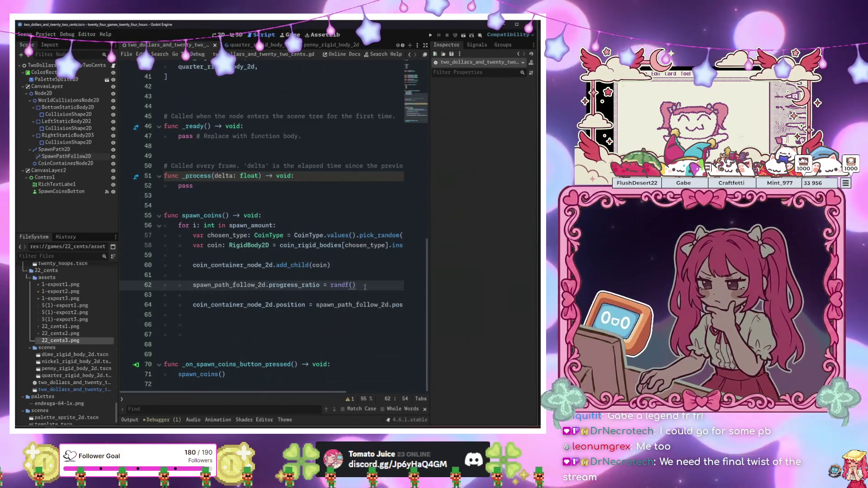
scroll(198, 231, "up", 10)
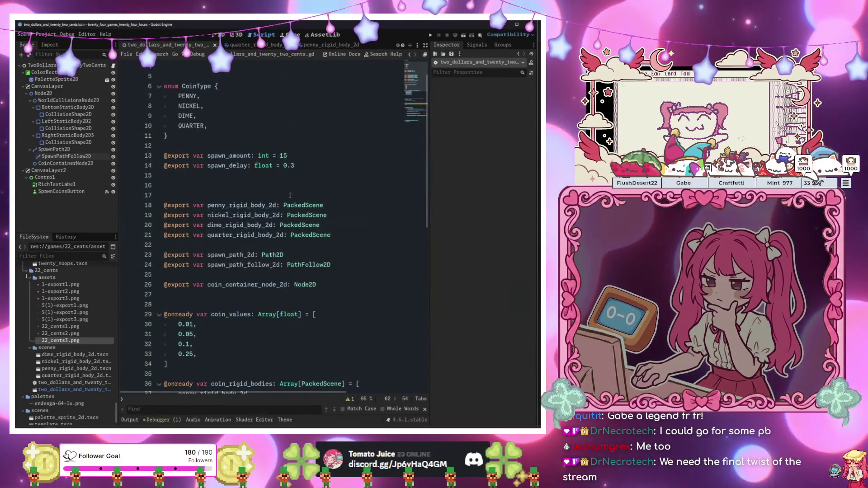
- Run the game, spawn a batch of coins, and stop the run
scroll(287, 195, "down", 12)
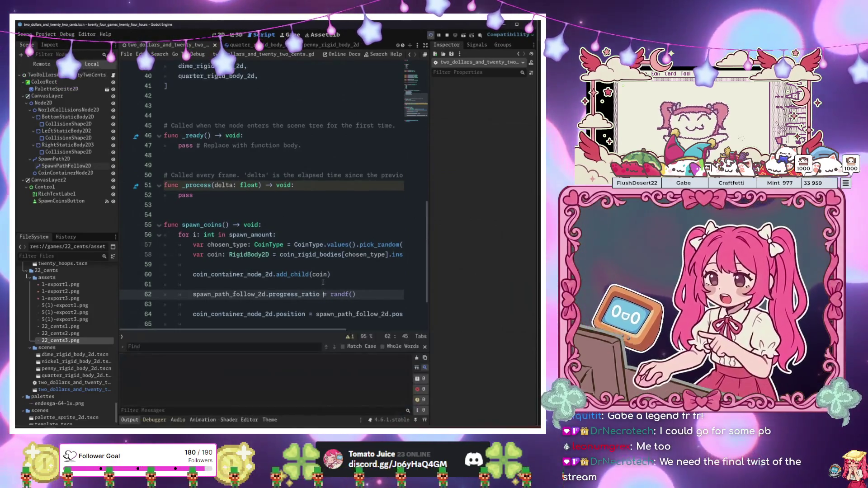
key("F6")
left_click(246, 302)
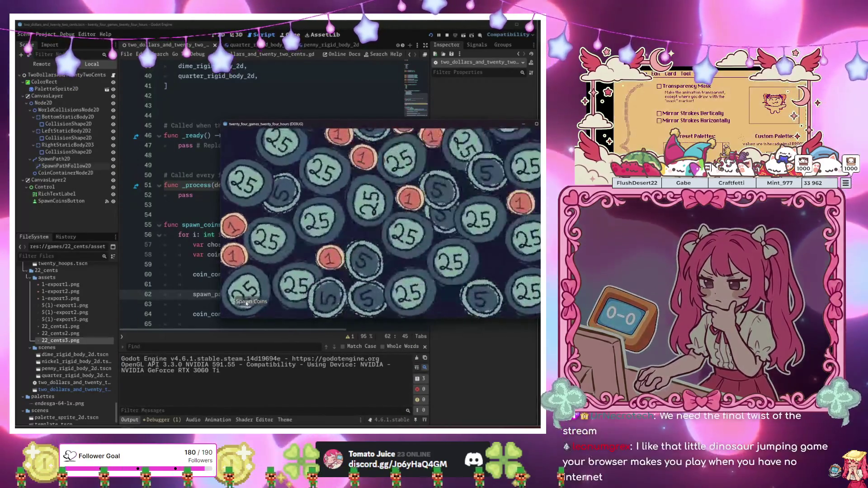
key("F8")
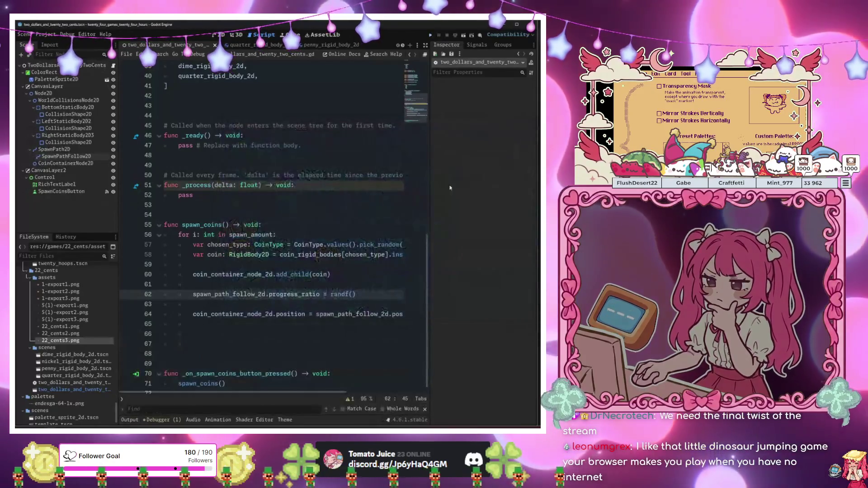
- Review the progress_ratio = randf() line 62, then show SpawnPath2D's properties in the Inspector
left_click(354, 294)
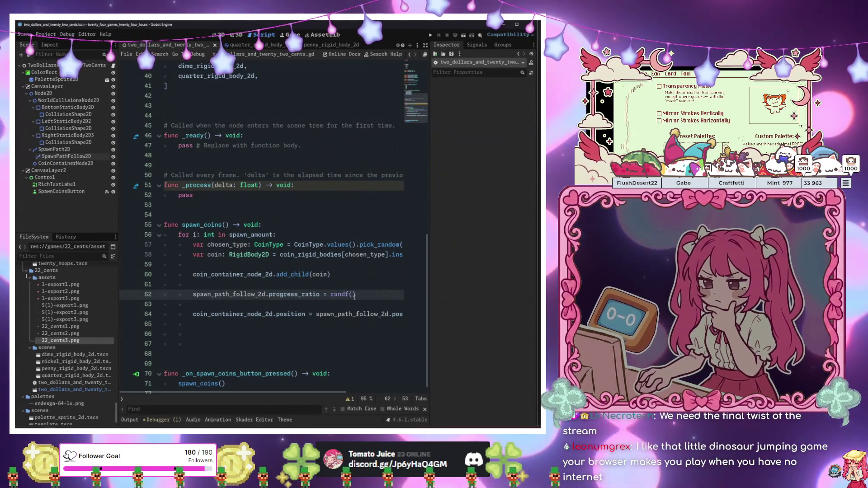
triple_click(354, 295)
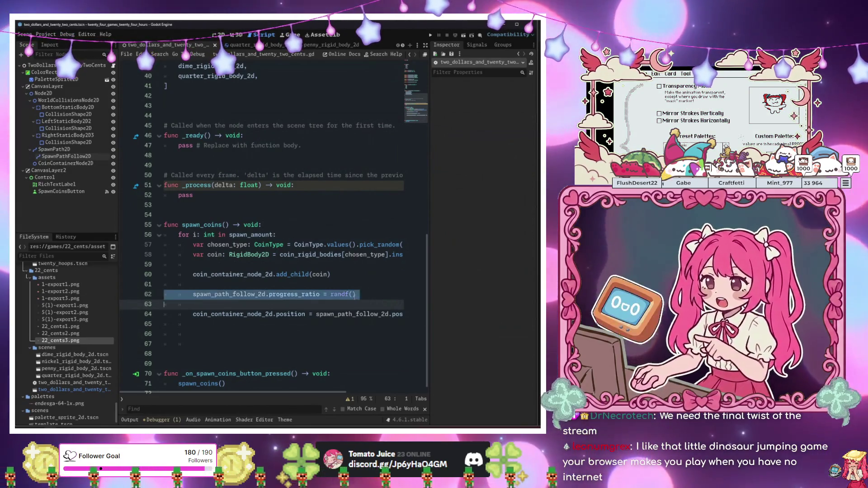
left_click(373, 299)
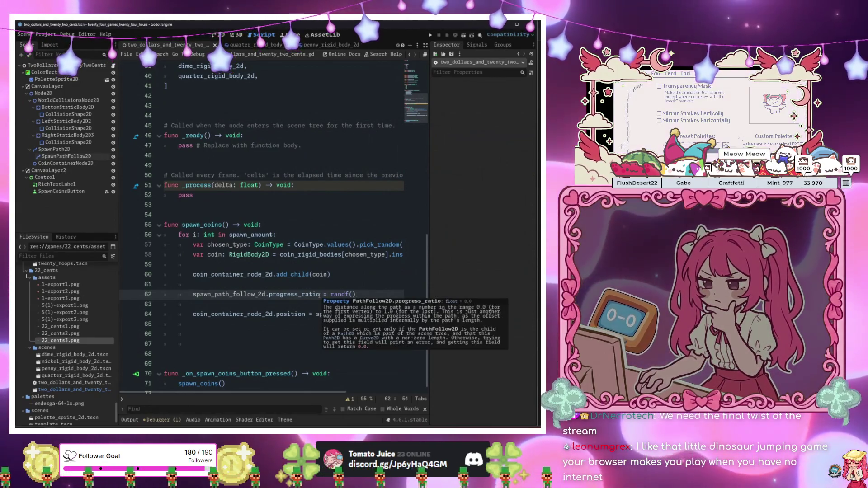
left_click(293, 295)
mouse_move(235, 297)
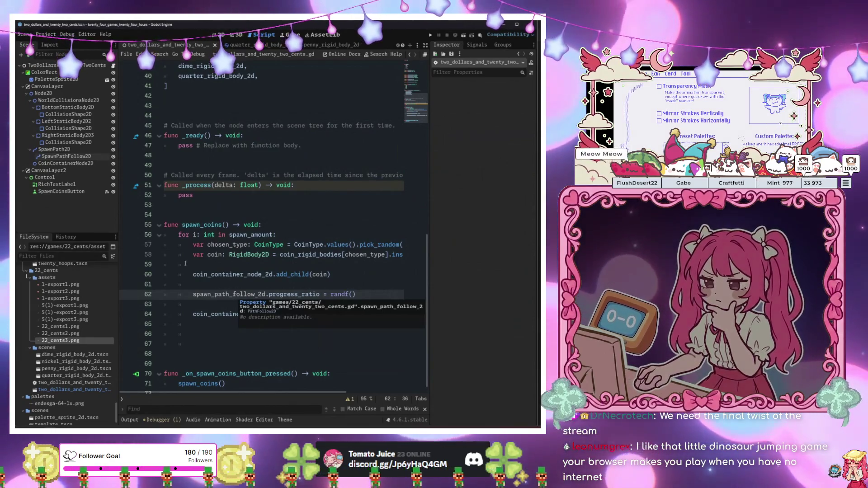
left_click(56, 150)
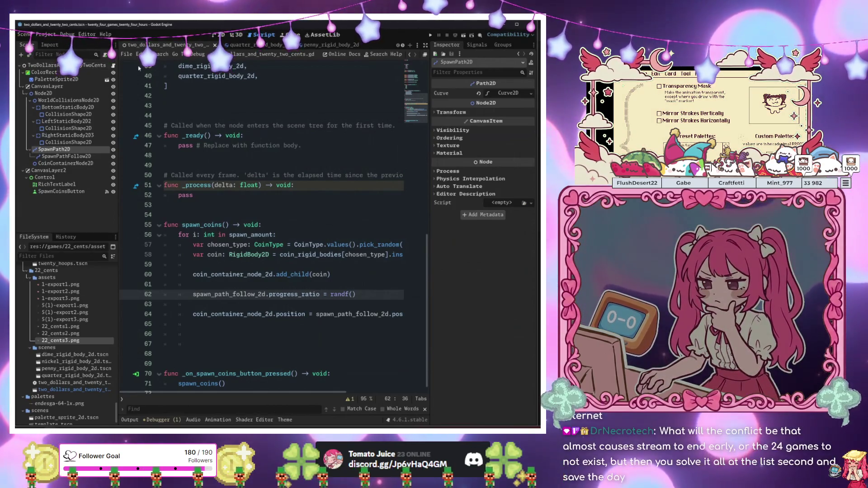
left_click(115, 66)
left_click(218, 36)
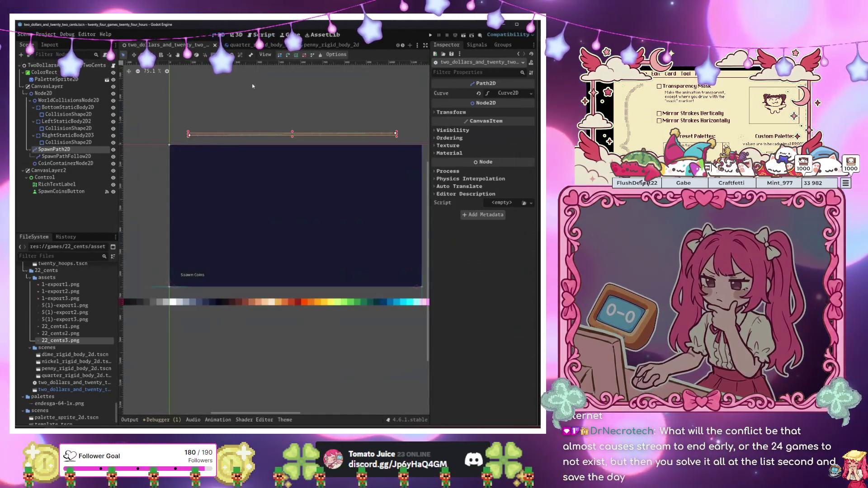
scroll(192, 209, "up", 6)
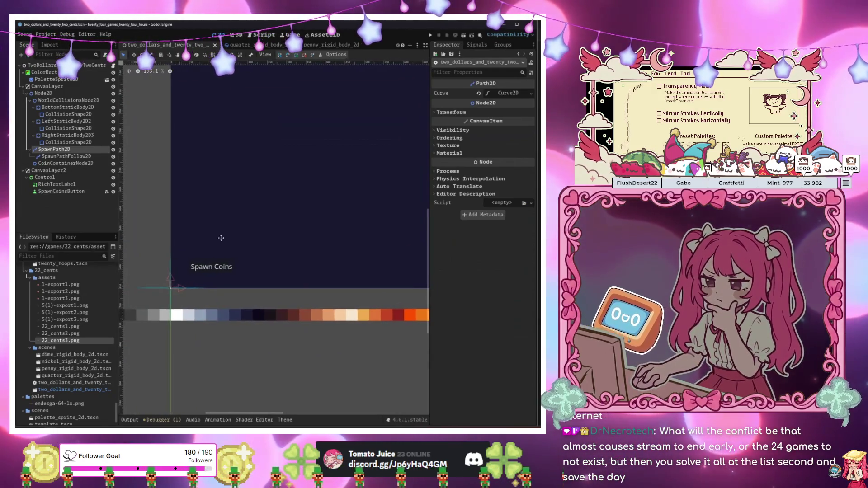
key("ctrl+0")
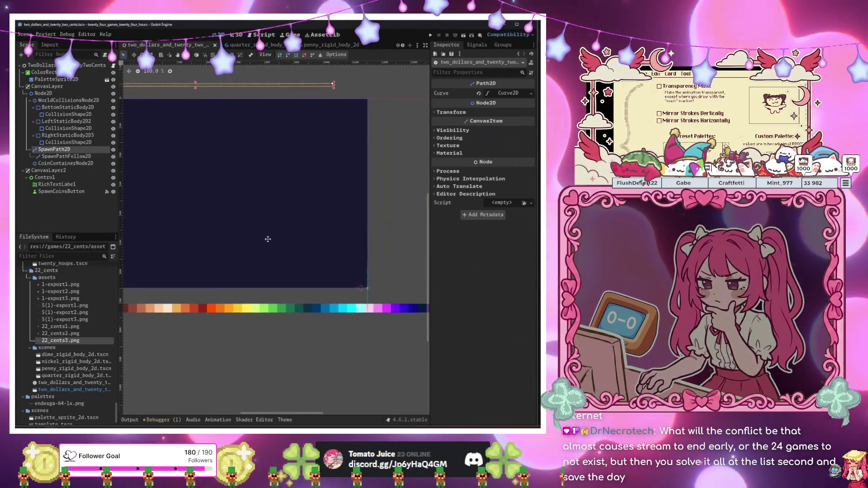
scroll(317, 226, "up", 3)
scroll(361, 219, "left", 2)
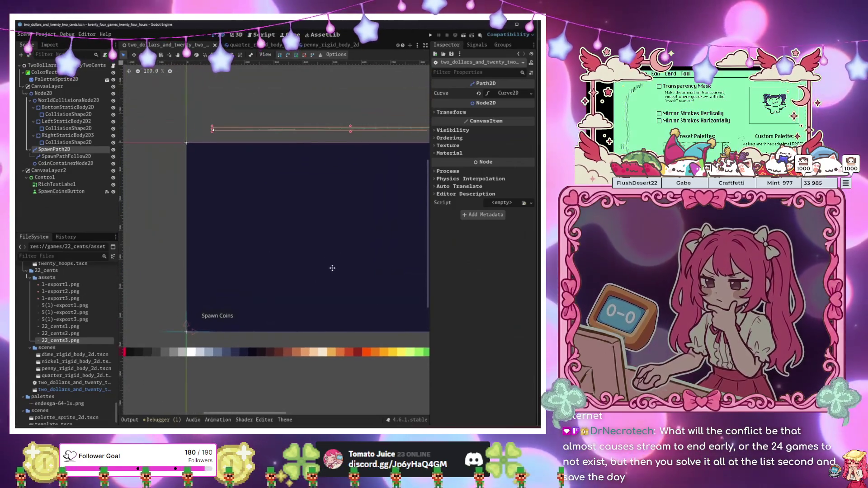
mouse_move(333, 266)
left_mouse_down()
mouse_move(304, 283)
mouse_move(252, 274)
left_mouse_up()
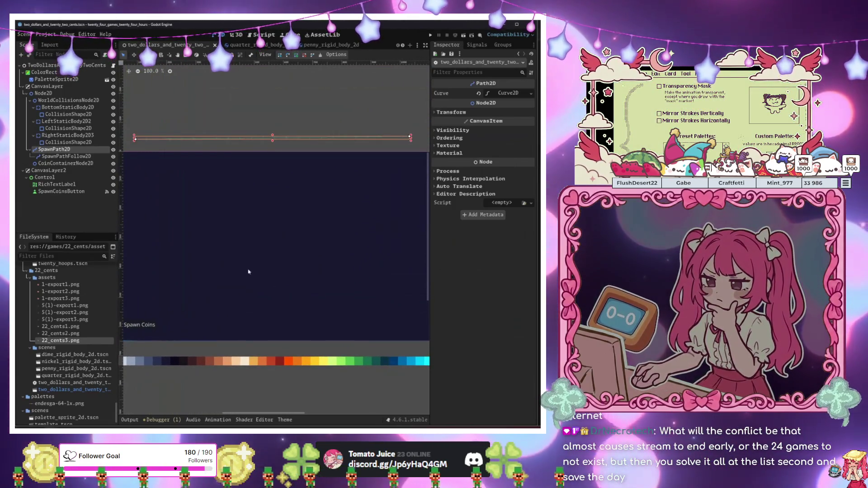
left_click(113, 65)
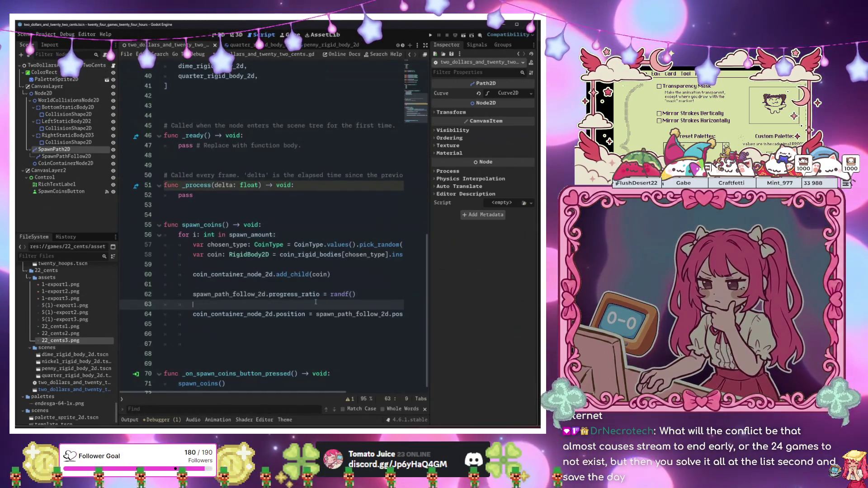
left_click(362, 284)
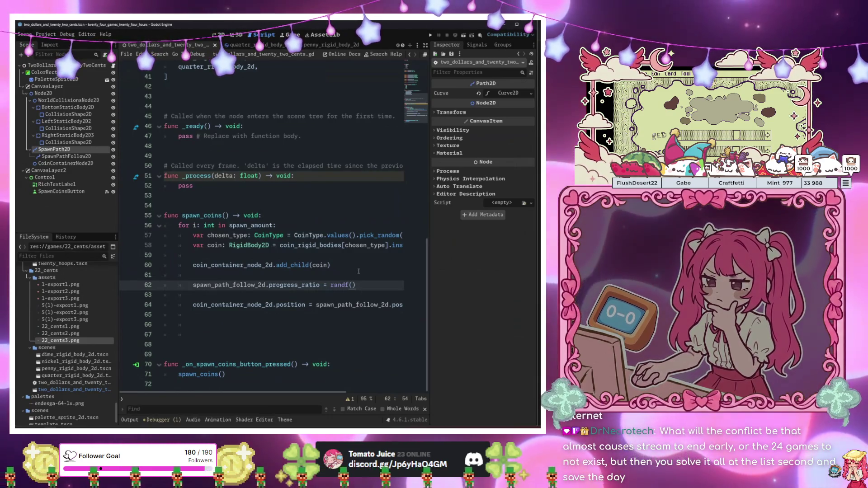
key("alt+Up")
key("alt+Up")
key("alt+Up")
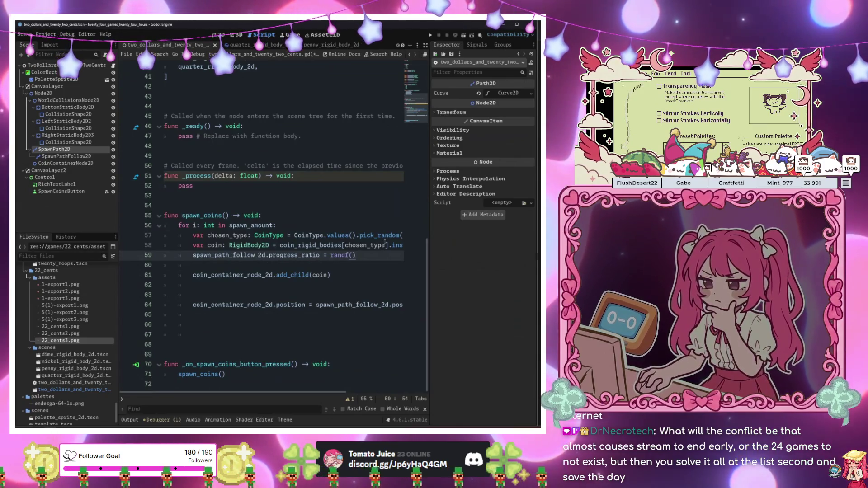
- Change line 64 to set coin.position instead of coin_container_node_2d.position
left_click(361, 296)
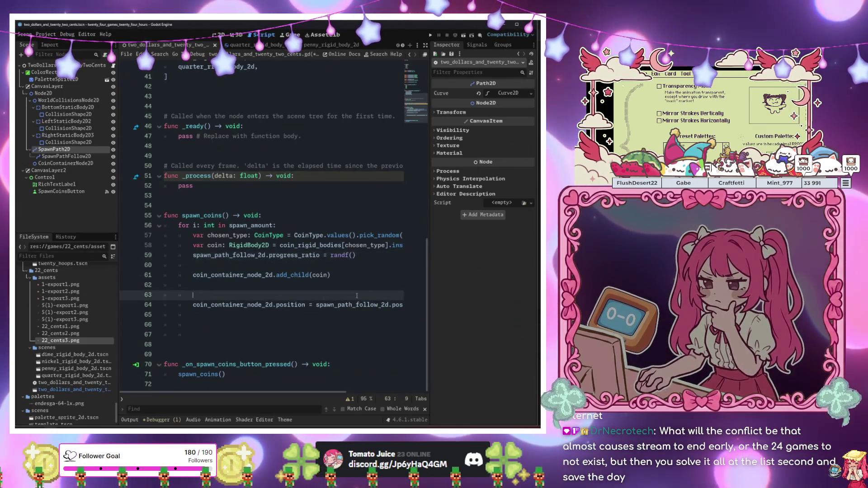
left_click(340, 305)
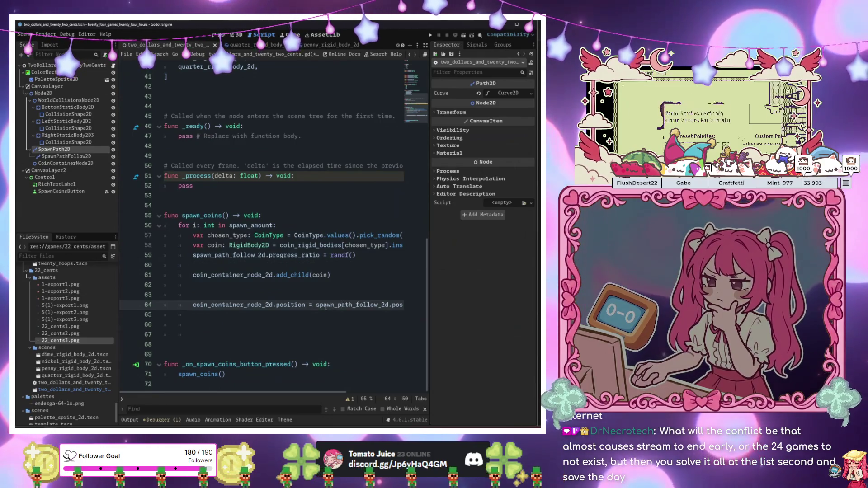
left_click(272, 304)
key("BackSpace")
key("BackSpace")
key("BackSpace")
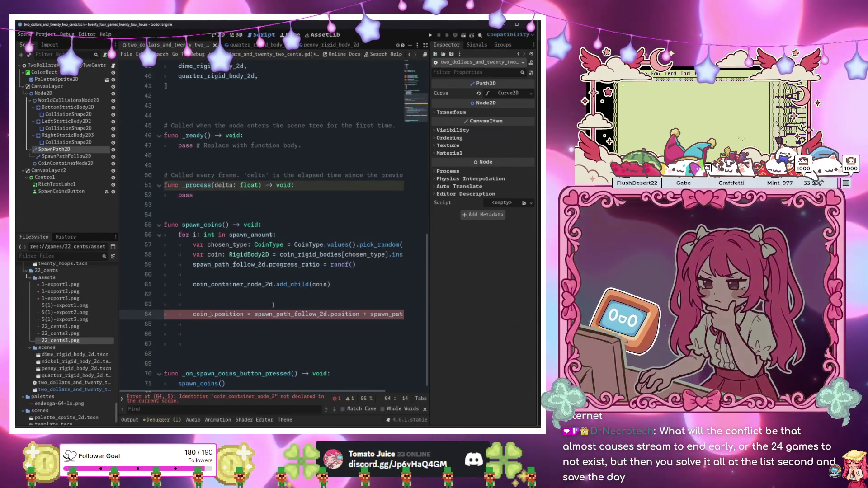
left_click(272, 305)
- Save and run the game, spawn coins to test the new positioning, then stop it
key("F5")
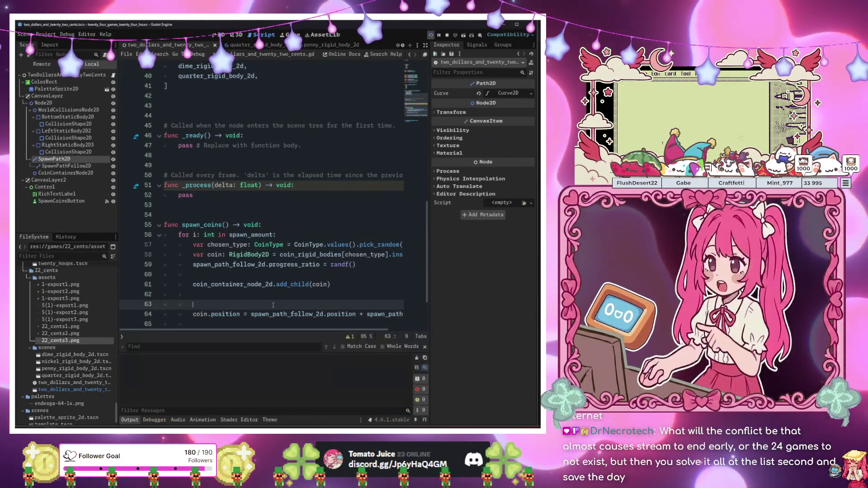
left_click(252, 304)
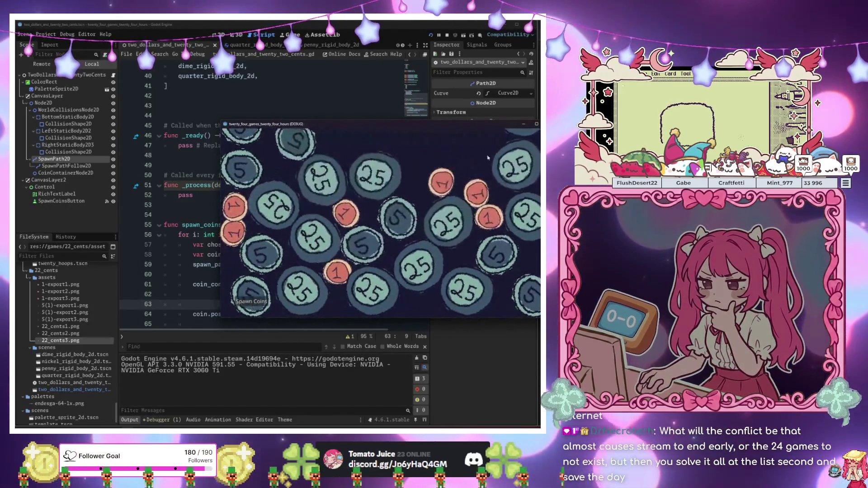
key("F8")
left_click(306, 332)
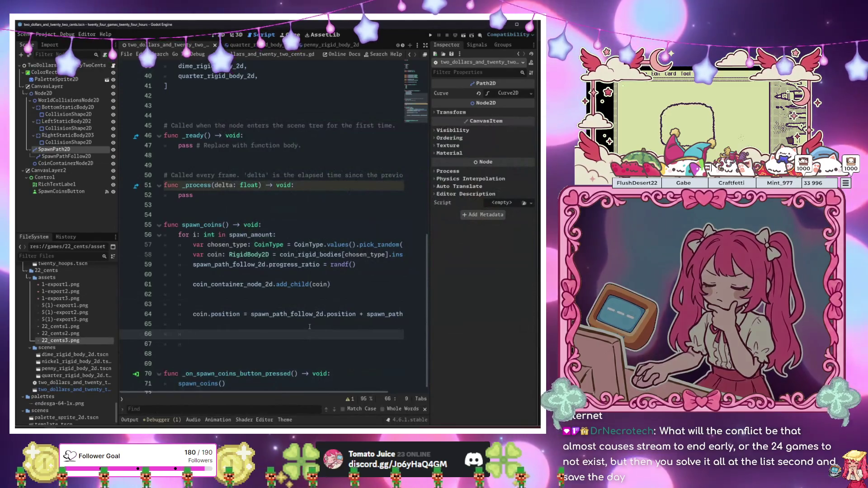
- Write await get_tree().create_timer(spawn_delay).timeout on line 66, then save and run the game
type("await .")
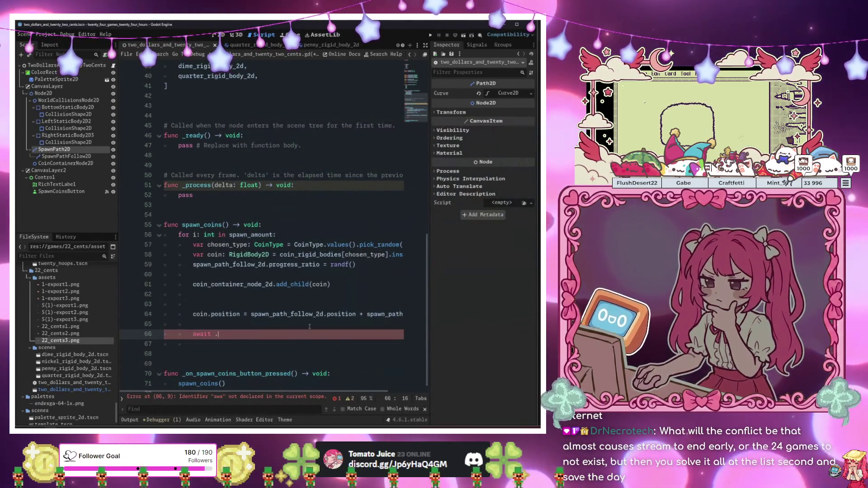
key("BackSpace")
type("get_tree().c")
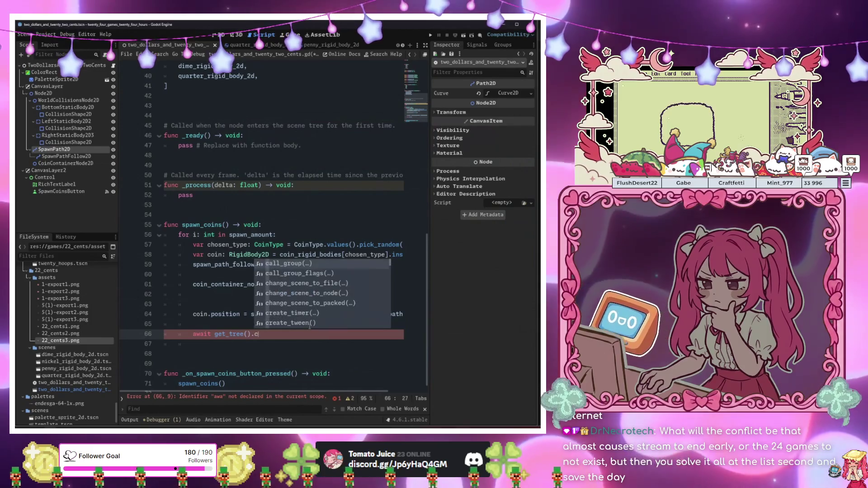
type("reate_t")
key("Return")
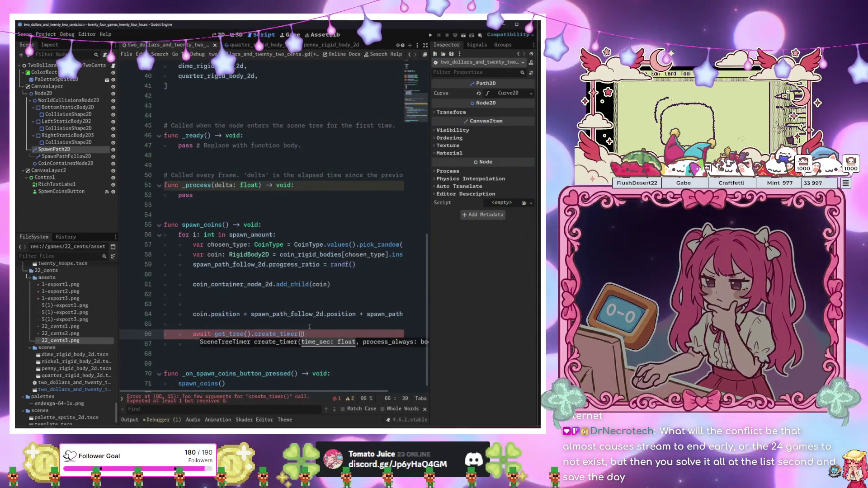
key("Escape")
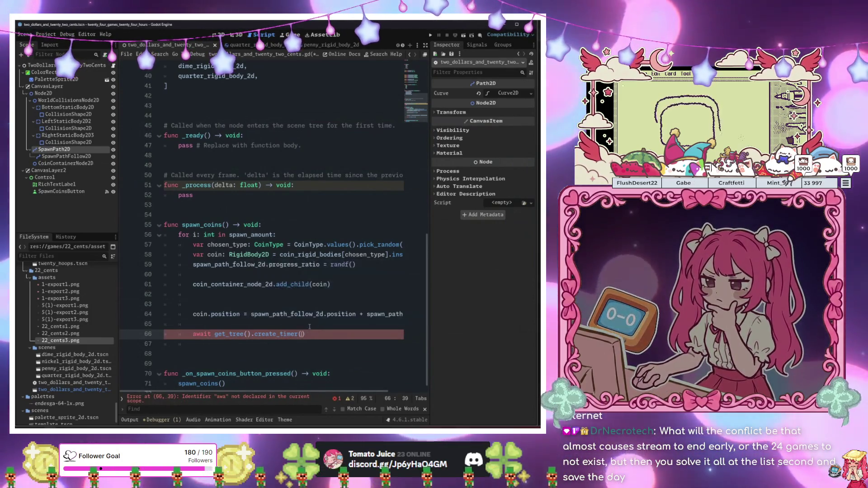
type("spawn_delay).")
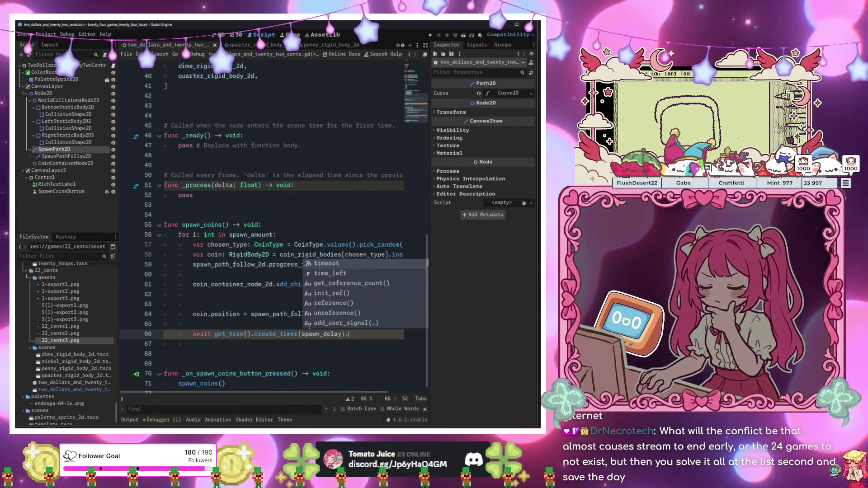
key("Return")
key("Return")
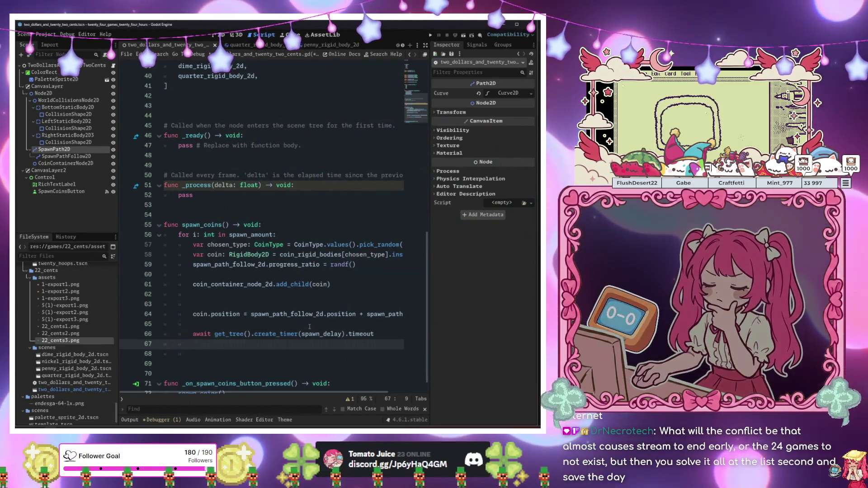
key("F6")
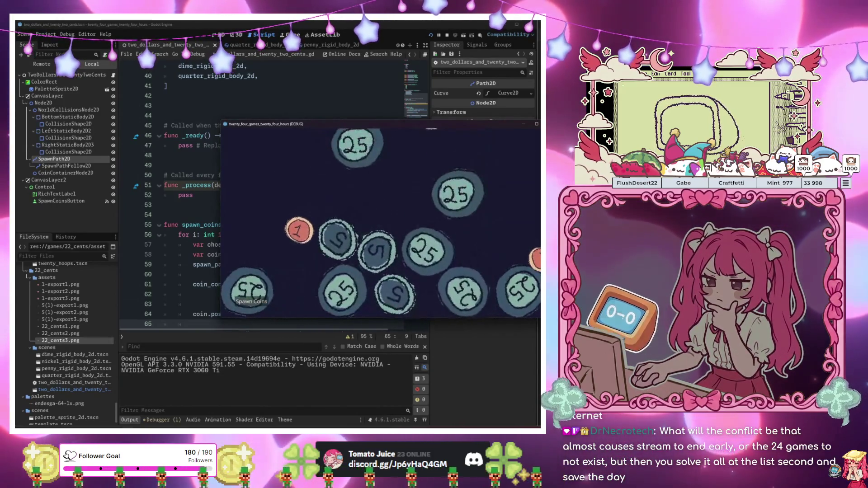
- Open the penny coin scene and view the signals of its Sprite2D, CollisionShape2D and rigid body root
left_click(332, 44)
left_click(356, 264)
left_click(43, 72)
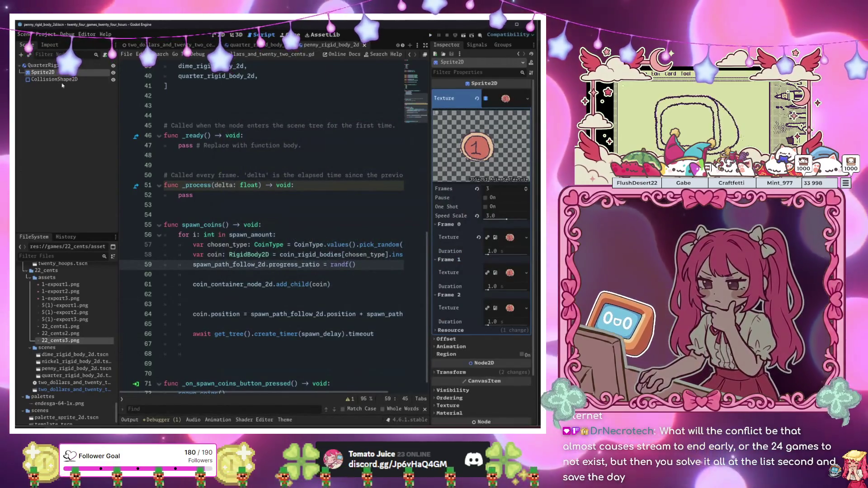
left_click(58, 79)
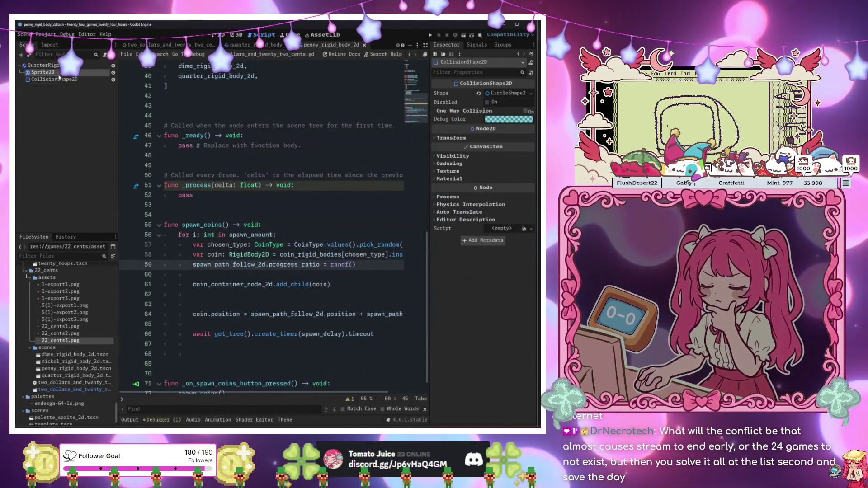
left_click(47, 72)
left_click(476, 45)
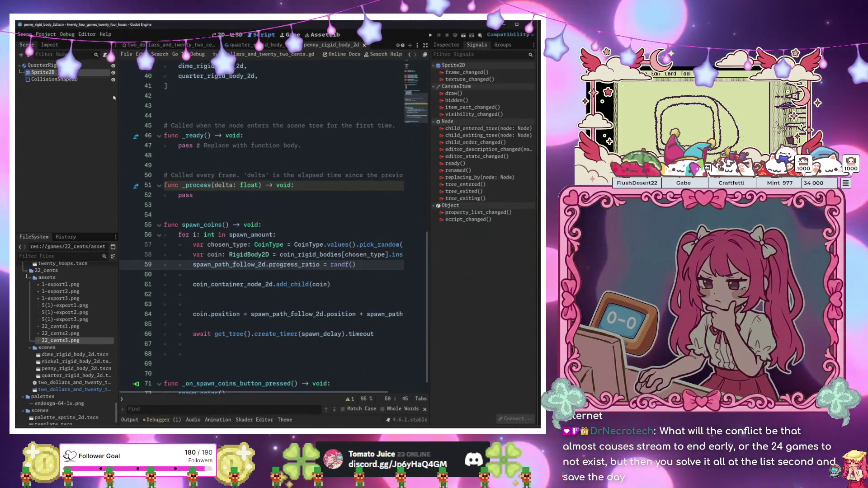
left_click(80, 80)
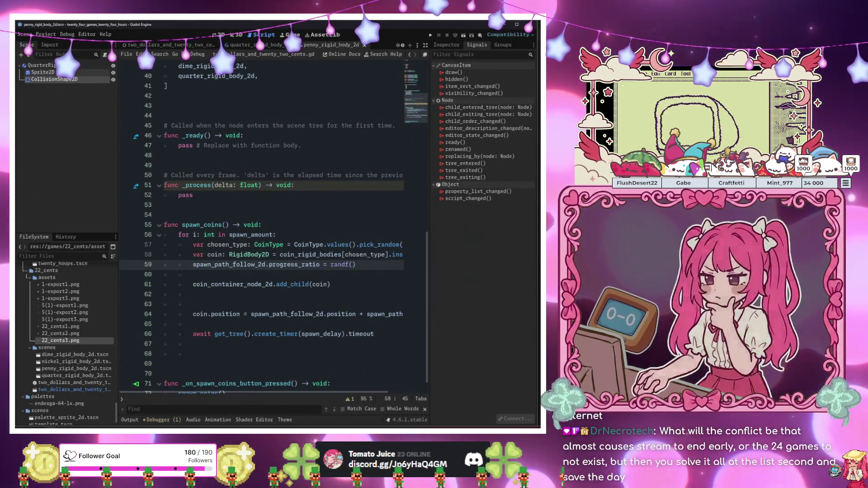
left_click(100, 66)
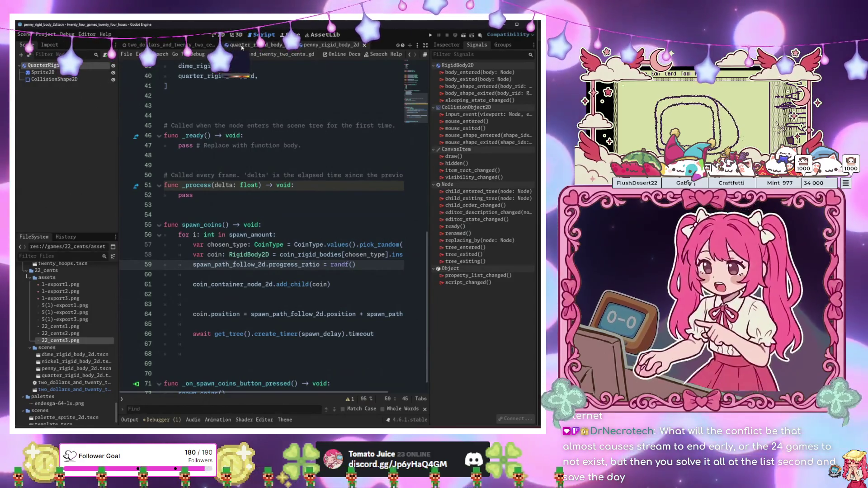
- Return to the two_dollars_and_twenty_two_cents spawn script, then switch to the quarter coin scene
left_click(221, 34)
left_click(181, 47)
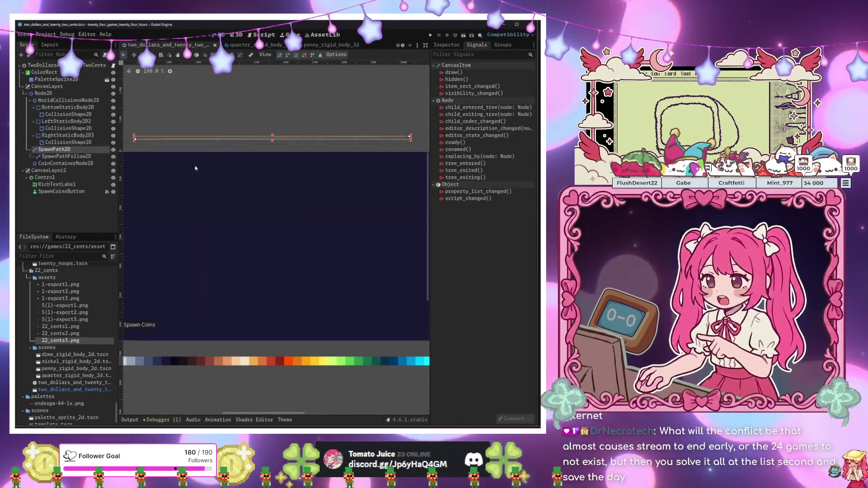
left_click(113, 66)
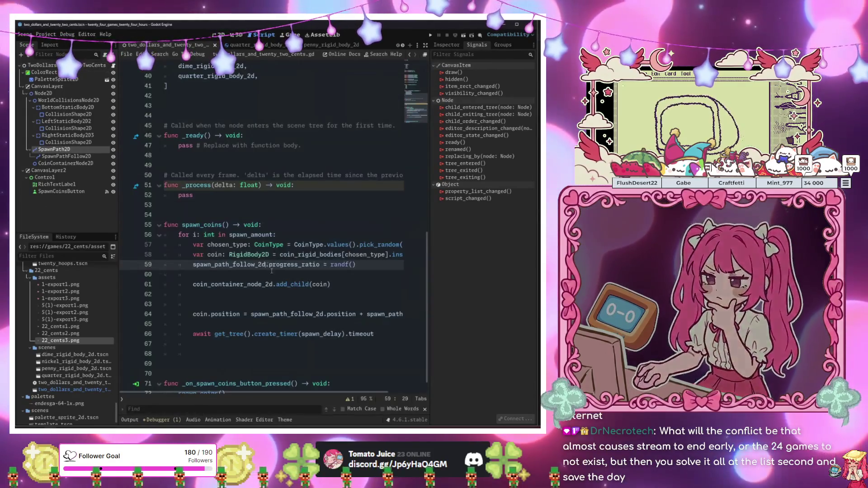
scroll(282, 264, "down", 1)
left_click(249, 45)
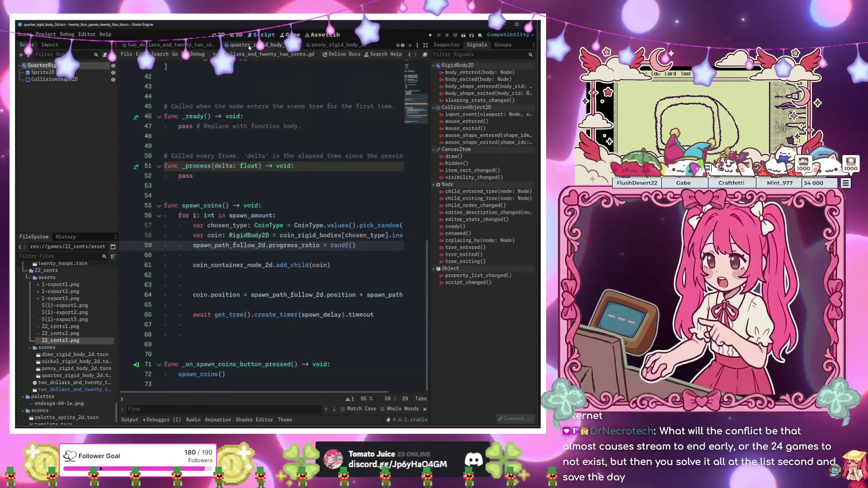
left_click(283, 284)
left_click(322, 277)
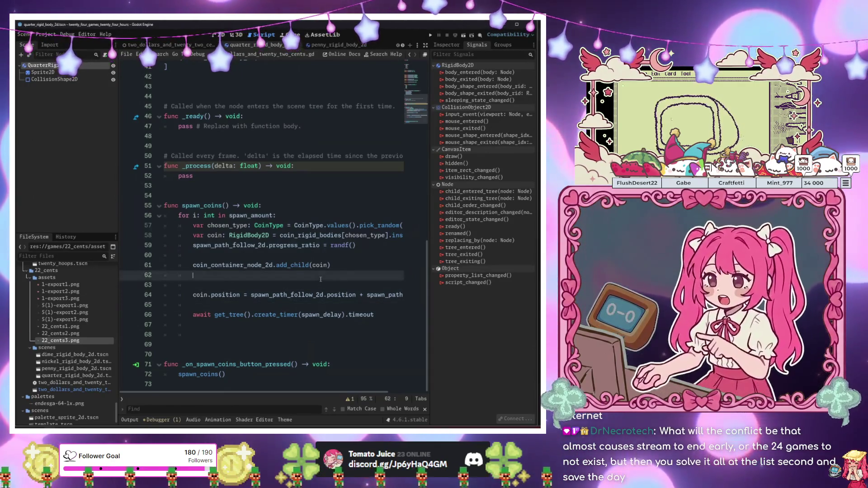
- Set coin.input_pickable = true in the spawn loop
type("con")
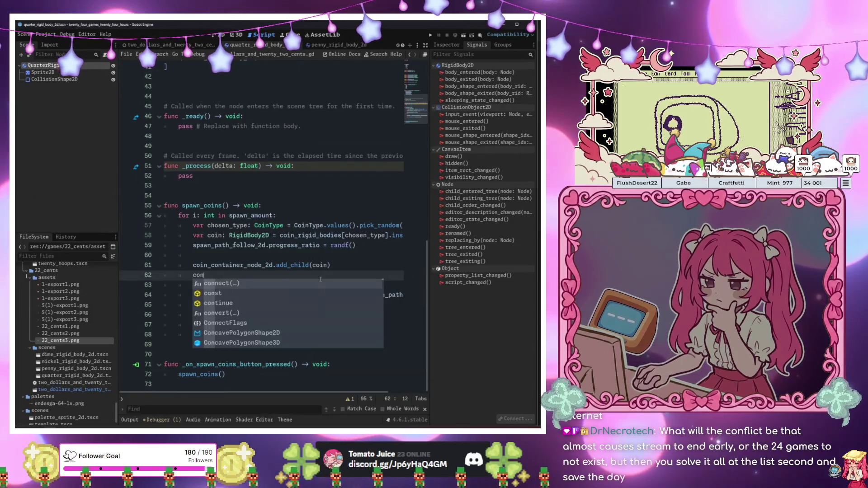
key("BackSpace")
type("in.pic")
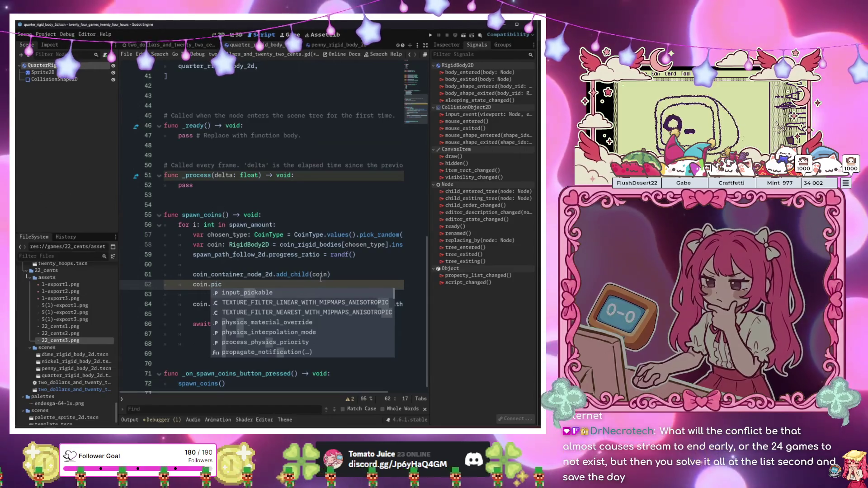
key("Return")
type("= true")
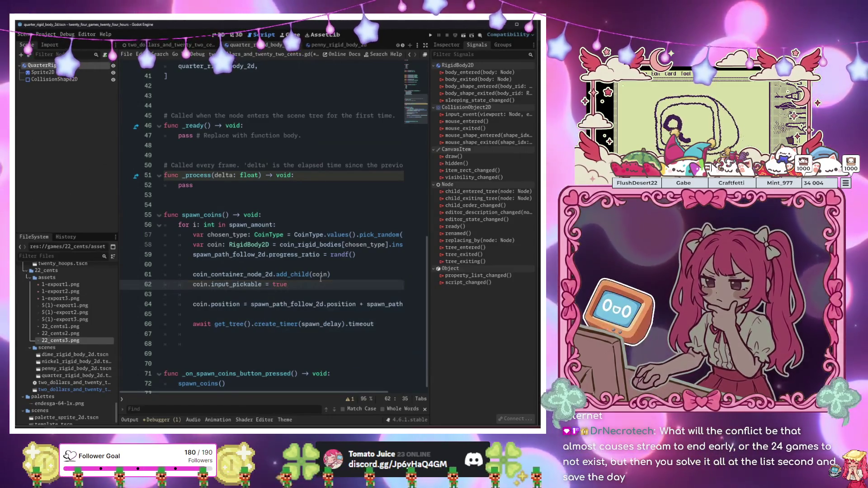
- Add an empty coin.input_event.connect() call on line 65
key("Down")
key("Down")
key("Down")
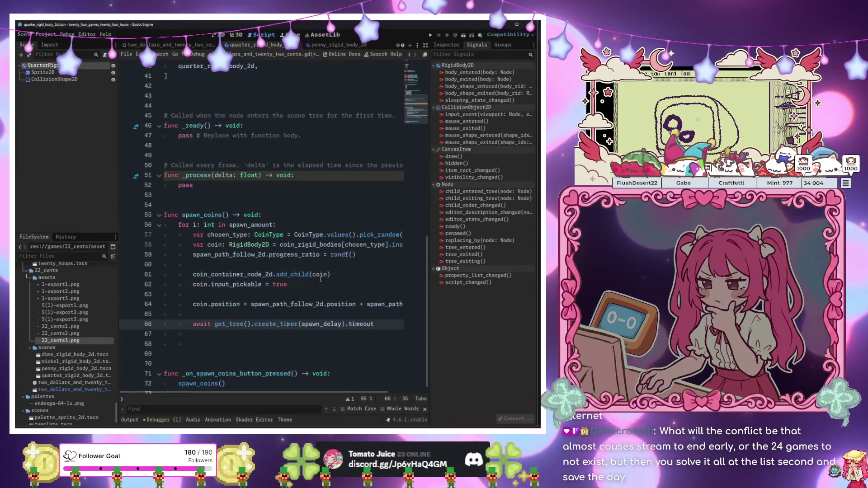
key("Up")
key("Return")
key("Up")
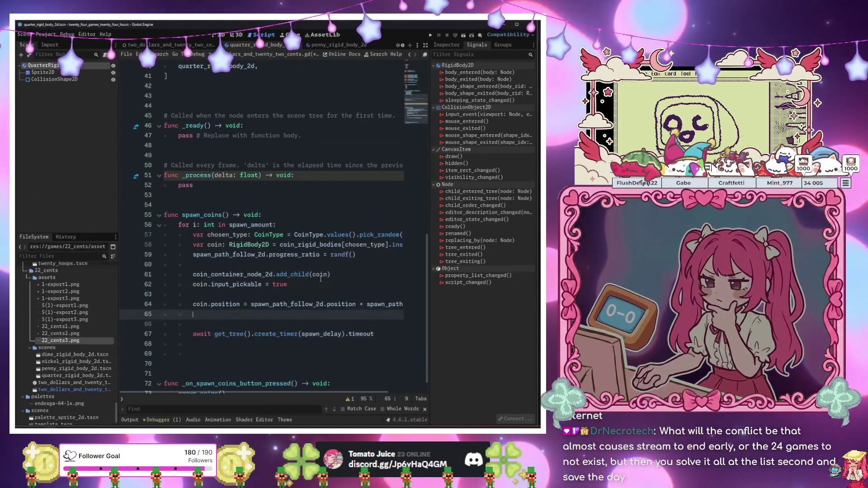
type("coin.gui")
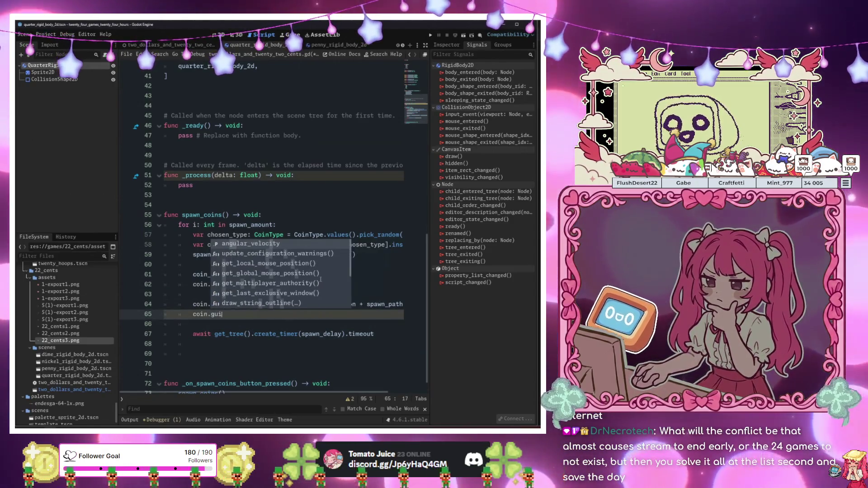
key("BackSpace")
key("BackSpace")
key("BackSpace")
type("input")
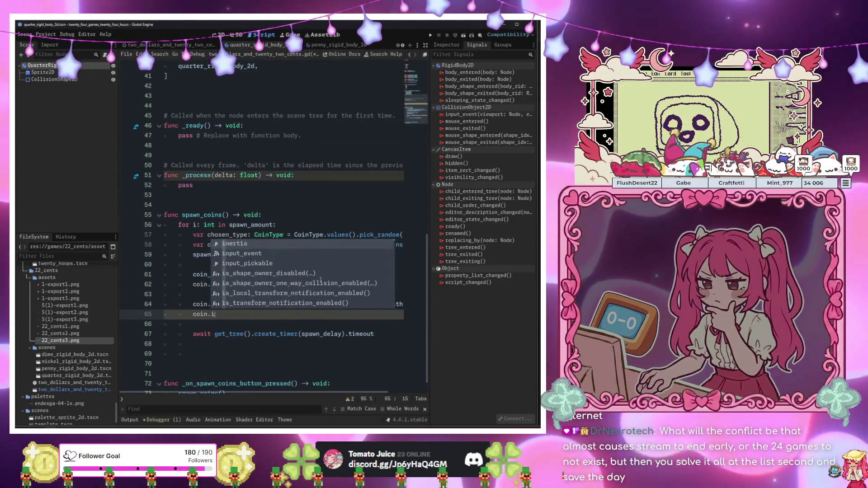
key("Return")
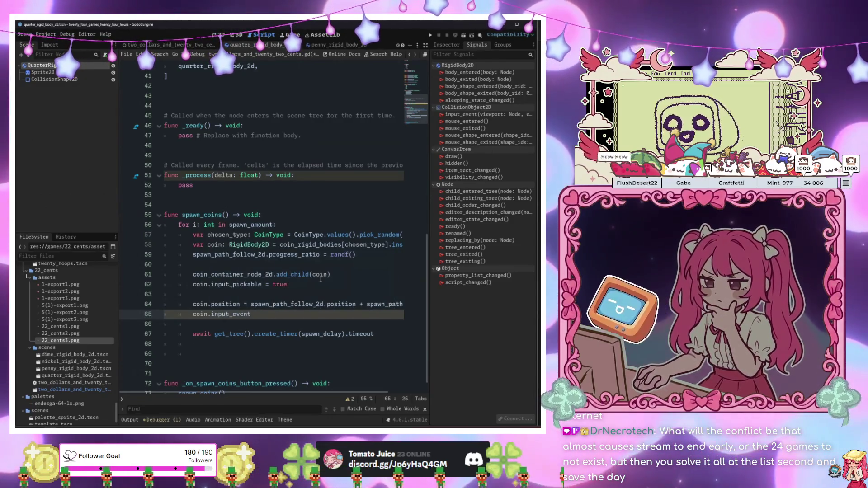
type(".c")
key("Return")
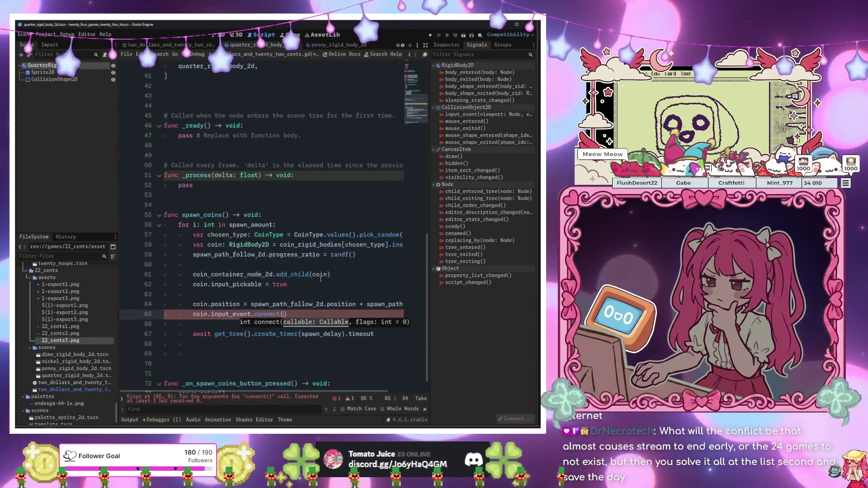
- Add a new line below the spawn function for a handler function
key("Down")
key("Down")
key("Down")
key("Return")
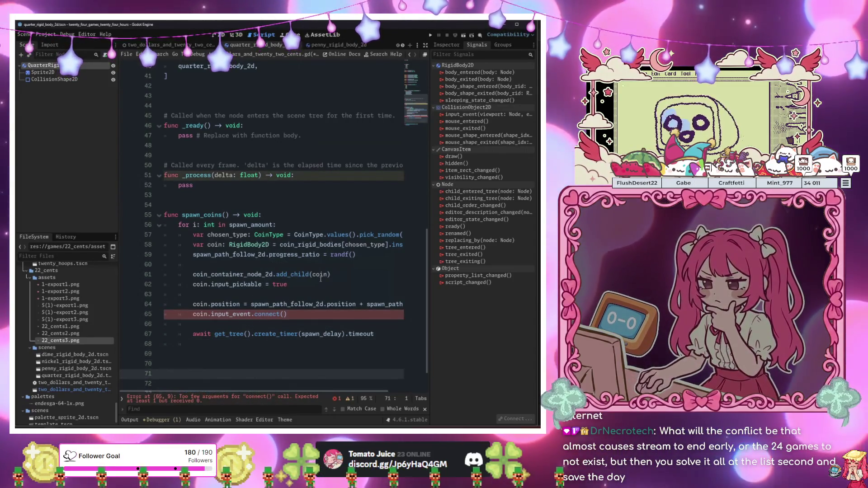
key("BackSpace")
key("BackSpace")
- Declare func _coin_input_event with an InputEvent parameter returning void, with a pass body
type("func coin")
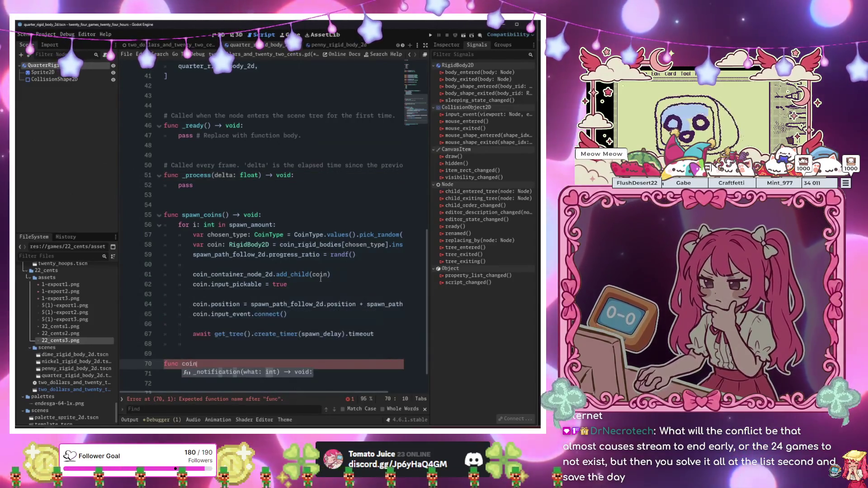
key("ctrl+Left")
type("_")
key("End")
type("_")
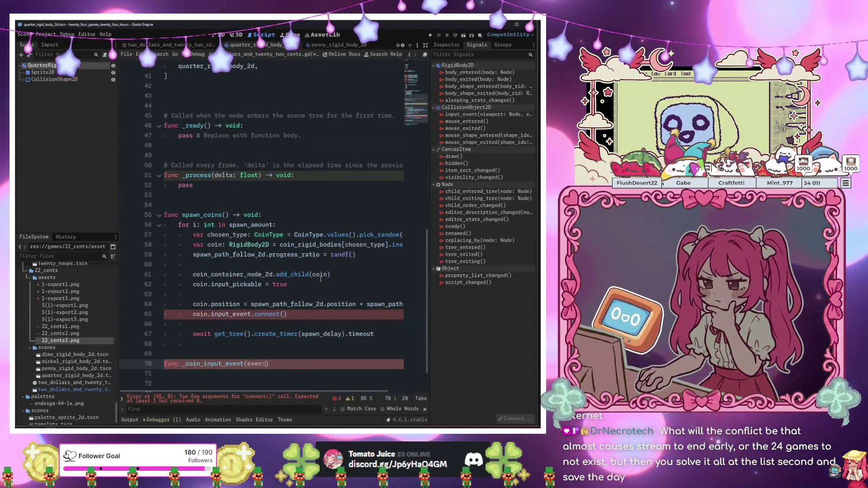
type("InputEvent")
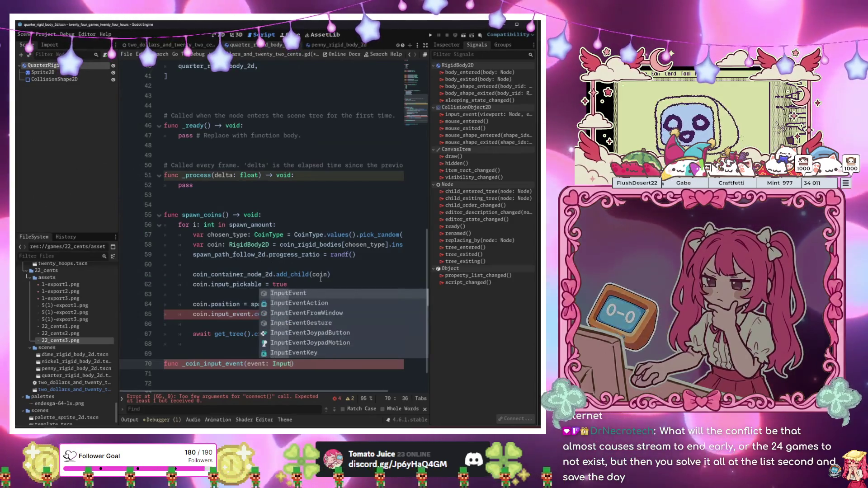
key("Return")
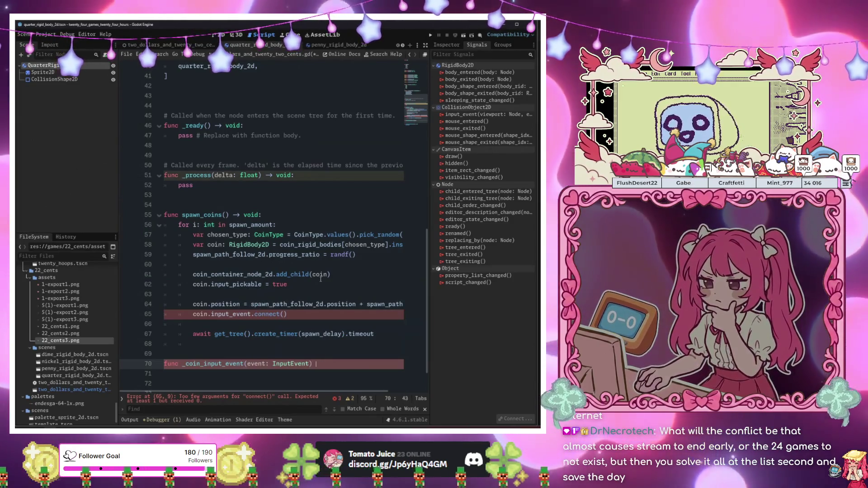
type("void:")
key("Return")
type("pass")
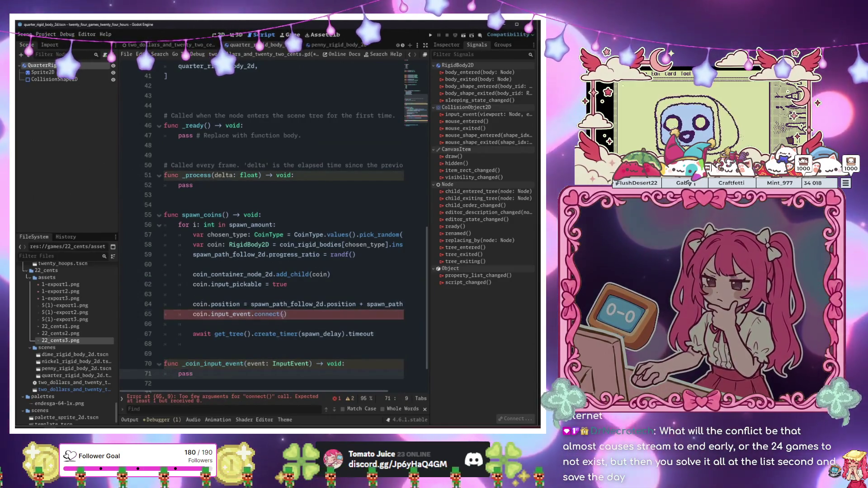
- Fill the connect call with _coin_input_event.bind(coin) on line 65
left_click(283, 314)
type("_coin_input_event")
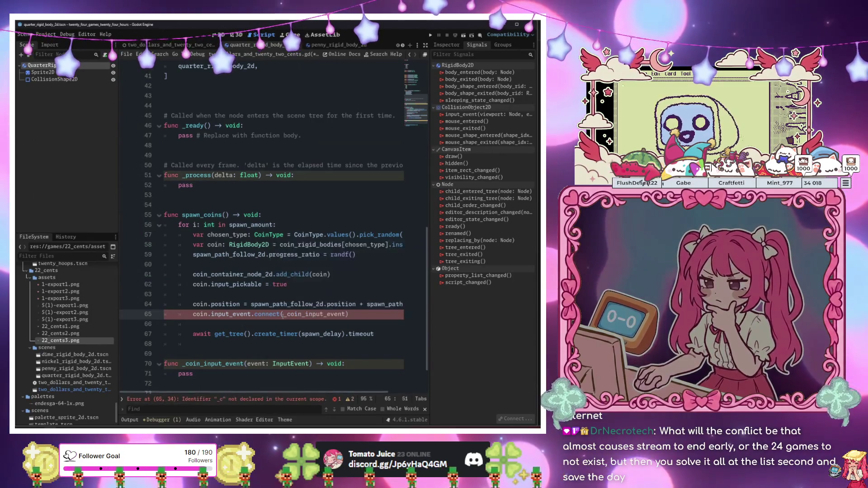
scroll(314, 294, "down", 2)
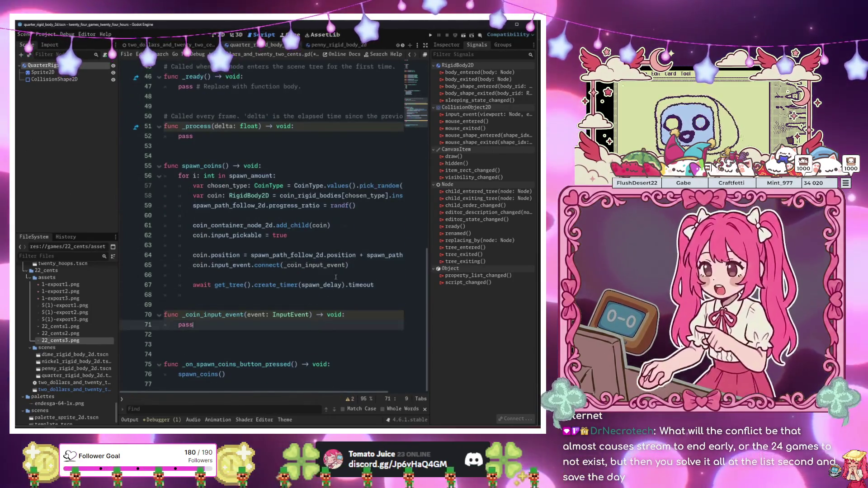
type(".")
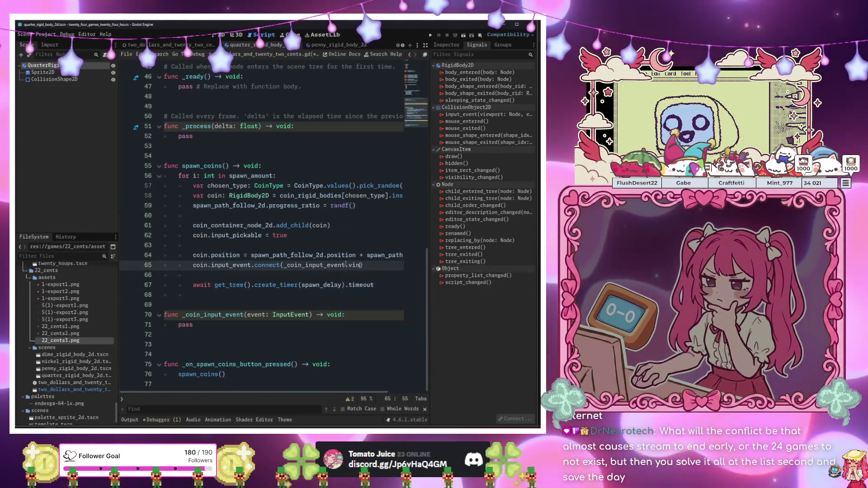
type("bind(")
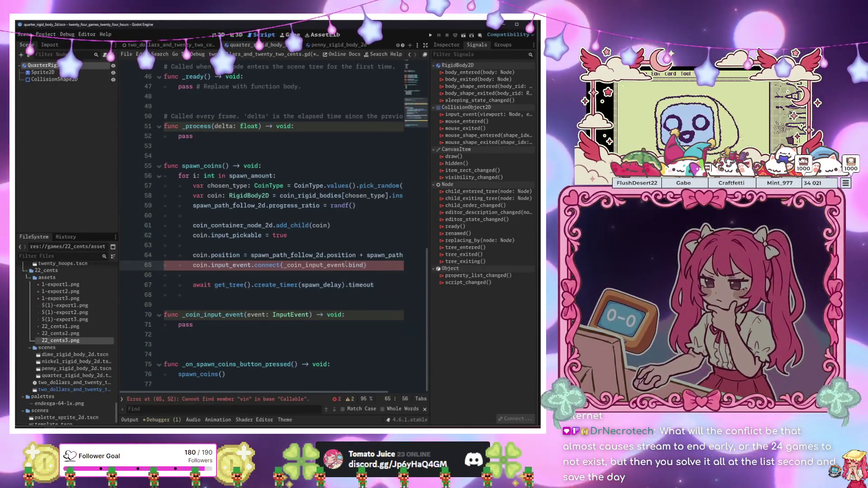
type("coin")
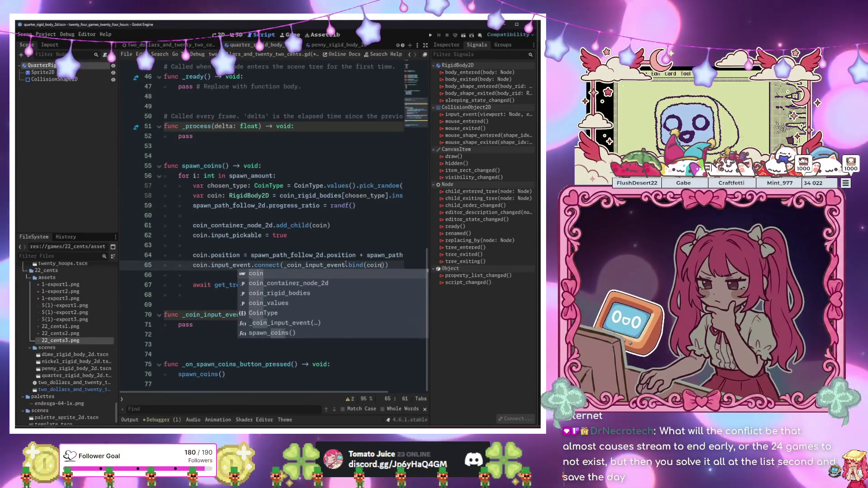
- Type the handler parameters as event: InputEvent and coin: RigidBody2D, and remove pass
left_click(247, 314)
type("event: InputEvent)")
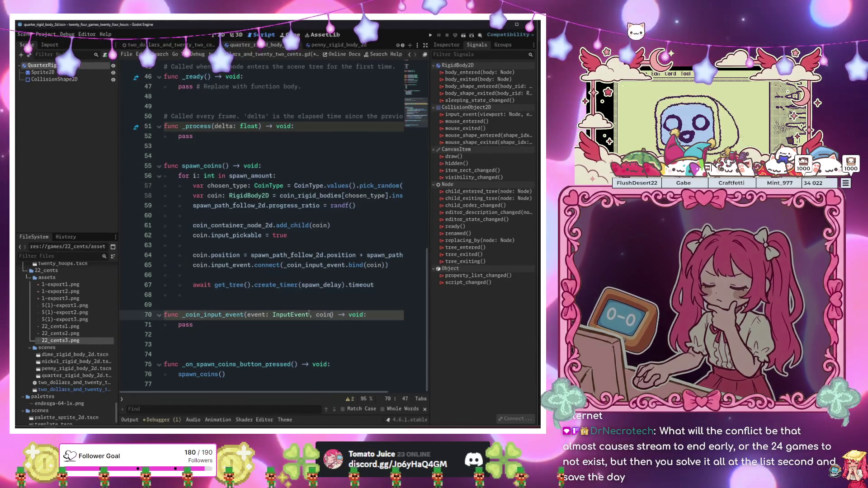
scroll(309, 312, "up", 1)
type("Coin")
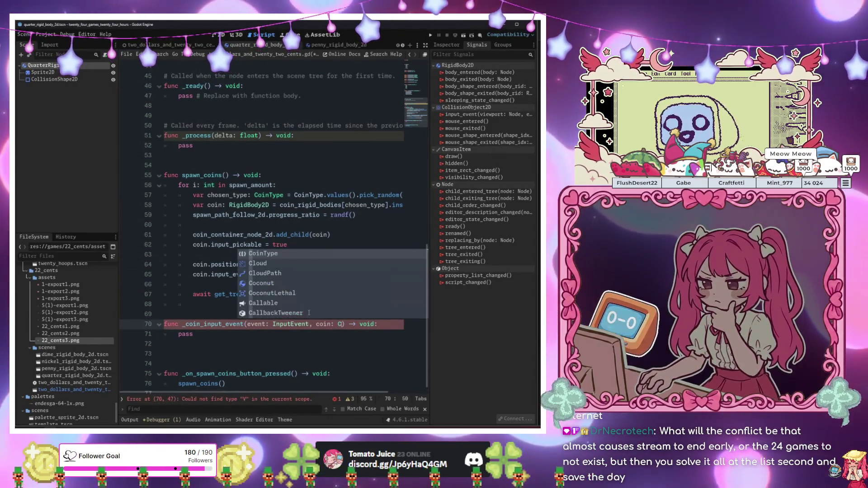
key("BackSpace")
key("BackSpace")
key("BackSpace")
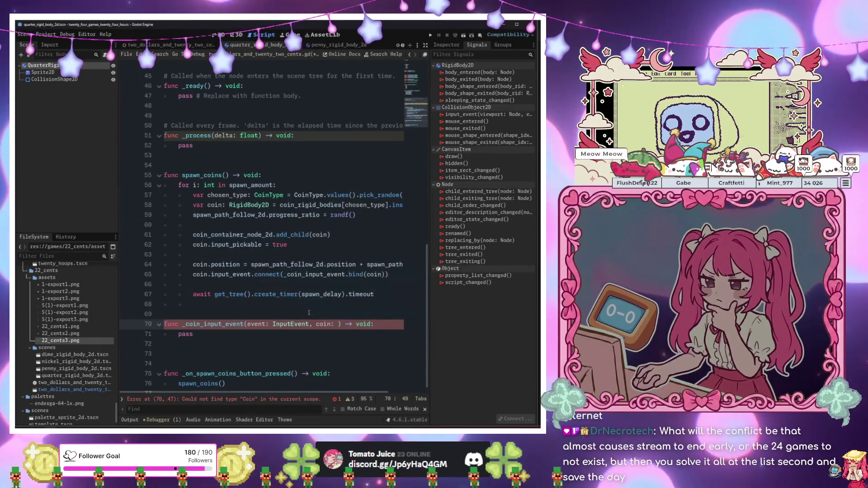
type("igi")
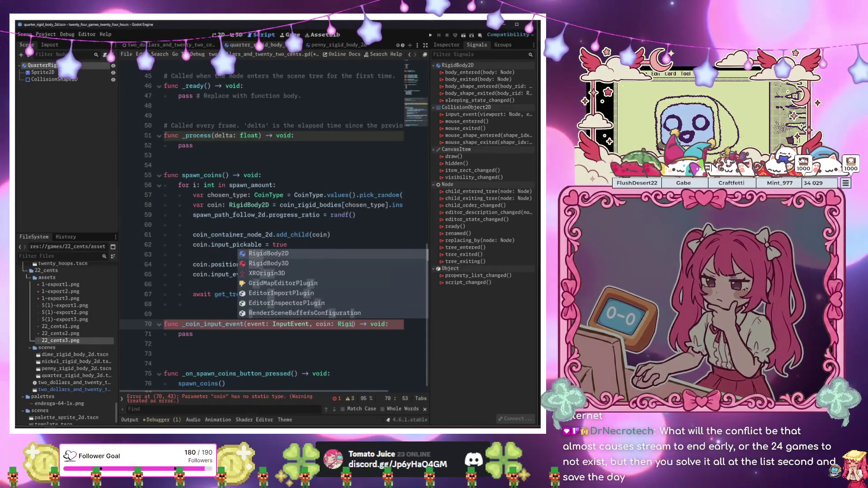
key("Return")
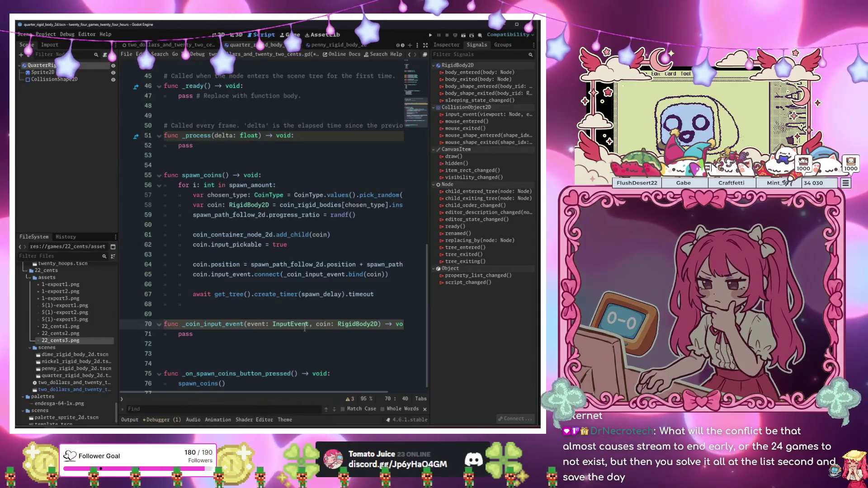
left_click(288, 335)
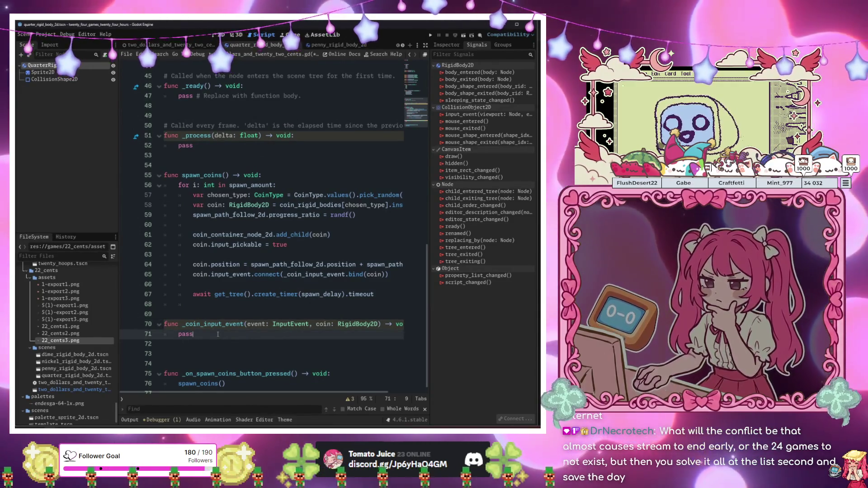
key("BackSpace")
key("BackSpace")
key("BackSpace")
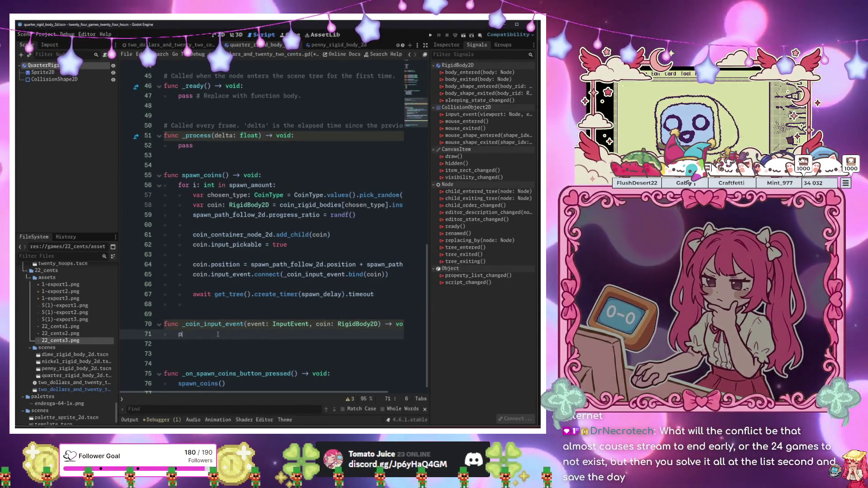
- Add 'if event is InputEventMouseButton:' to the handler body
type("if event ")
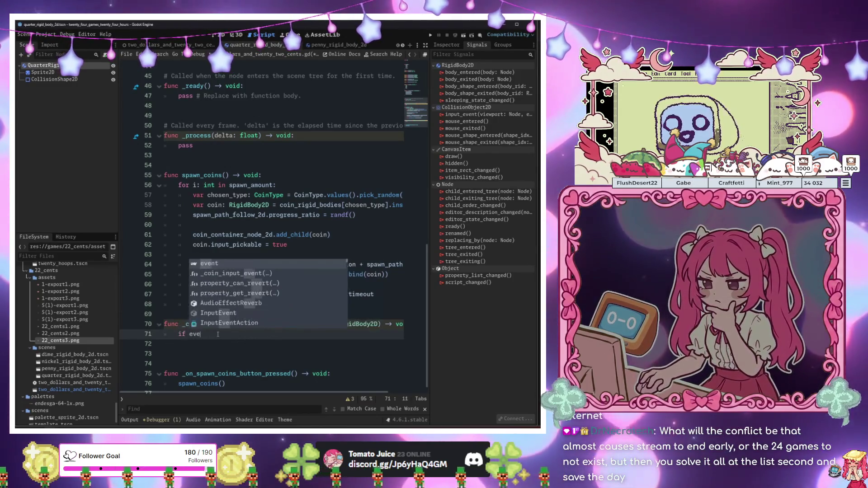
type("is InputEvent.")
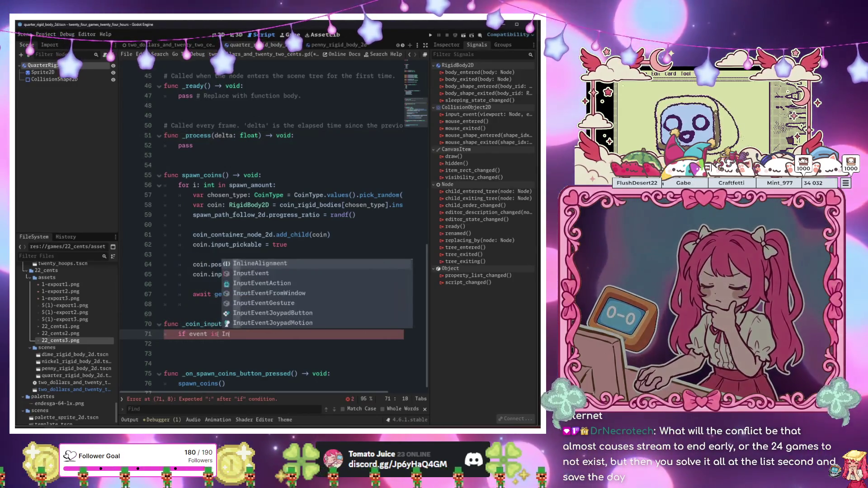
key("BackSpace")
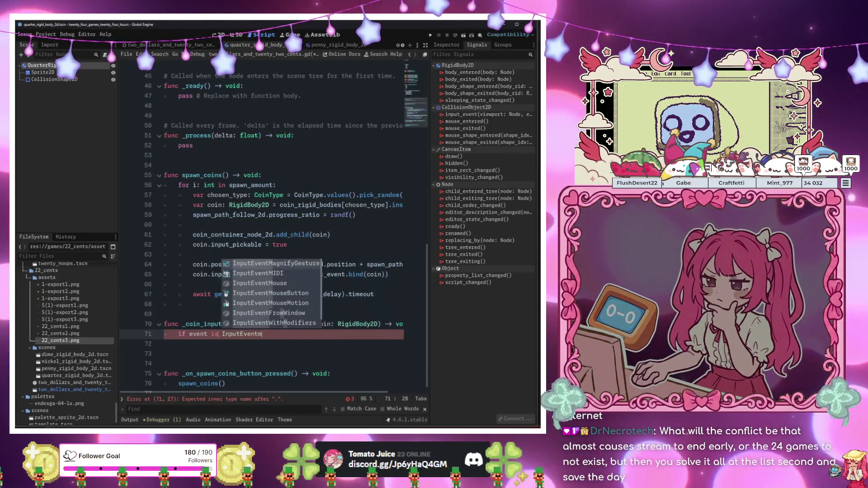
type("M")
key("Down")
key("Down")
key("Down")
key("Return")
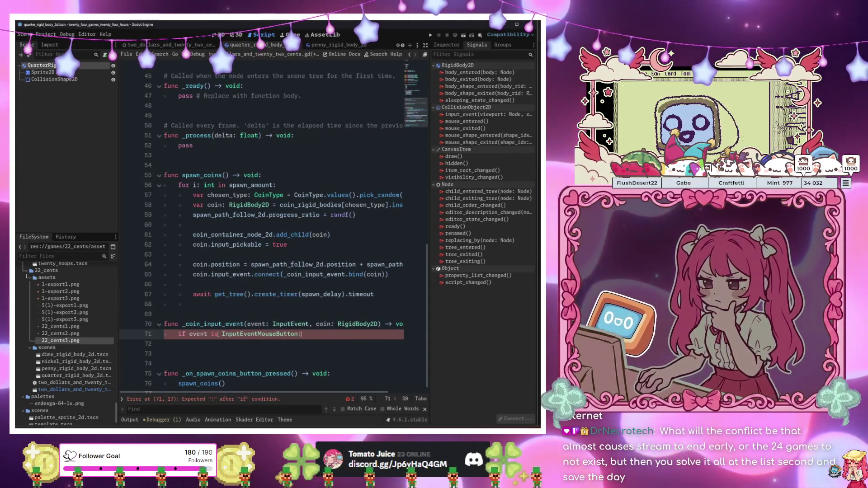
type(":")
key("Return")
- Print "Working" inside the if block and run the project with F5
type("even")
key("BackSpace")
key("BackSpace")
key("BackSpace")
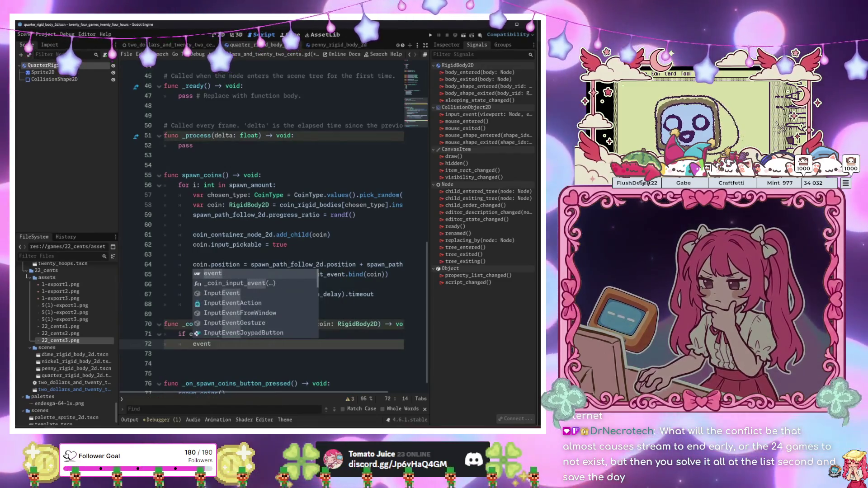
type("prin")
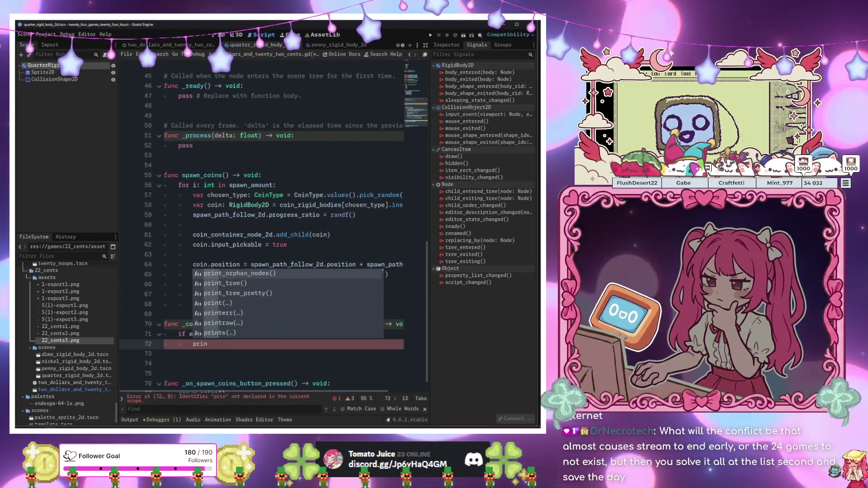
key("Down")
key("Down")
key("Down")
key("Return")
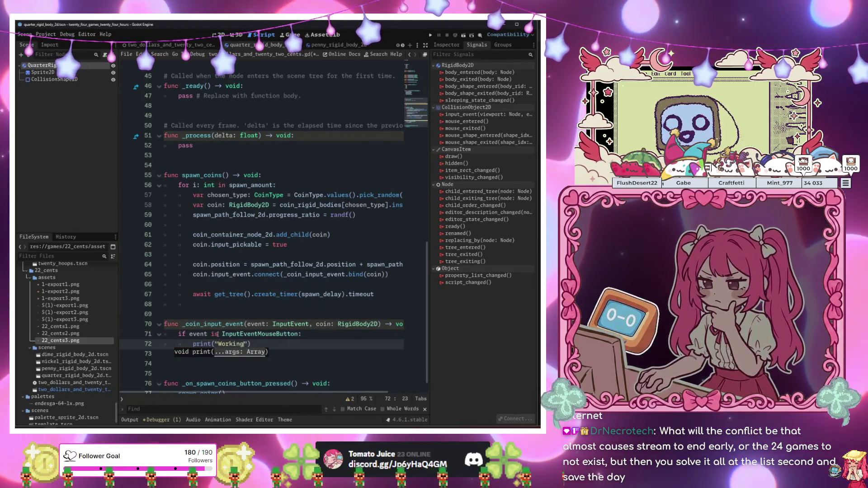
key("F5")
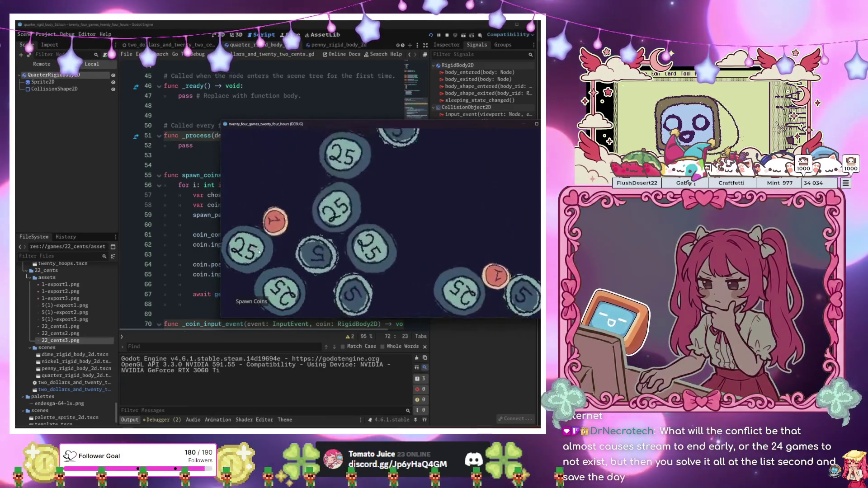
- Move the game window aside and open the CollisionObject2D docs for input_event
mouse_move(320, 127)
left_mouse_down()
mouse_move(488, 136)
mouse_move(329, 352)
mouse_move(214, 337)
left_mouse_up()
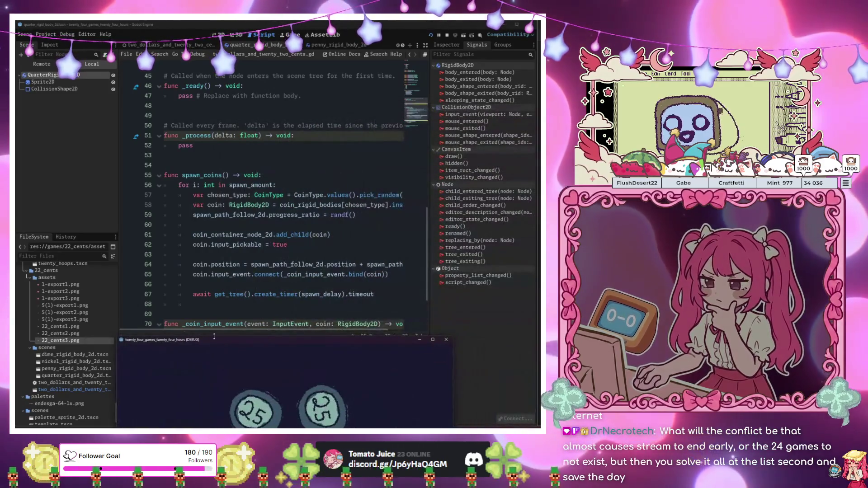
left_click(324, 284)
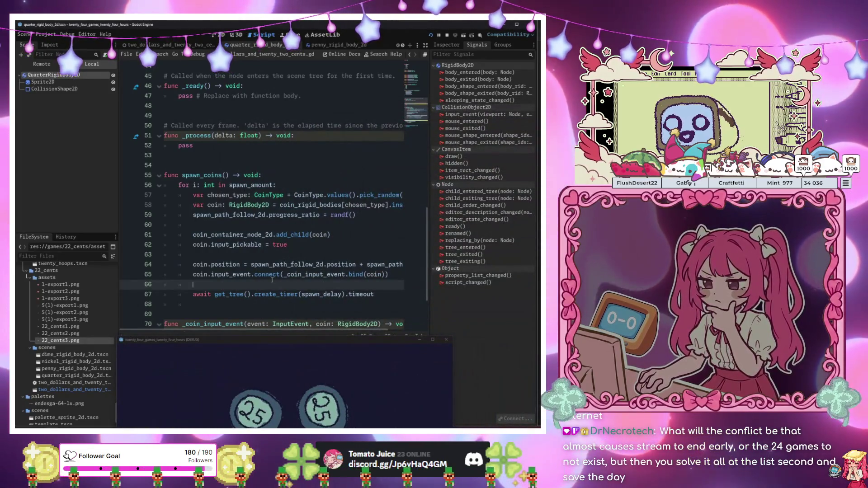
left_click(240, 277, "ctrl")
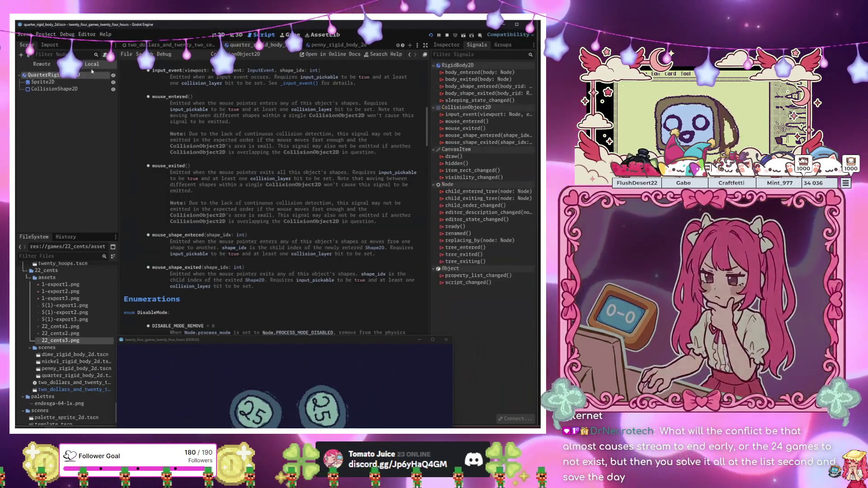
- Insert a viewport: Node parameter before event in _coin_input_event
scroll(181, 156, "up", 3)
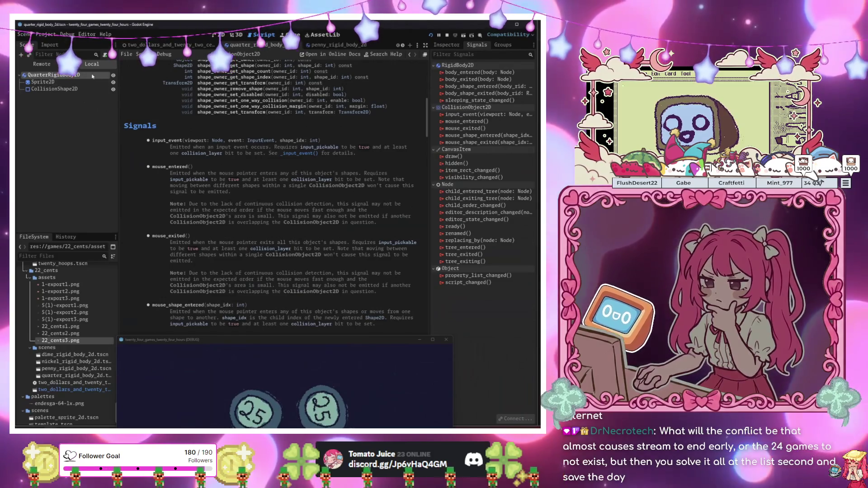
left_click(159, 45)
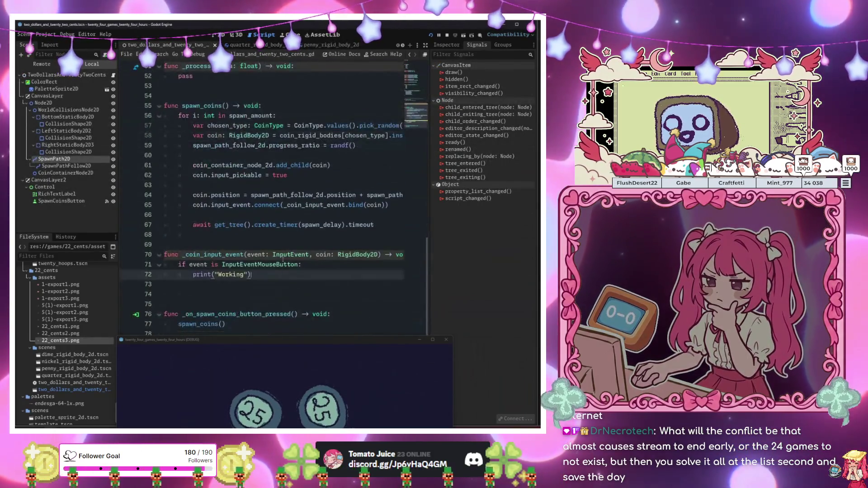
left_click(248, 255)
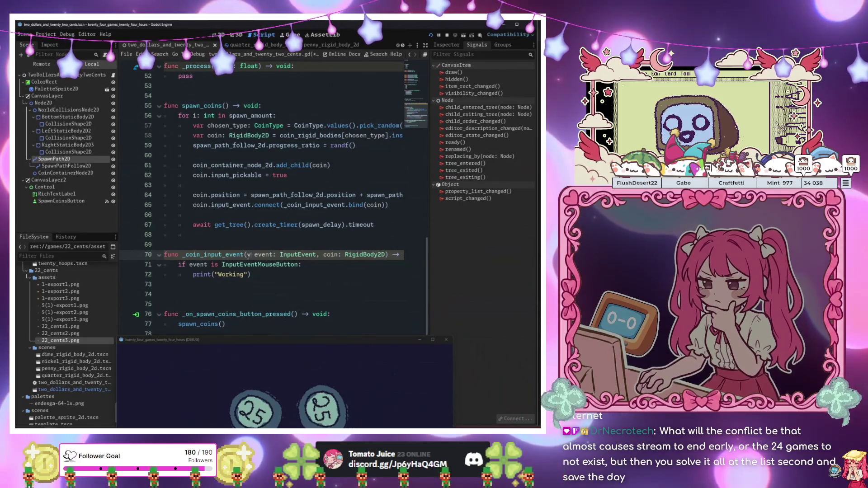
type("o")
type("ew")
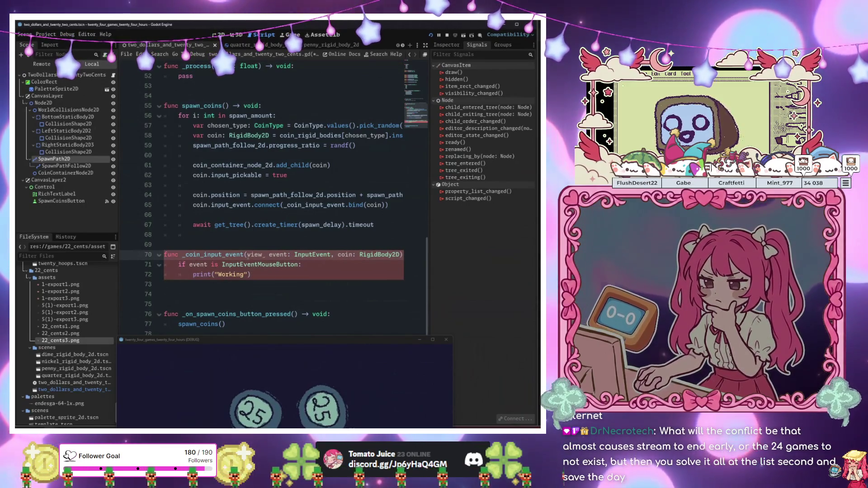
type("port:")
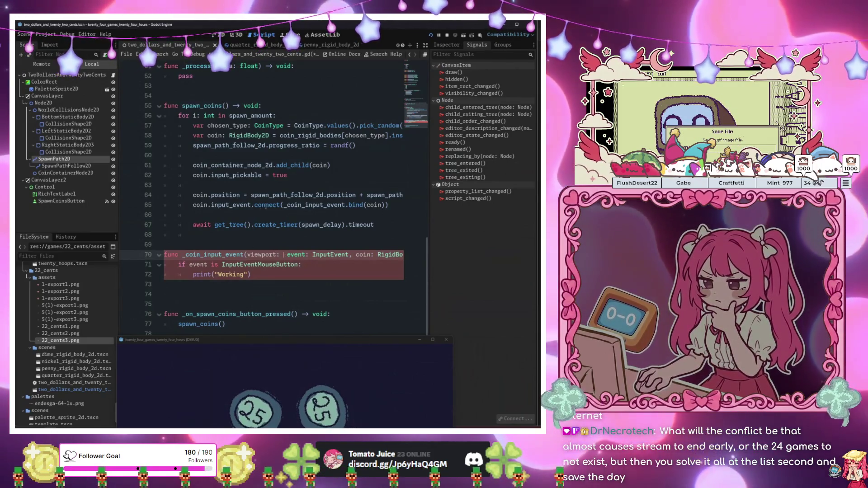
left_click(236, 207, "ctrl")
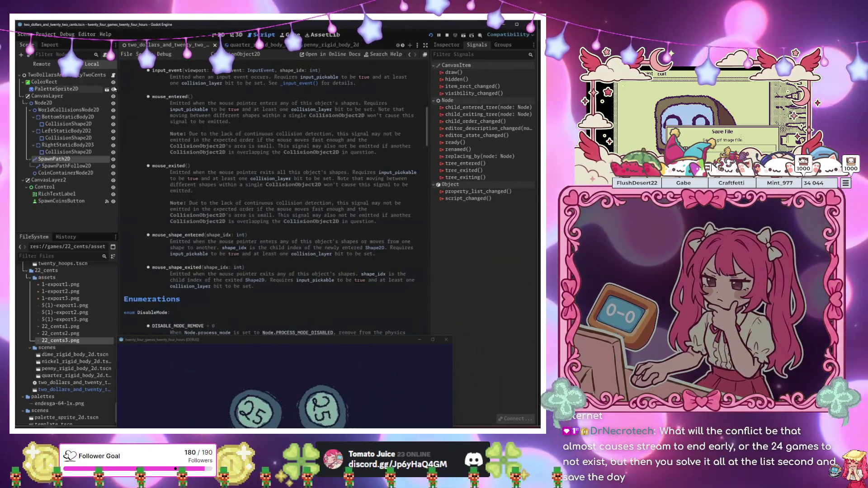
key("alt+Left")
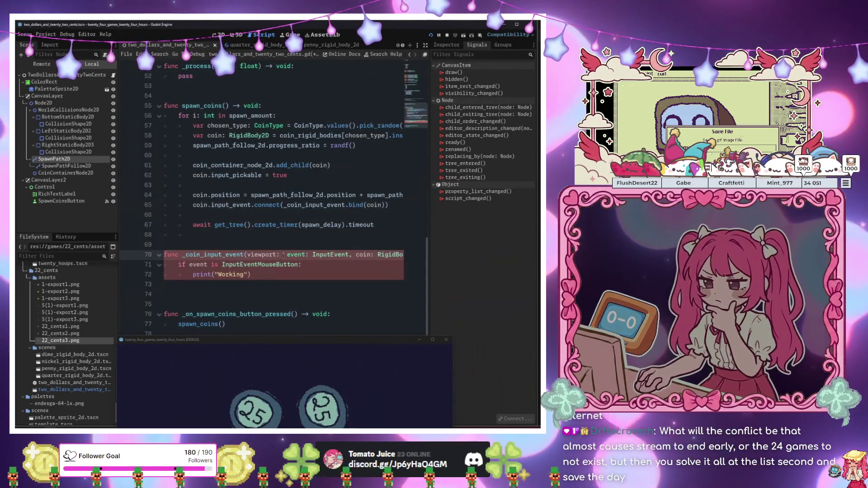
type("Node,")
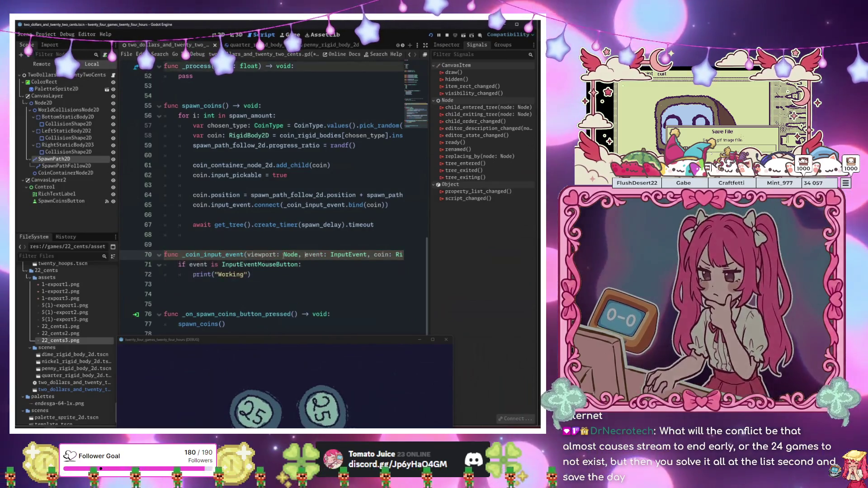
- Add a shape_idx parameter after event: InputEvent, checking the CollisionObject2D docs
left_click(367, 255)
type(", shape_in,c")
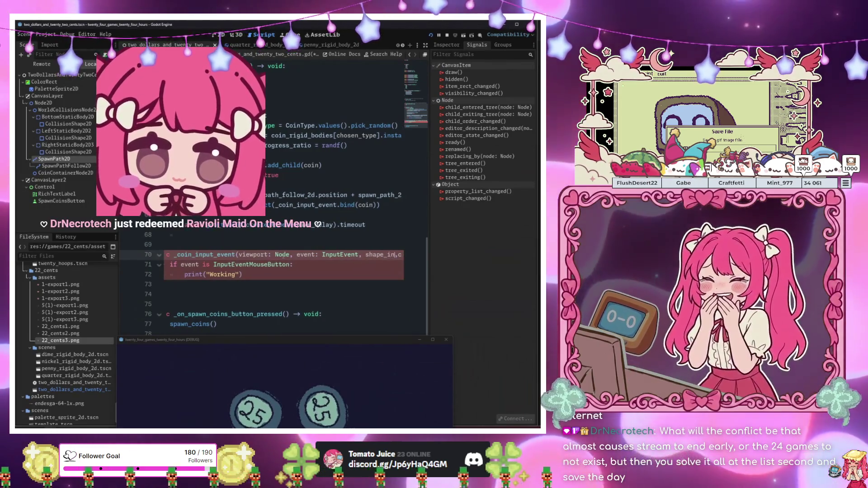
type("idx")
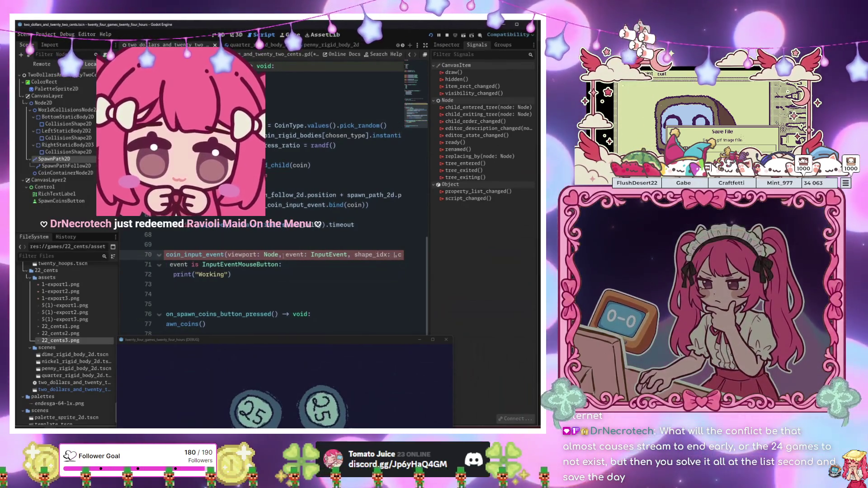
type(":")
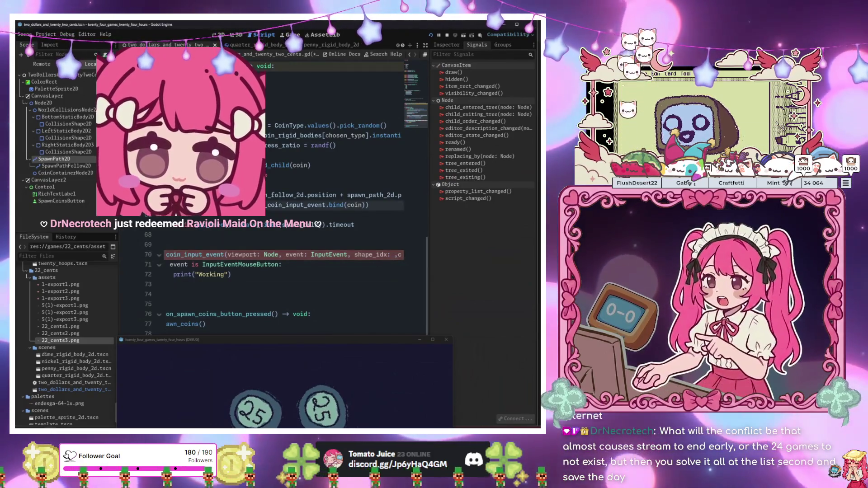
key("alt+F1")
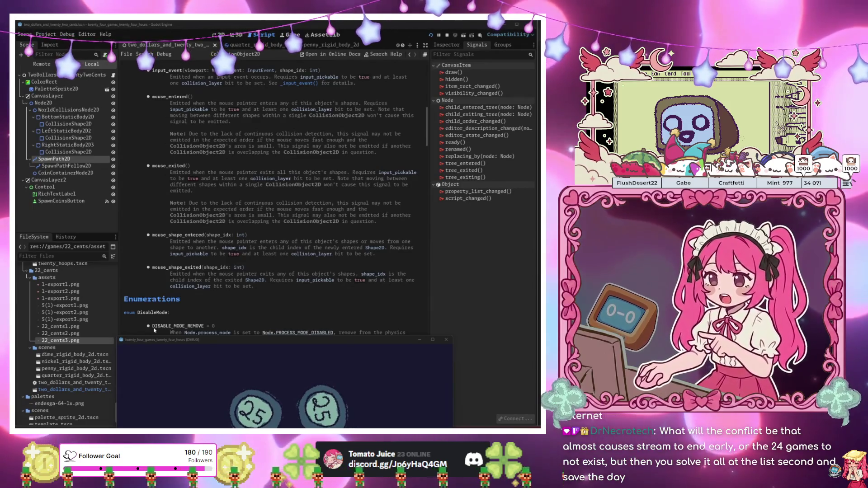
left_click(113, 75)
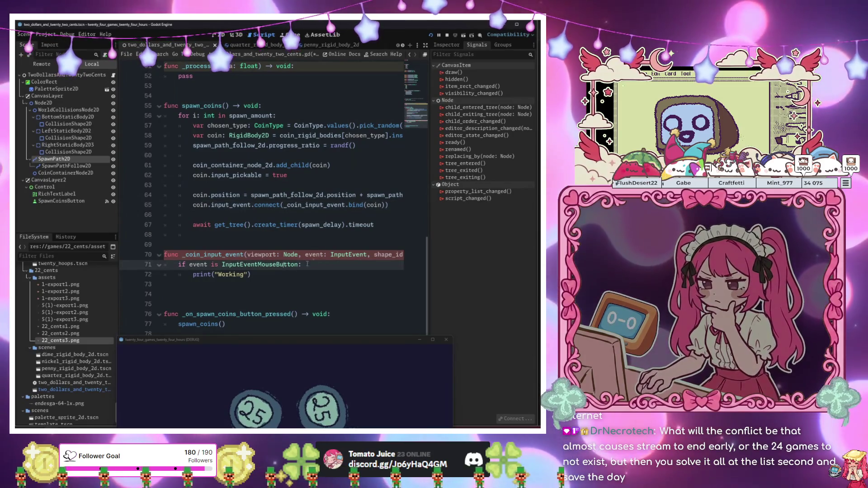
- Type shape_idx as int and fix the comma spacing before coin
key("Up")
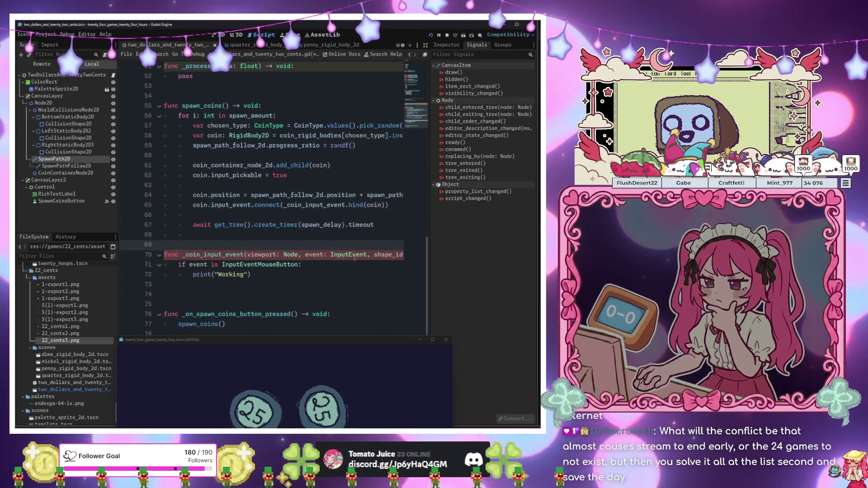
key("alt+Left")
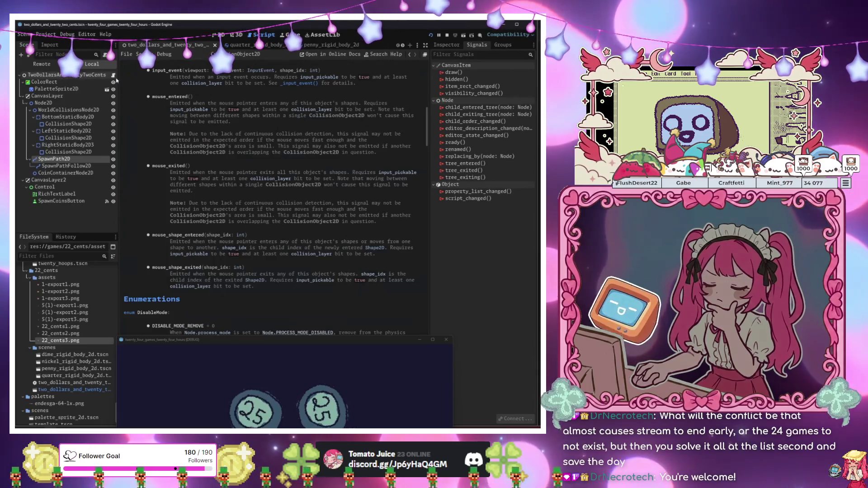
key("alt+Right")
triple_click(377, 255)
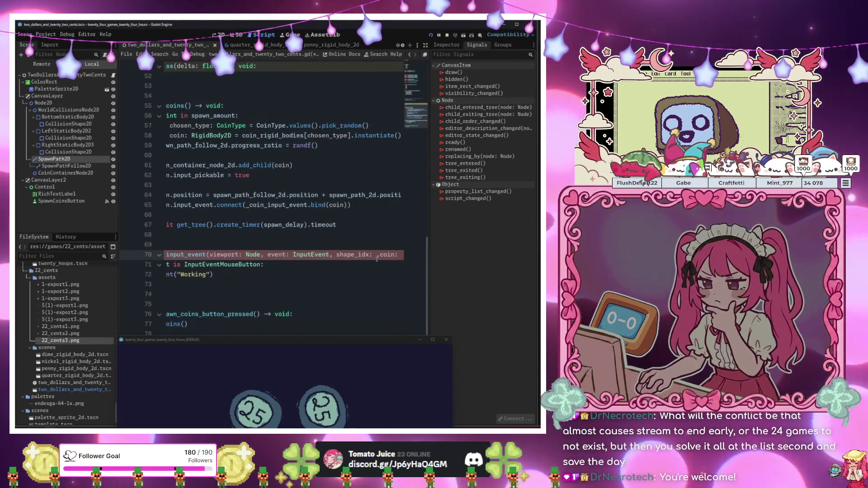
type("int")
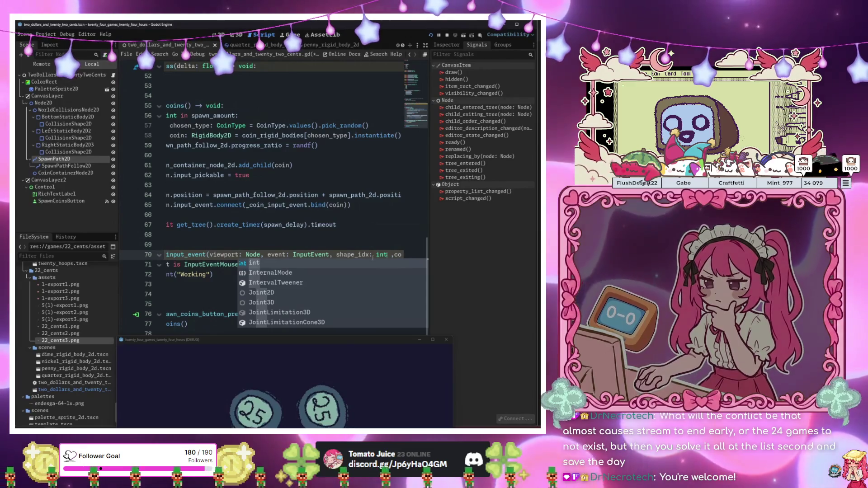
key("Escape")
scroll(317, 256, "right", 5)
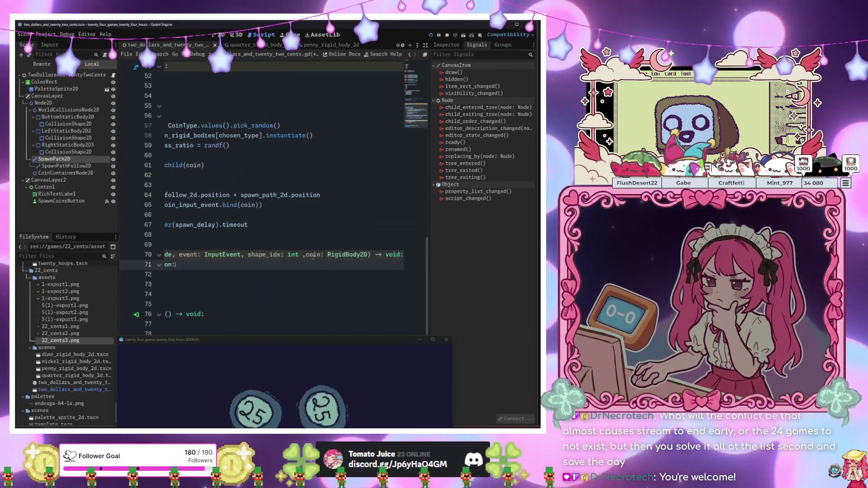
key("BackSpace")
key("Right")
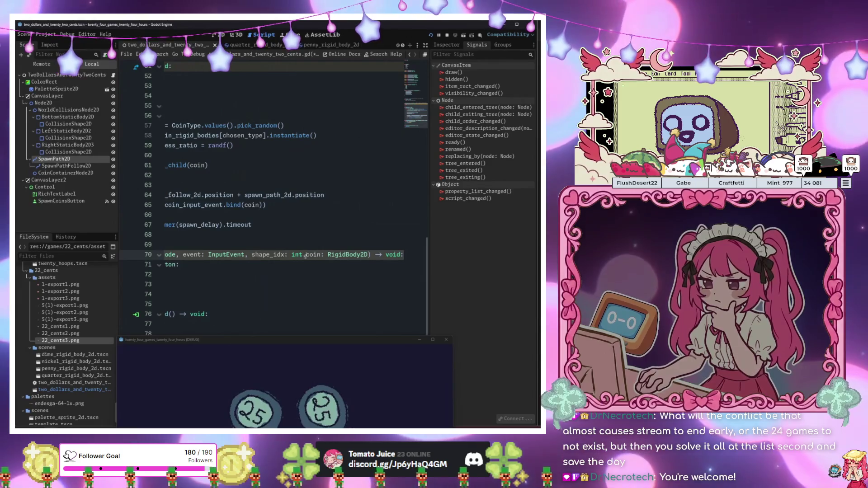
- Run the project with F5 to test clicking coins
left_click(305, 266)
left_click(291, 255)
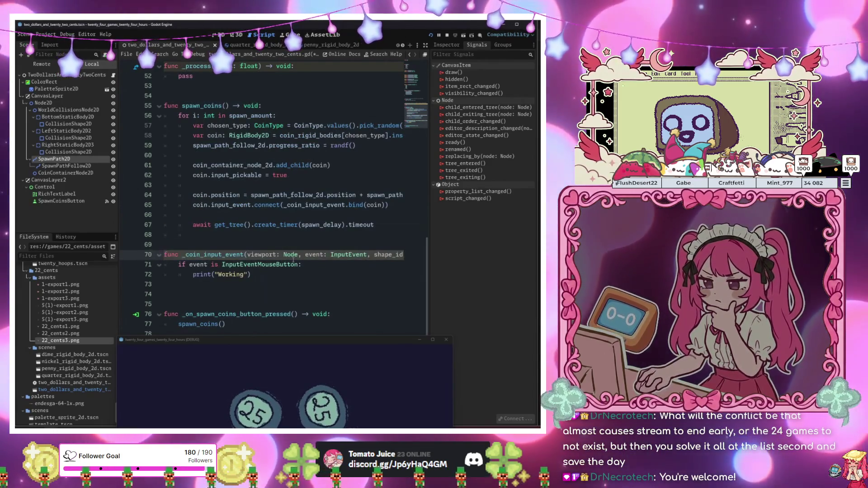
key("F5")
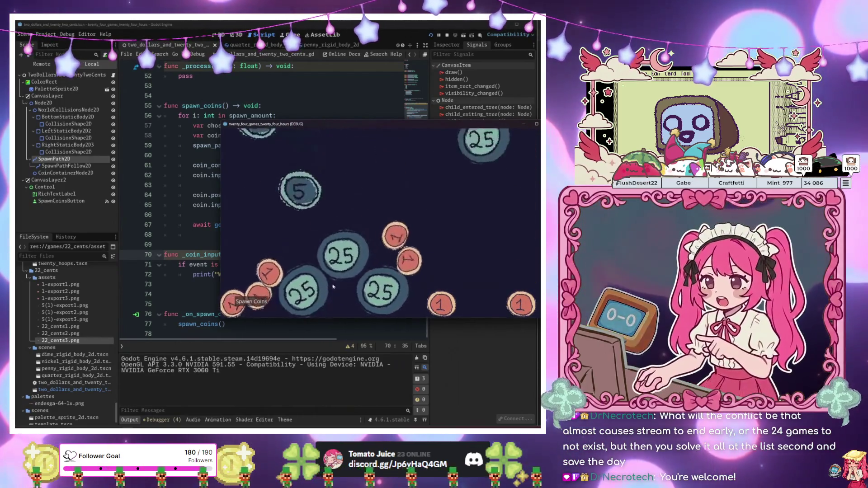
- Stop the game with F8 and open the CollisionObject2D docs for input_event
key("F8")
left_click(270, 255)
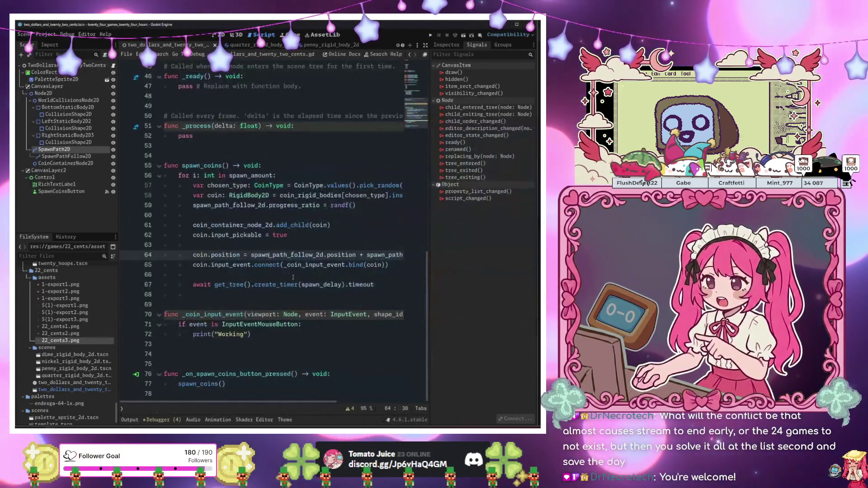
left_click(316, 304)
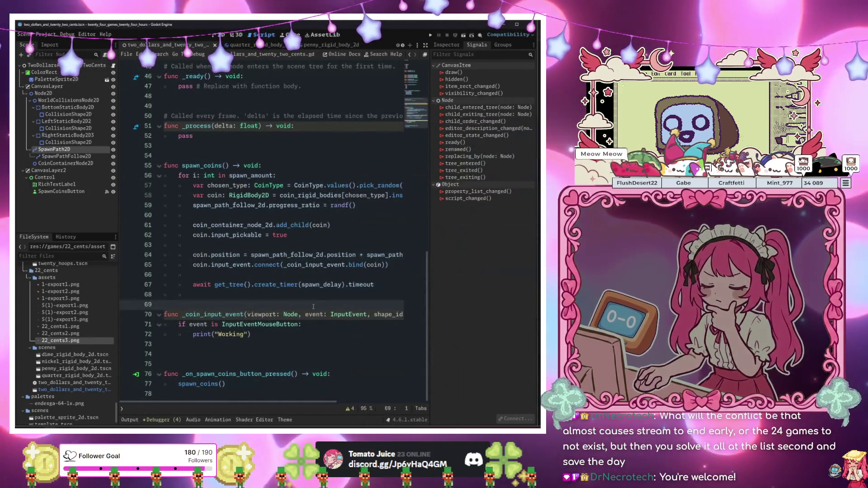
left_click(348, 315)
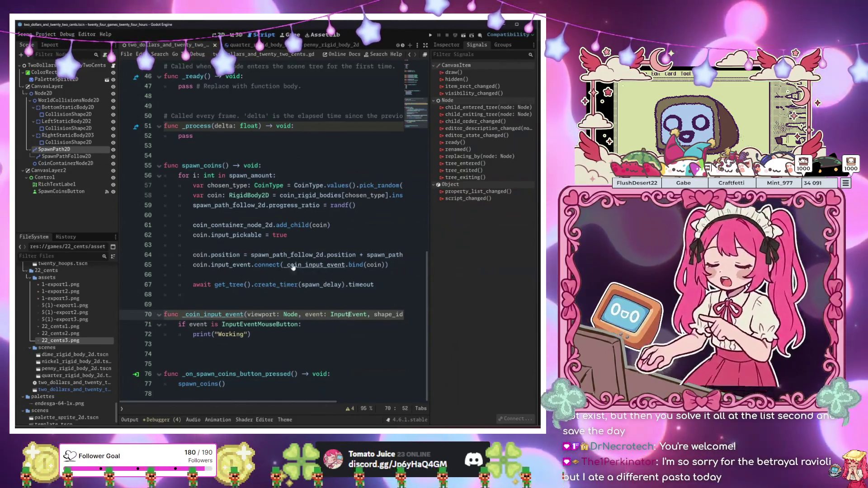
left_click(242, 268, "ctrl")
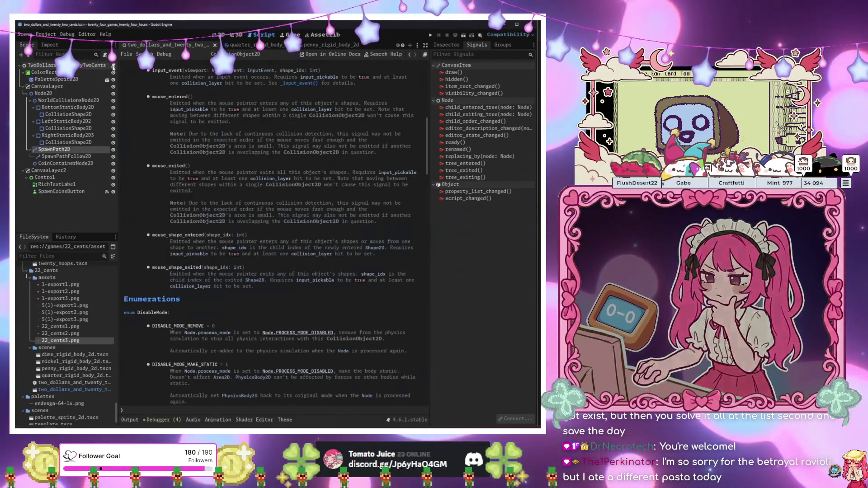
- Return to the spawner script and run the game, spawning a batch of coins
key("alt+Left")
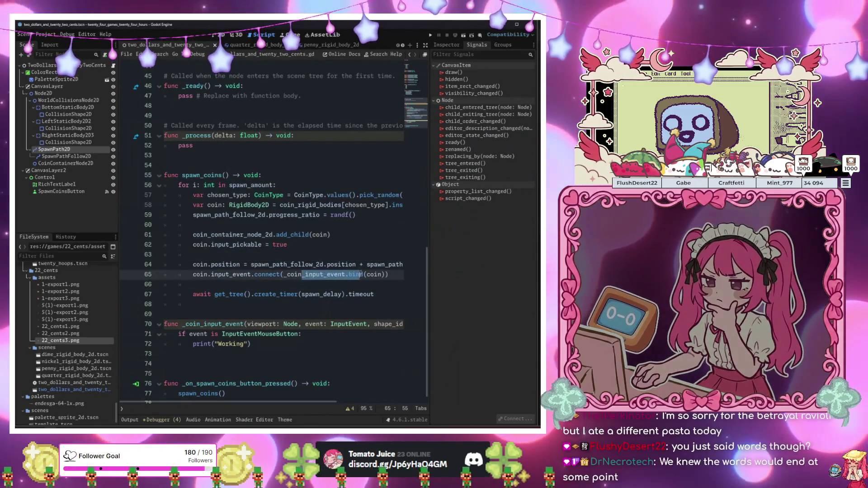
scroll(362, 289, "down", 1)
left_click(363, 293)
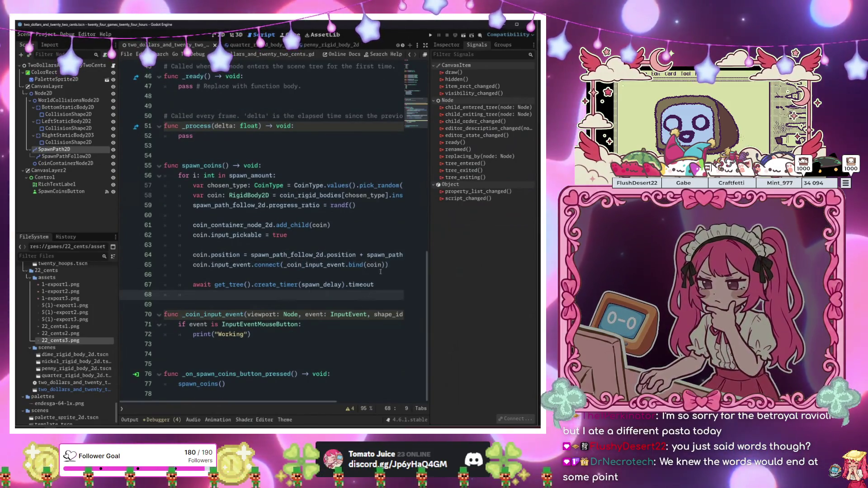
left_click_drag(385, 266, 349, 265)
left_click(351, 280)
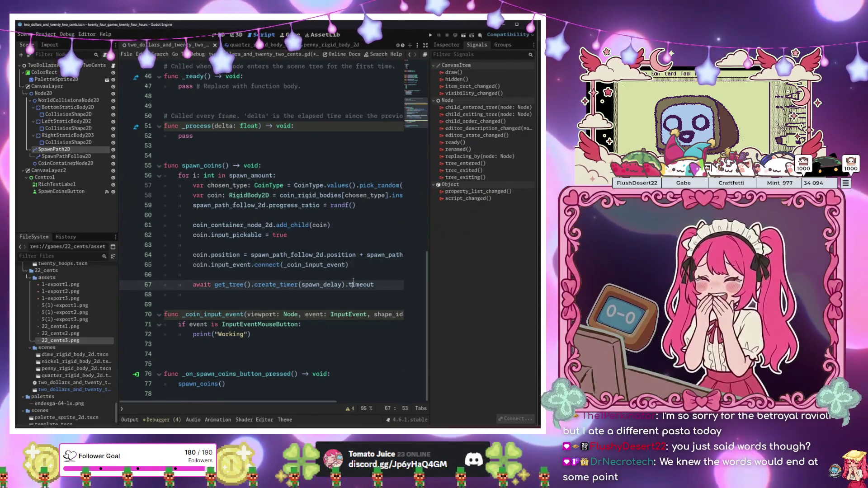
key("F5")
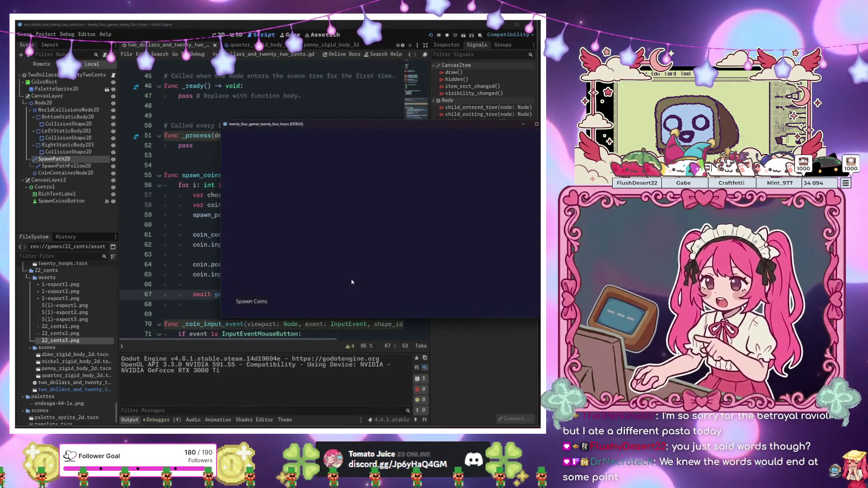
left_click(251, 301)
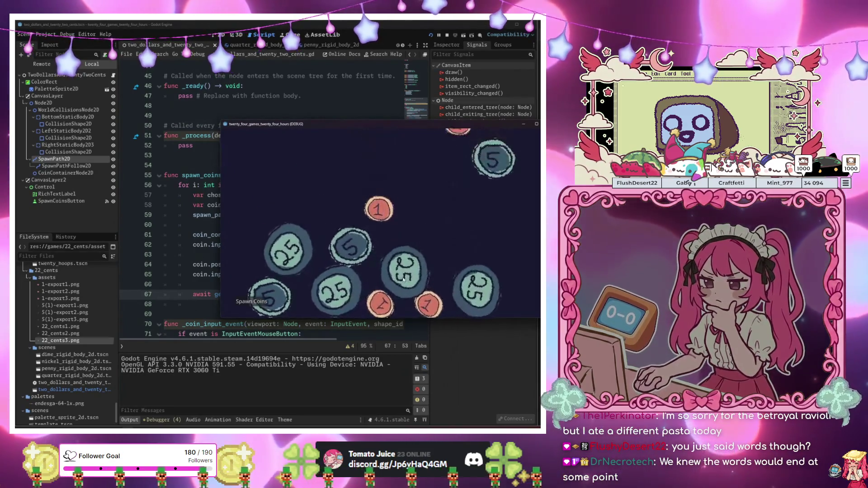
- Set a breakpoint on line 71, move the game window aside, and open quarter_rigid_body_2d
scroll(207, 206, "down", 2)
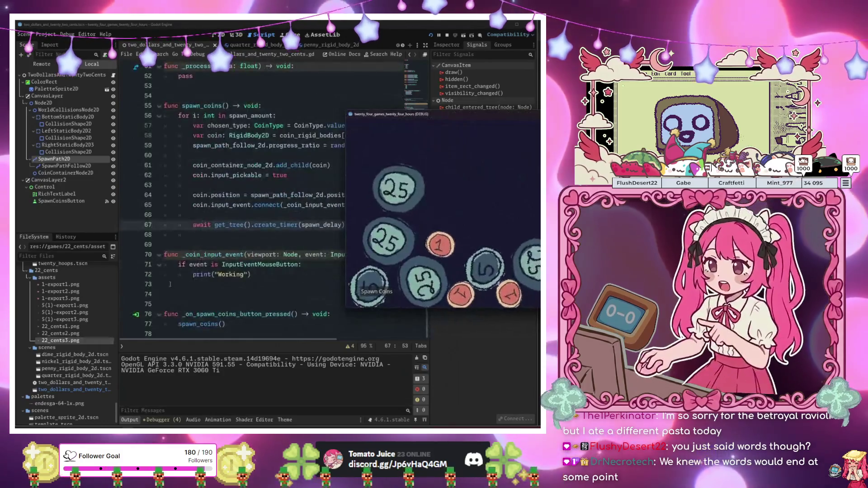
left_click(126, 266)
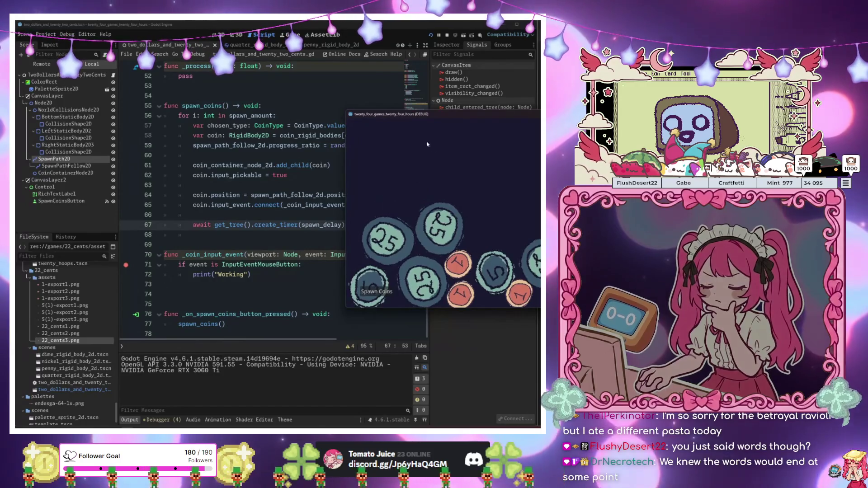
mouse_move(413, 116)
left_mouse_down()
mouse_move(355, 272)
mouse_move(414, 172)
mouse_move(429, 103)
left_mouse_up()
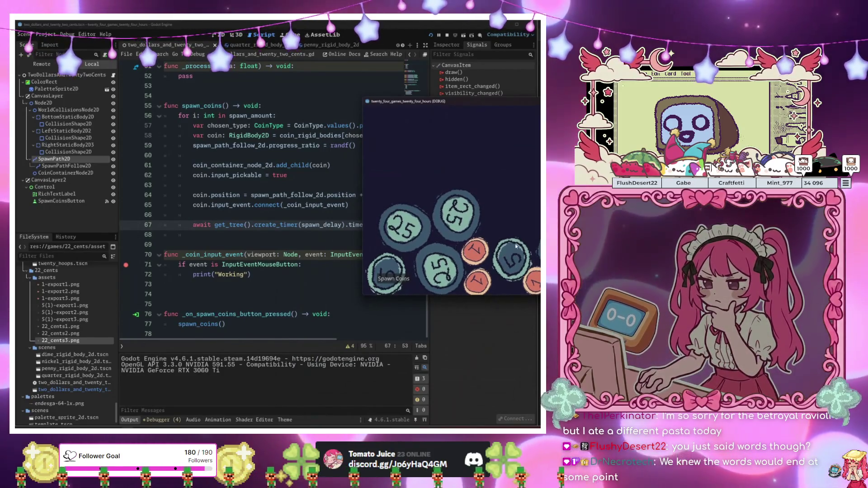
left_click(274, 264)
left_click(288, 274)
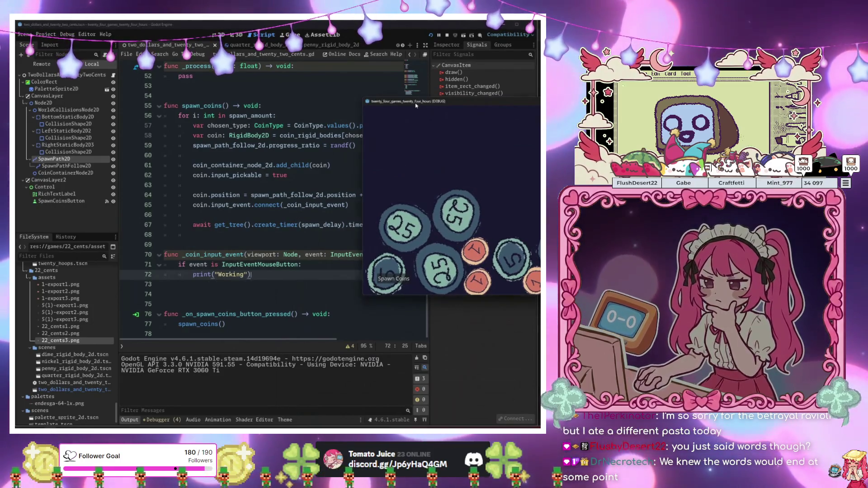
left_click_drag(424, 101, 404, 305)
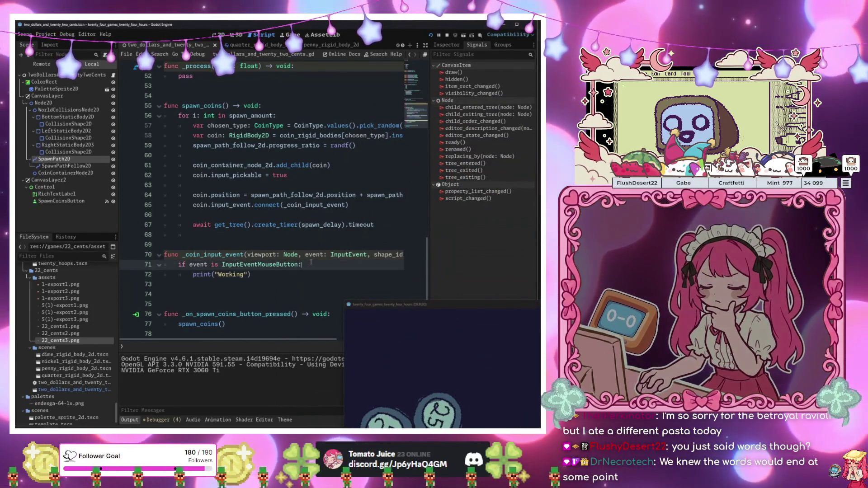
left_click(313, 256)
left_click_drag(375, 302, 365, 256)
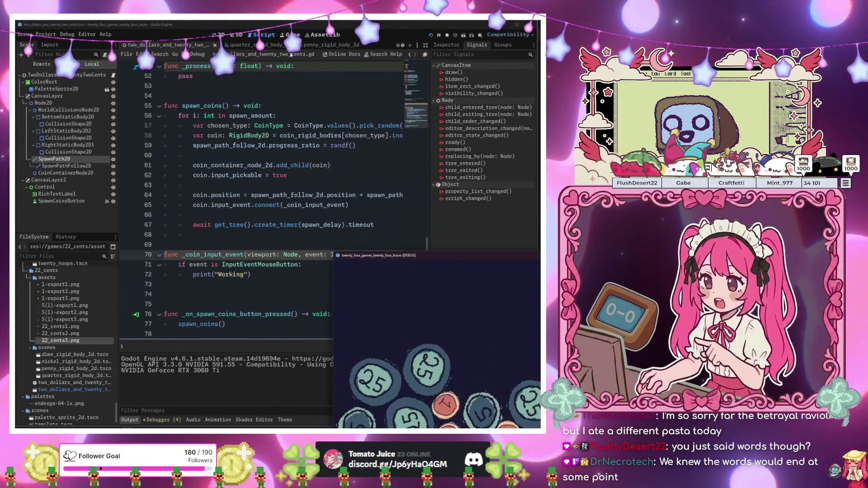
left_click(285, 47)
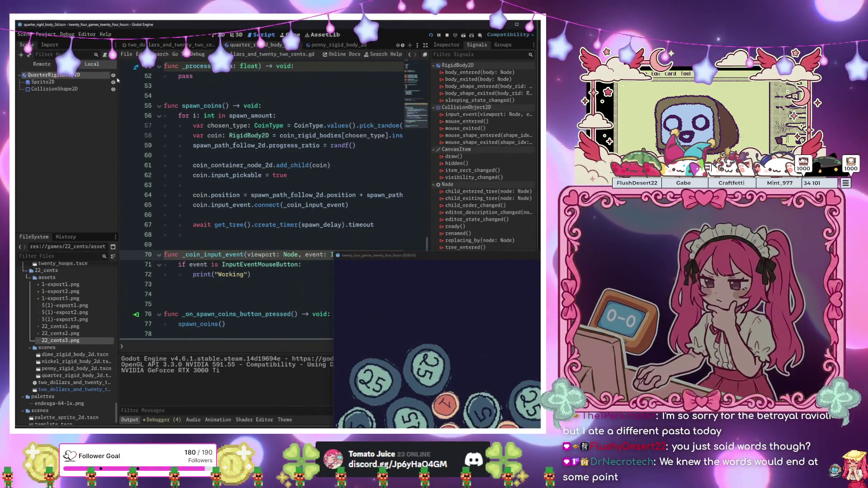
- Add a Button child to QuarterRigidBody2D, size it 165×152 over the coin, and save
left_click(61, 89)
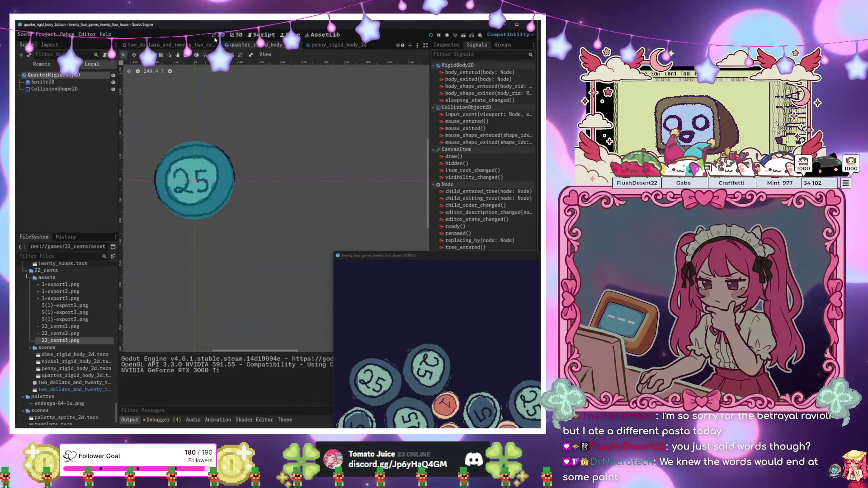
left_click(62, 75)
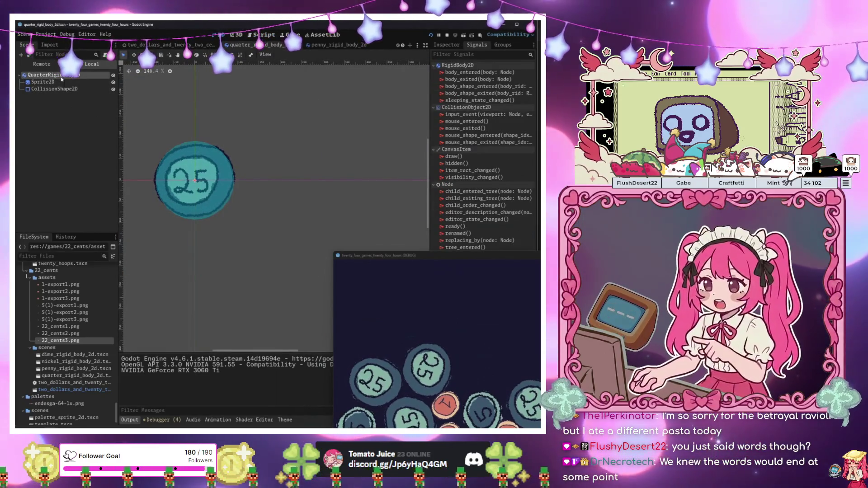
type("butt")
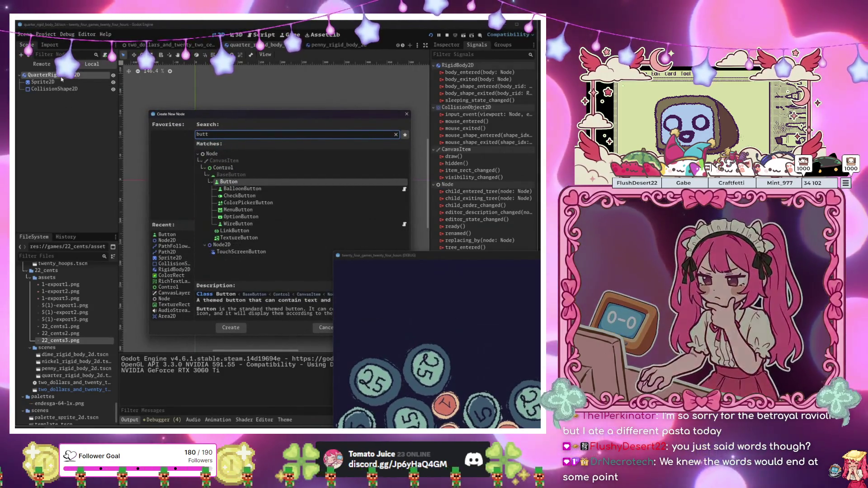
key("Return")
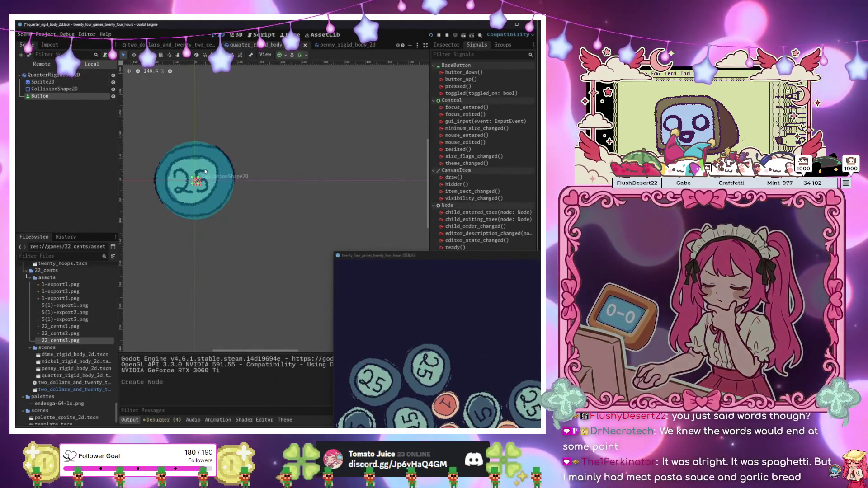
scroll(290, 189, "down", 3)
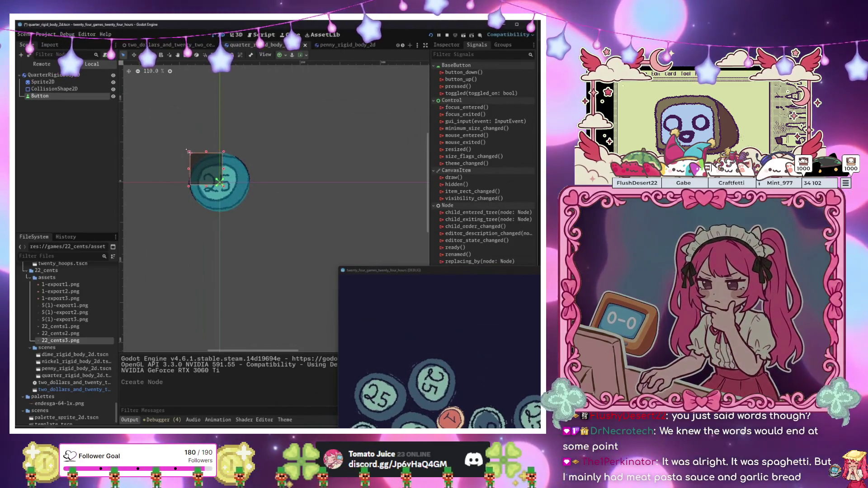
left_click_drag(231, 192, 247, 209)
left_click_drag(190, 154, 193, 158)
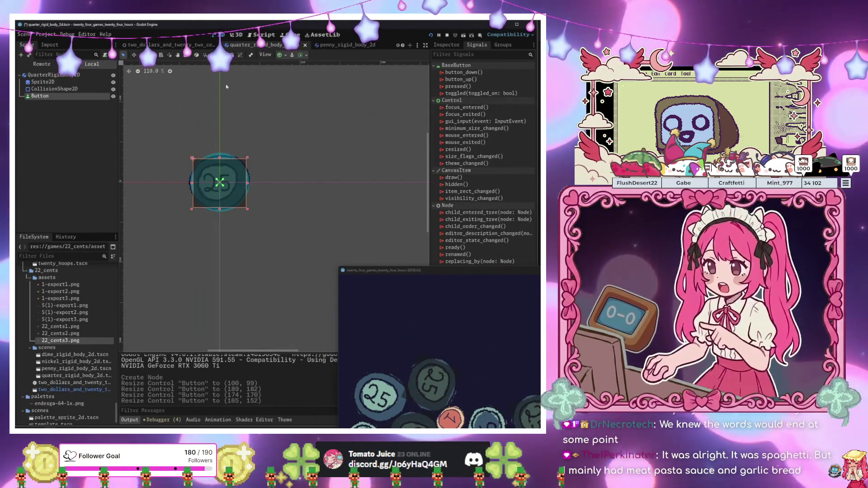
key("ctrl+s")
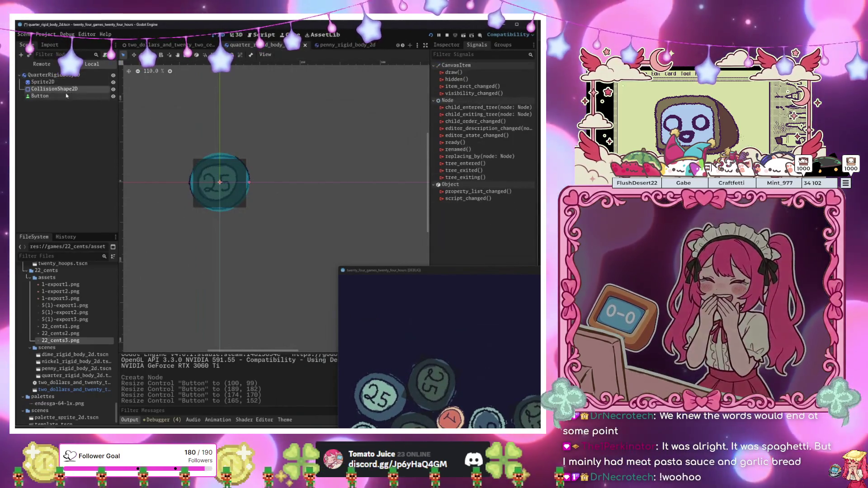
- Enable Flat on the quarter coin's Button in the Inspector, then reselect the Button
left_click(446, 45)
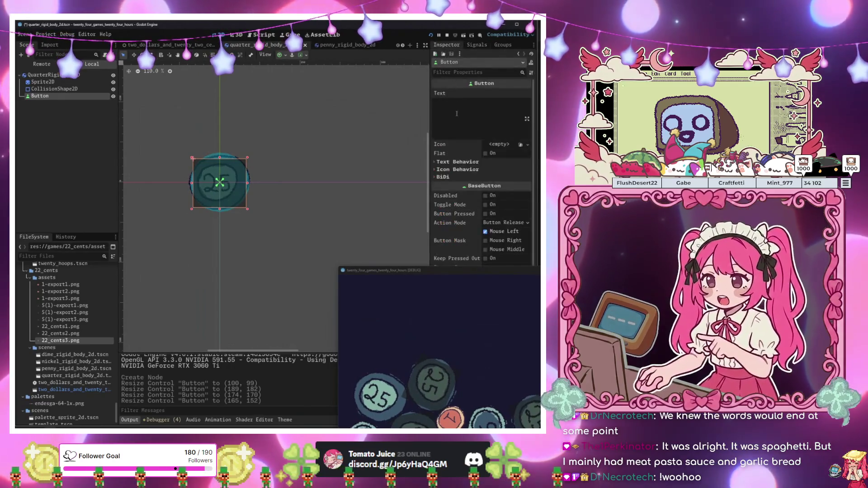
scroll(467, 231, "up", 2)
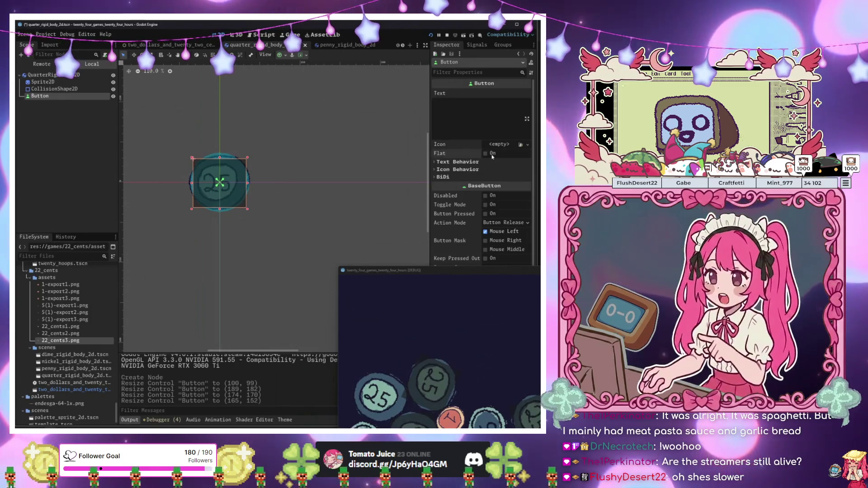
left_click(490, 154)
left_click(340, 197)
mouse_move(411, 270)
left_mouse_down()
mouse_move(354, 151)
mouse_move(325, 153)
mouse_move(381, 222)
mouse_move(376, 246)
left_mouse_up()
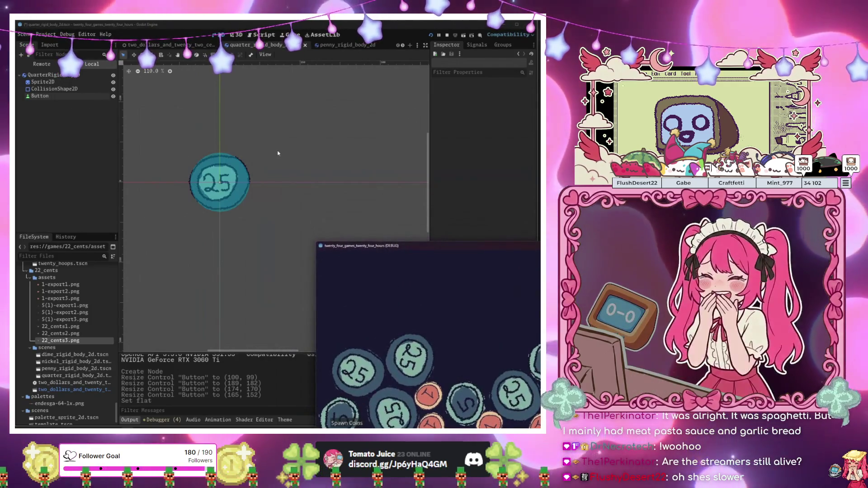
left_click(40, 95)
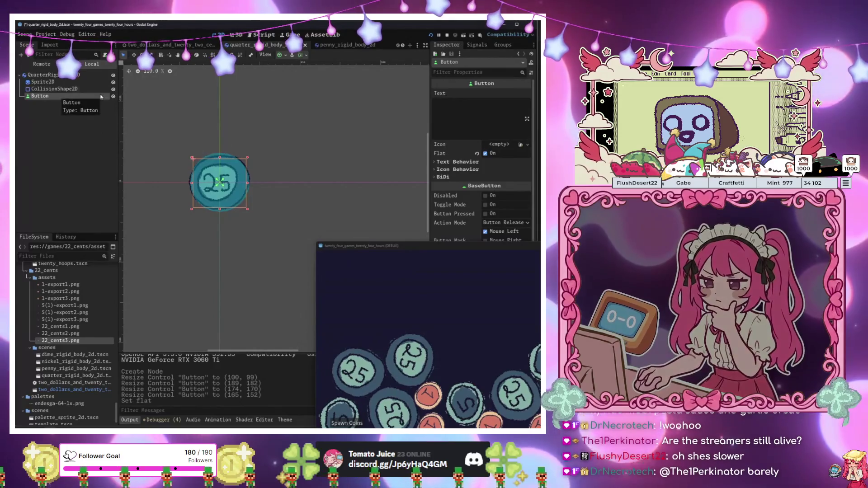
- Paste the flat Button into the penny scene and shrink it to about 80×79
left_click(343, 45)
key("ctrl+v")
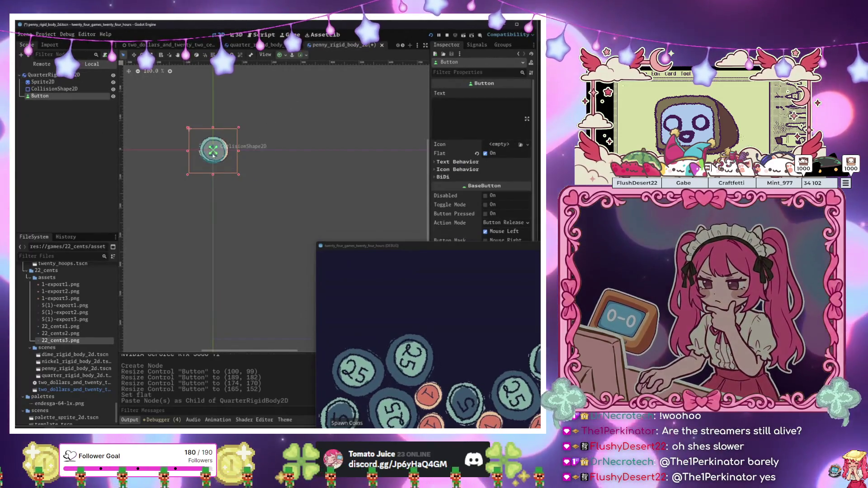
scroll(183, 182, "up", 3)
left_click_drag(178, 183, 204, 158)
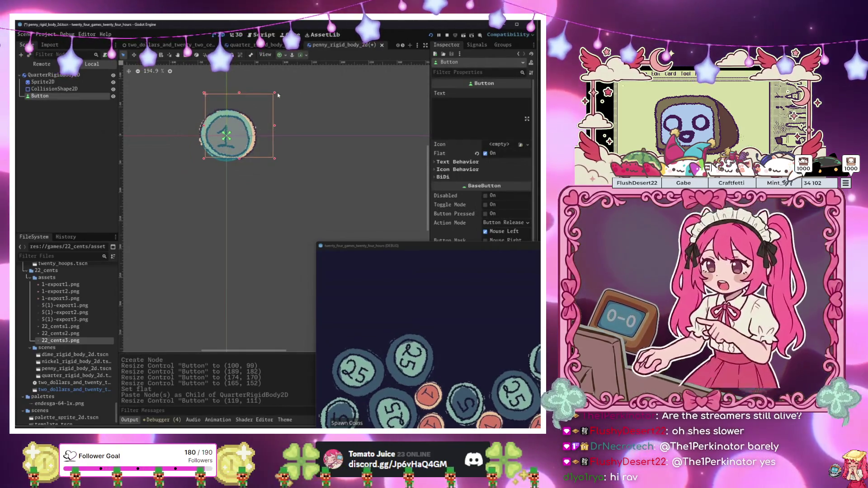
left_click_drag(252, 110, 252, 110)
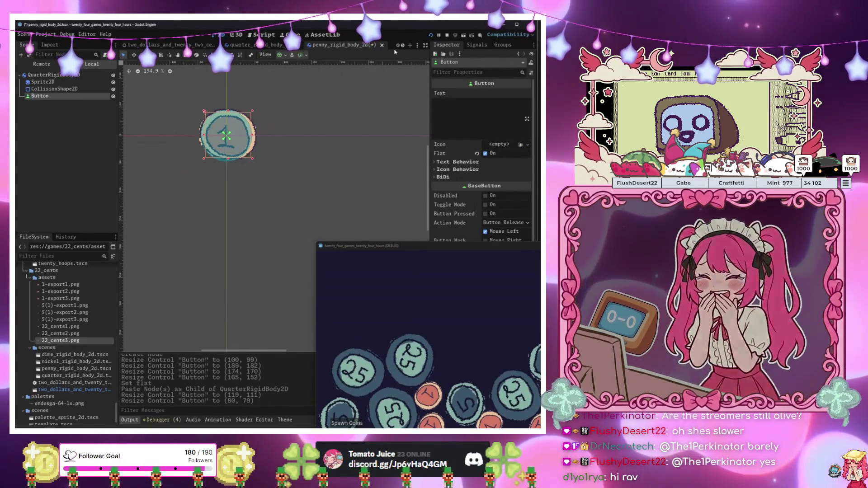
- Paste the Button into the nickel scene, resize it to 136×134, then open the dime scene
left_click(316, 47)
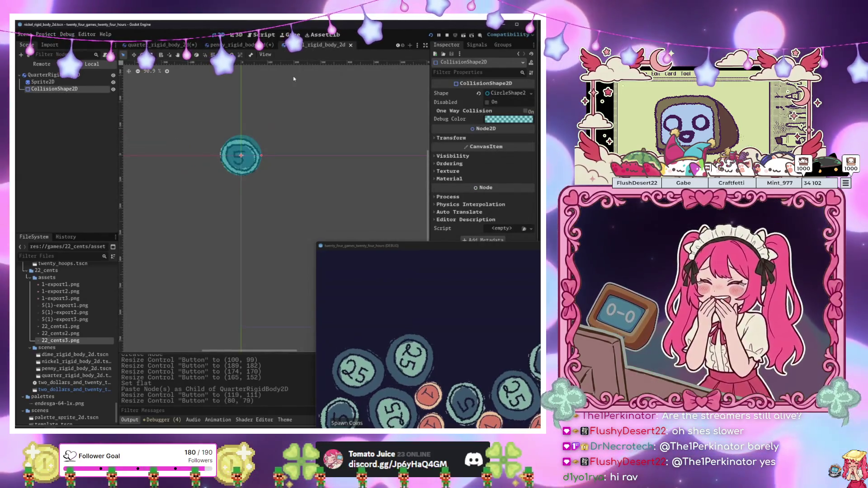
key("ctrl+v")
scroll(226, 153, "up", 3)
scroll(226, 152, "up", 3)
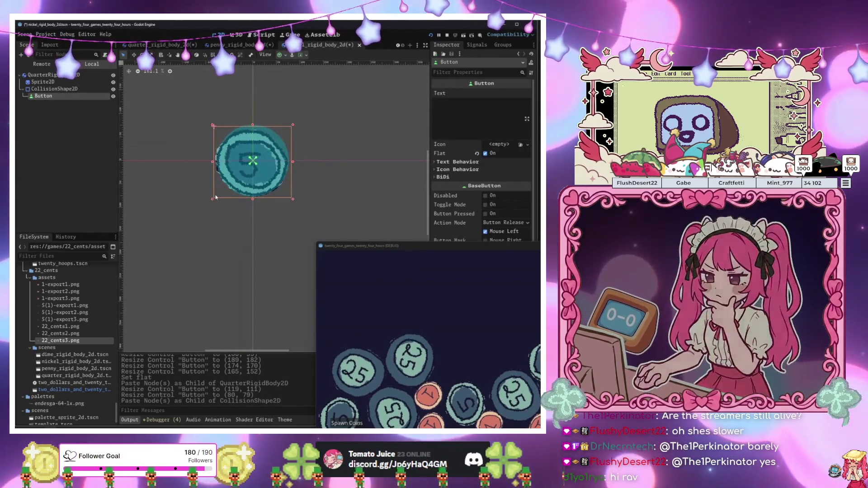
mouse_move(272, 131)
left_mouse_down()
mouse_move(294, 127)
mouse_move(286, 129)
left_mouse_up()
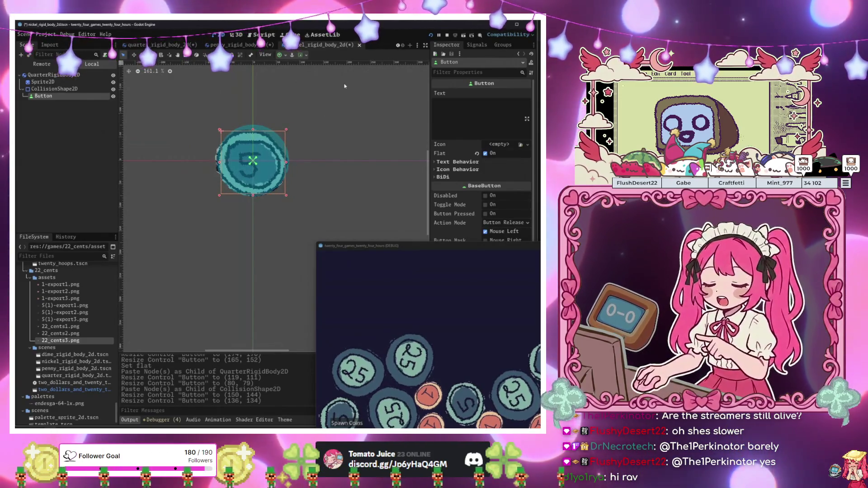
double_click(75, 355)
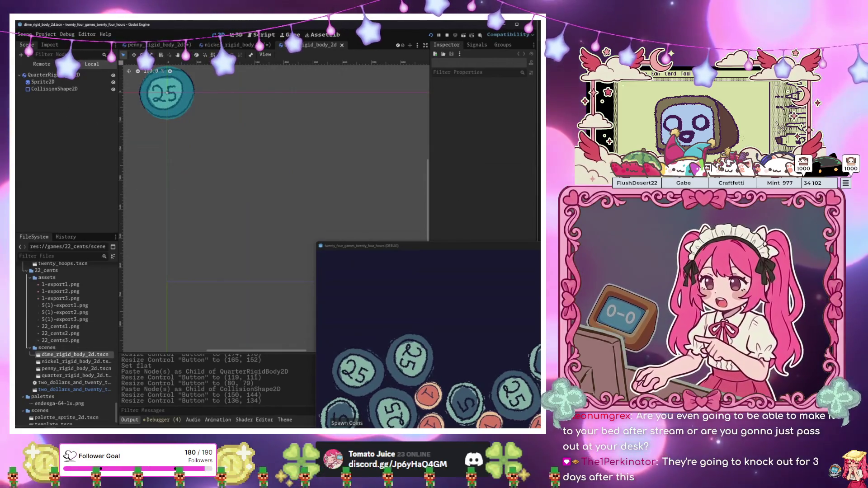
left_click(88, 407)
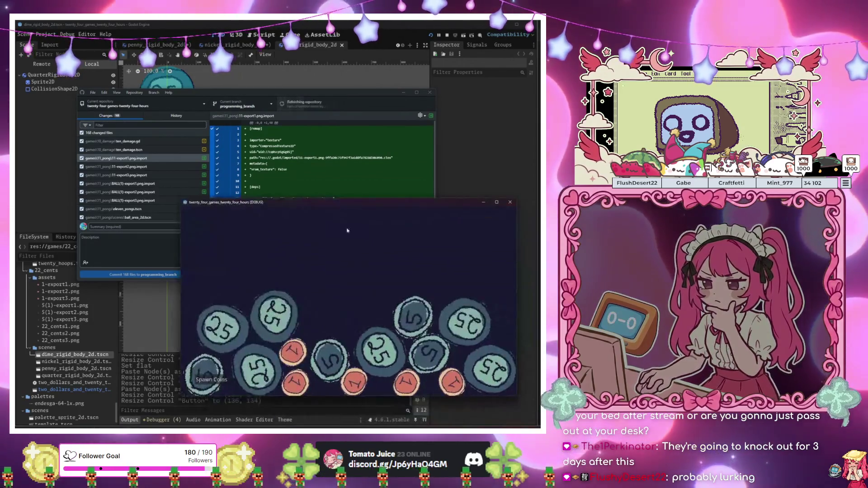
- Close the game window, merge the collaborator's branch into programming_branch, and push to origin
left_click(510, 194)
left_click(253, 105)
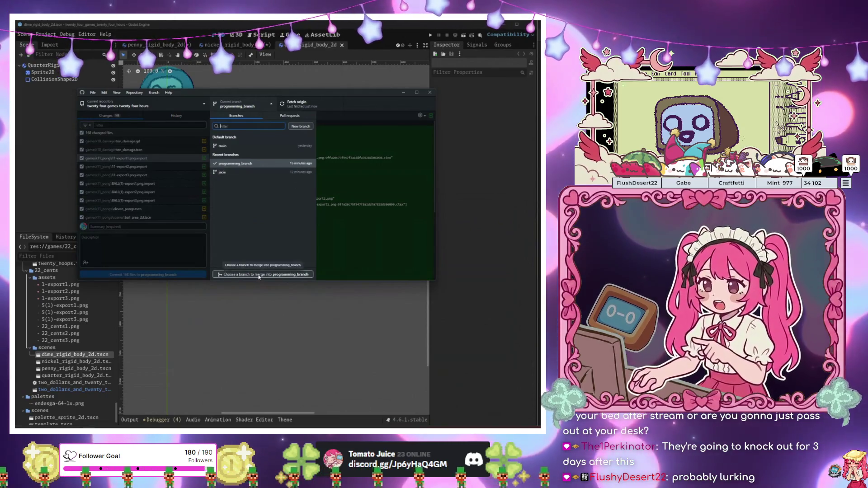
left_click(263, 275)
left_click(253, 181)
left_click(251, 246)
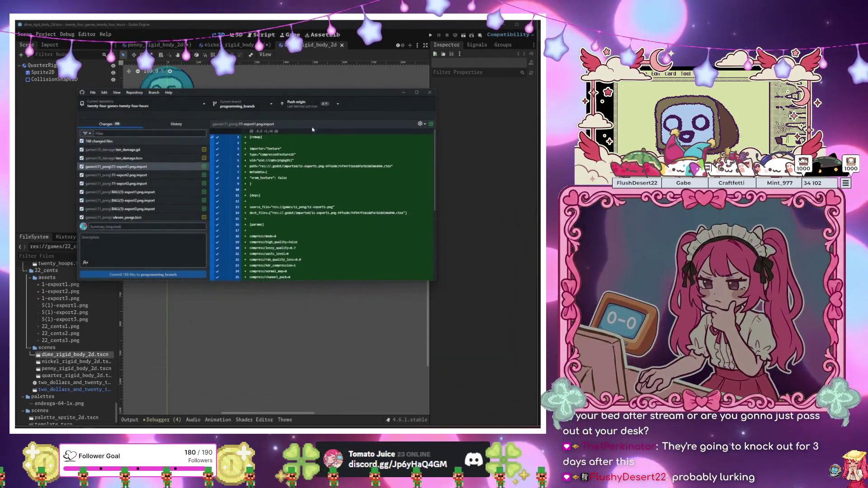
left_click(312, 105)
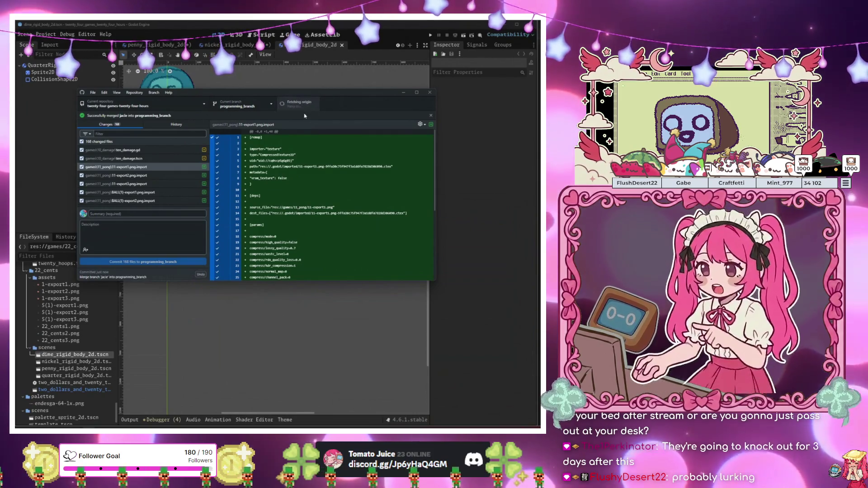
left_click(95, 316)
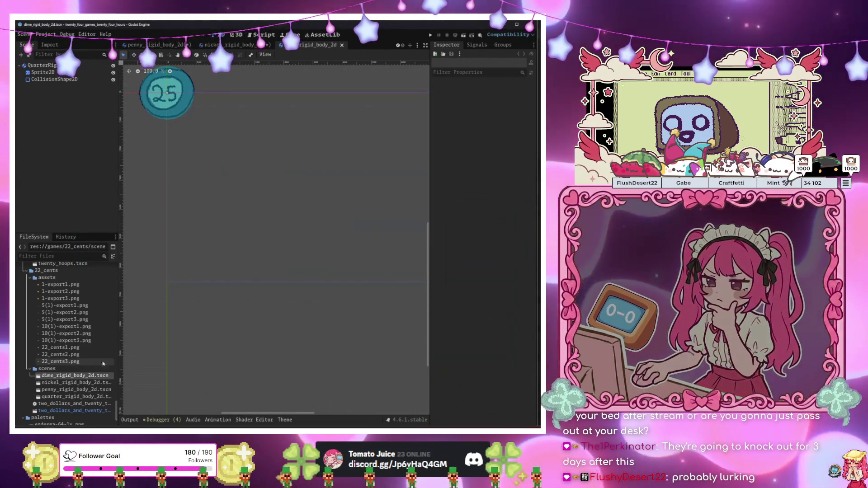
- Set the dime Sprite2D's animated texture frames to 10(1)-export1.png and 10(1)-export2.png
left_click(43, 72)
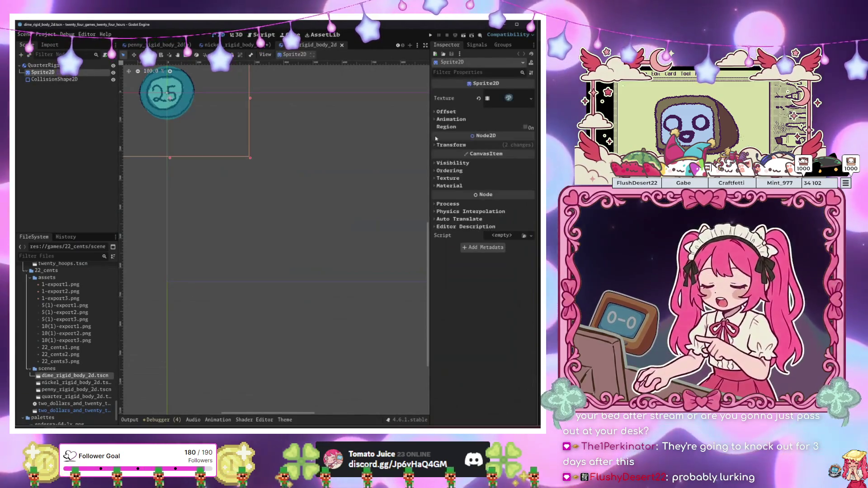
left_click(498, 103)
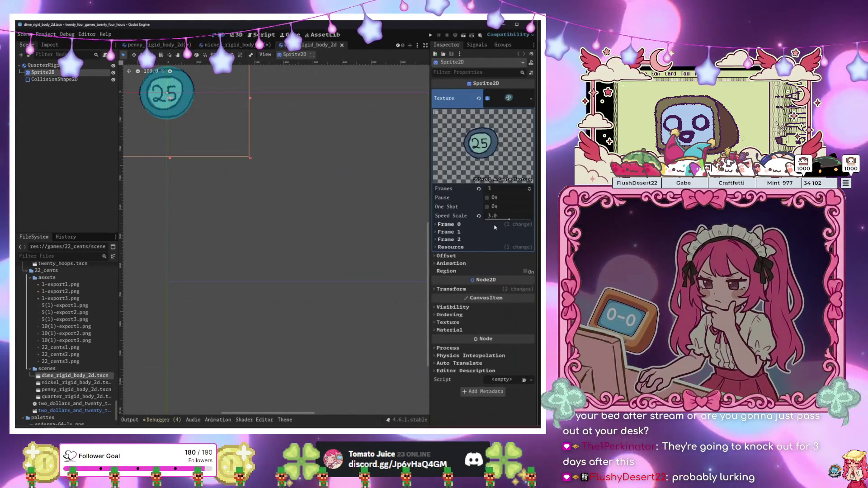
left_click(479, 224)
left_click(480, 260)
left_click(479, 295)
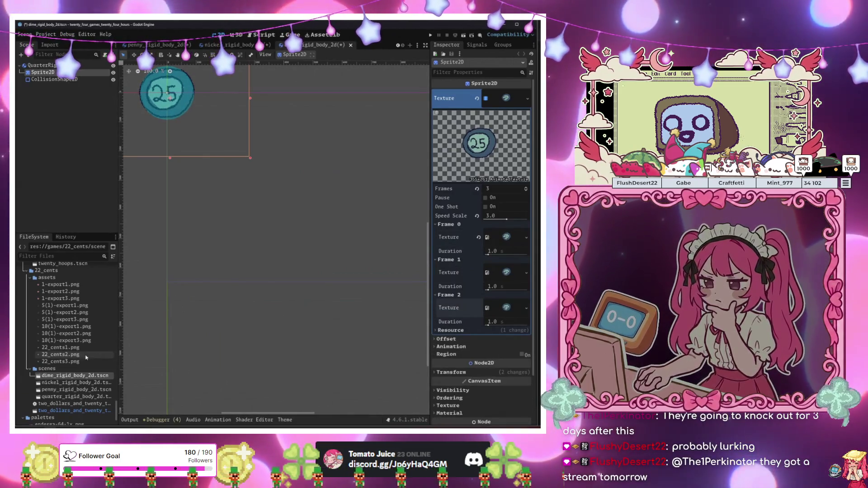
left_click(72, 333)
left_click_drag(478, 237, 479, 238)
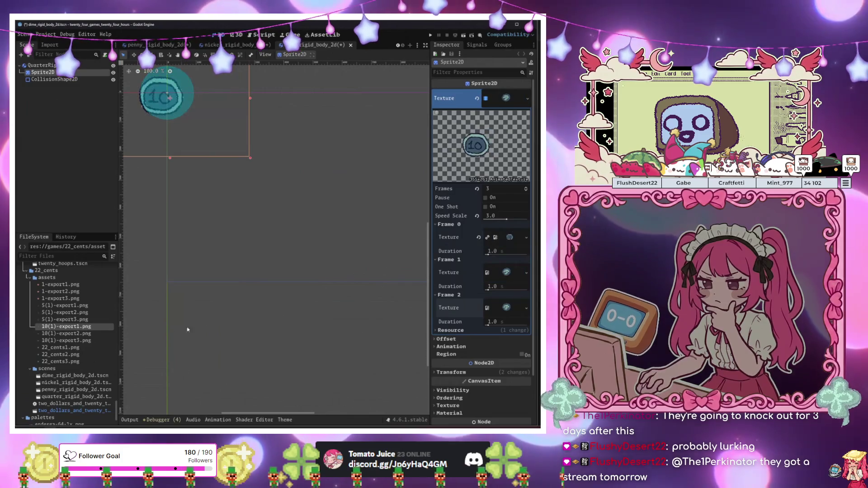
mouse_move(71, 333)
left_mouse_down()
mouse_move(516, 279)
mouse_move(76, 340)
mouse_move(512, 309)
left_mouse_up()
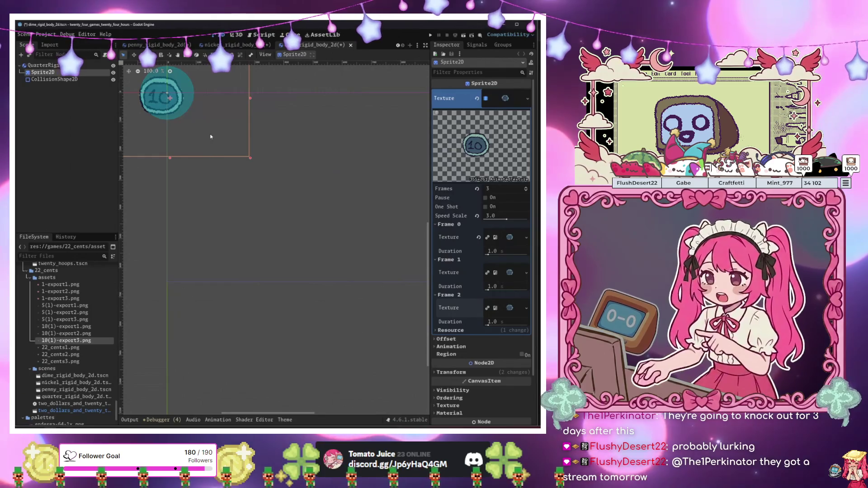
- Scale the dime sprite to about 0.78 and shrink its collision circle to match
left_click_drag(199, 201, 232, 210)
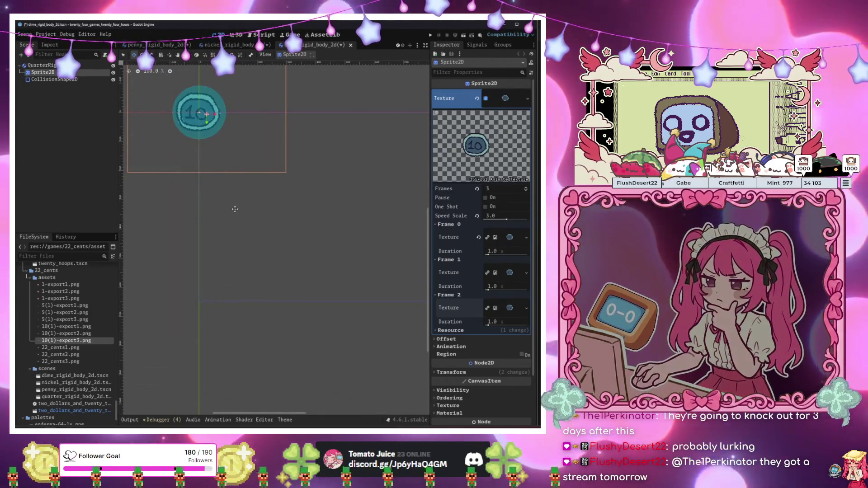
left_click_drag(296, 197, 260, 191)
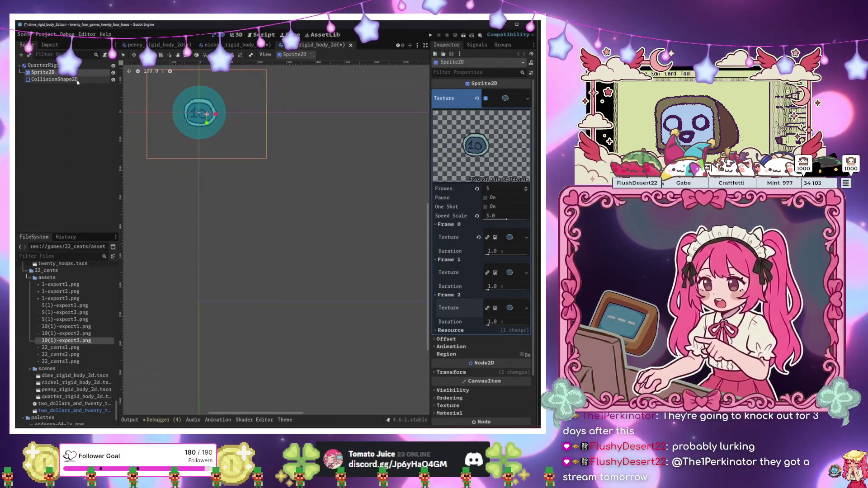
left_click(205, 114)
left_click_drag(224, 114, 222, 114)
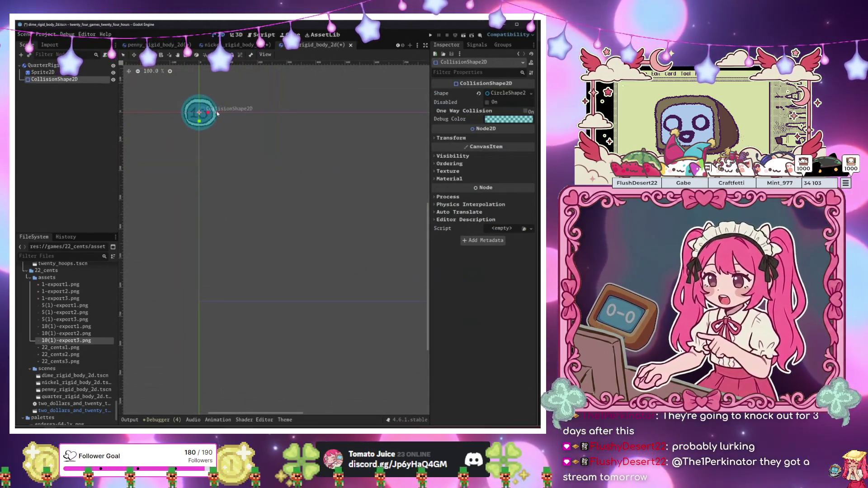
scroll(210, 188, "down", 3)
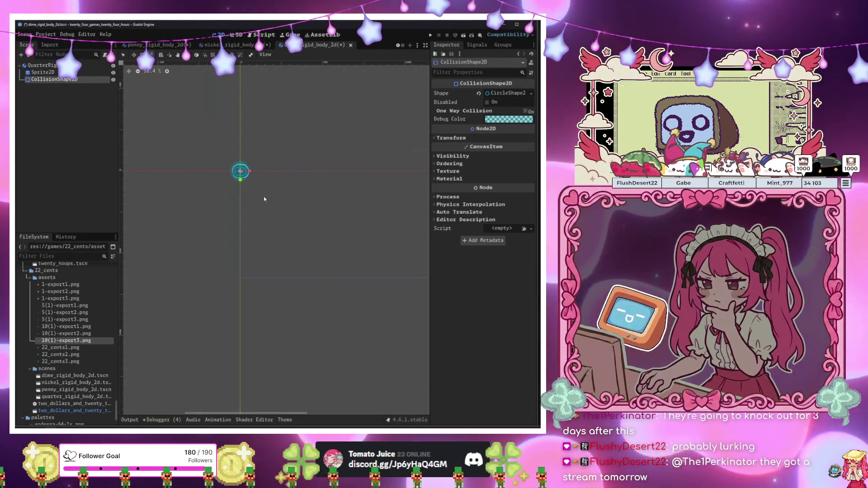
scroll(262, 192, "down", 1)
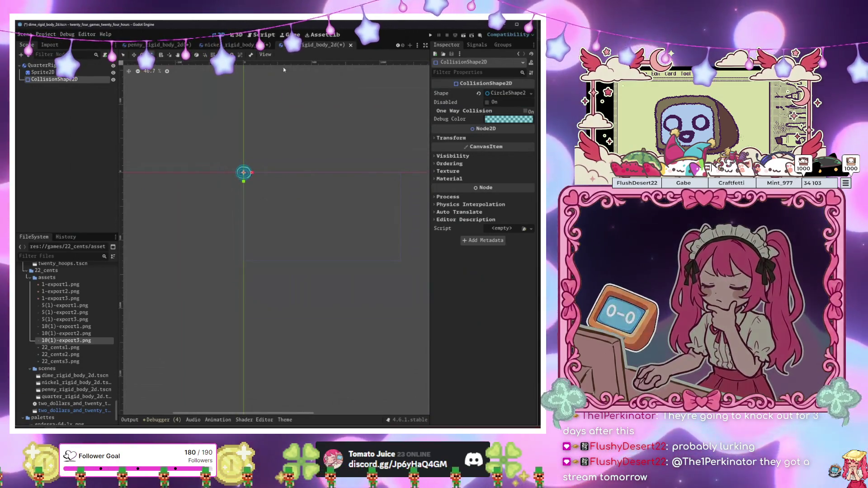
key("ctrl+v")
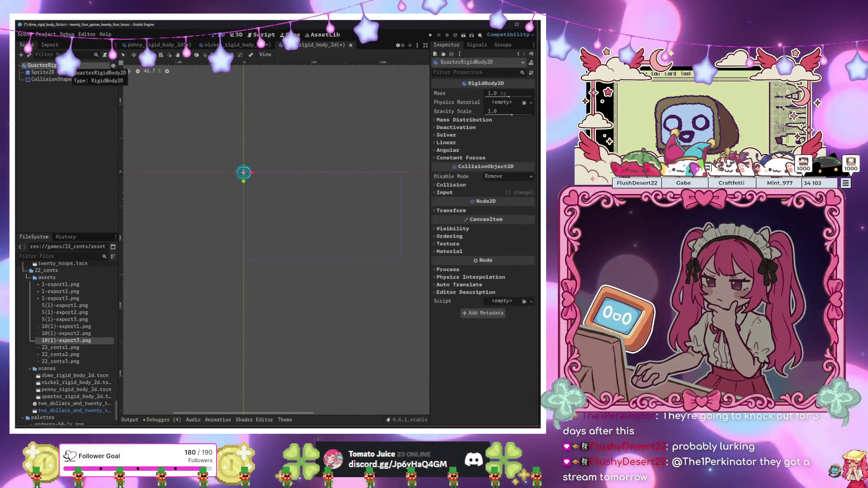
- Shrink the pasted flat Button under the dime root to fit over the coin
left_click(40, 86)
scroll(244, 179, "up", 2)
scroll(245, 179, "up", 4)
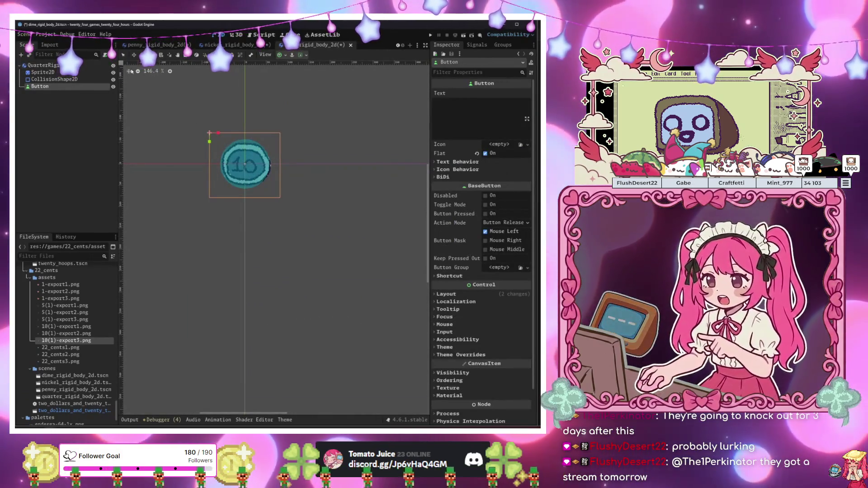
left_click_drag(208, 203, 226, 190)
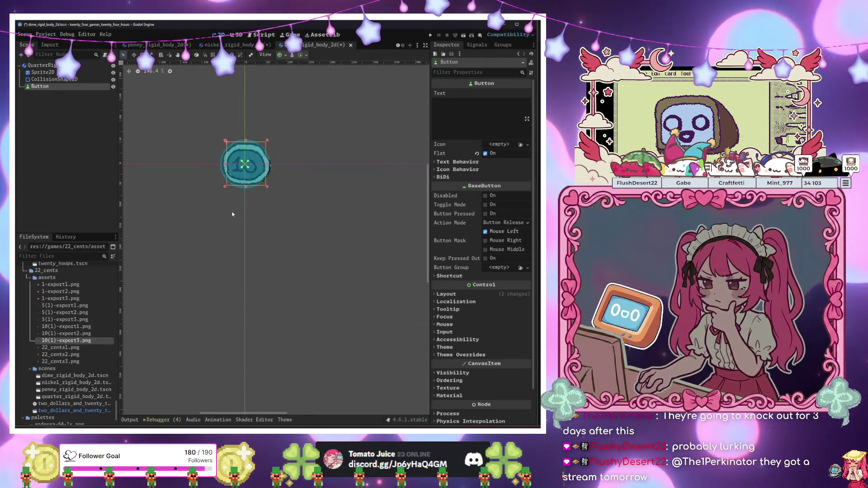
left_click(252, 194)
- Check the nickel and penny scenes, selecting the penny's root body
left_click(250, 46)
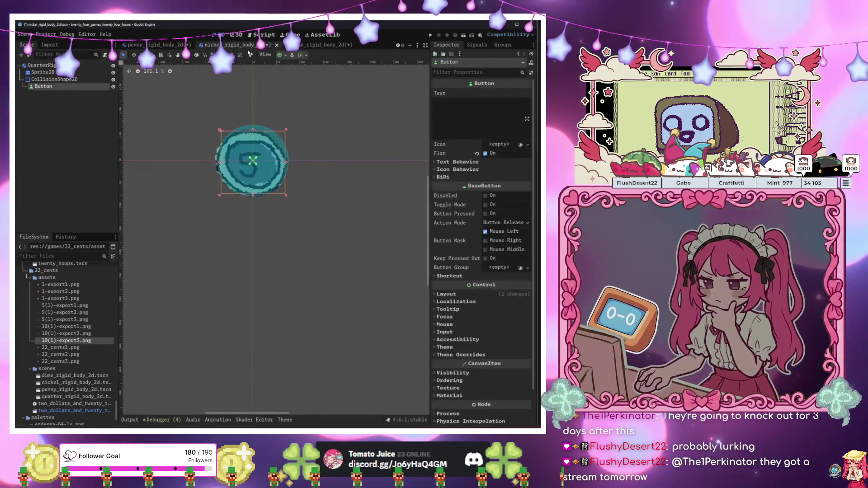
left_click(166, 45)
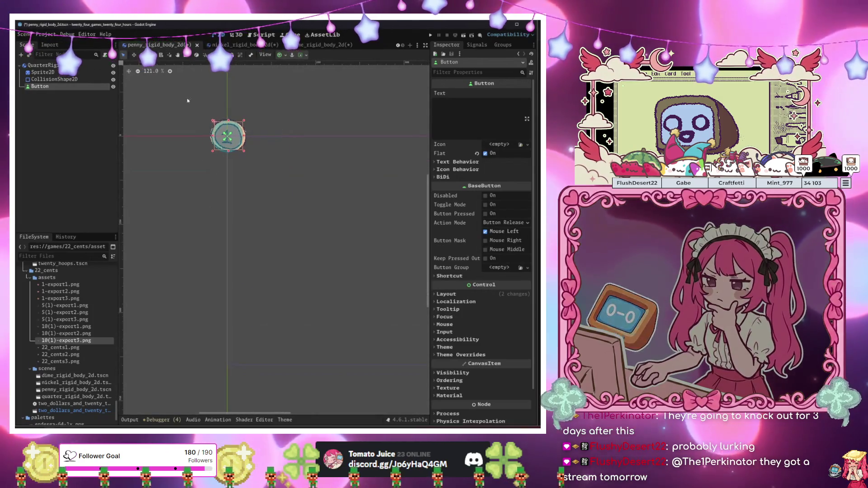
left_click(84, 67)
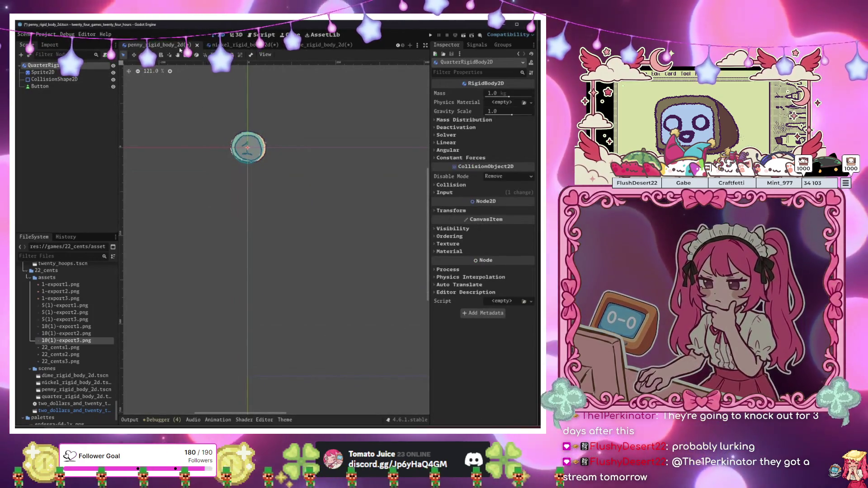
- Test-run the game to spawn coins, then open the two_dollars_and_twenty_two_cents scene
key("F5")
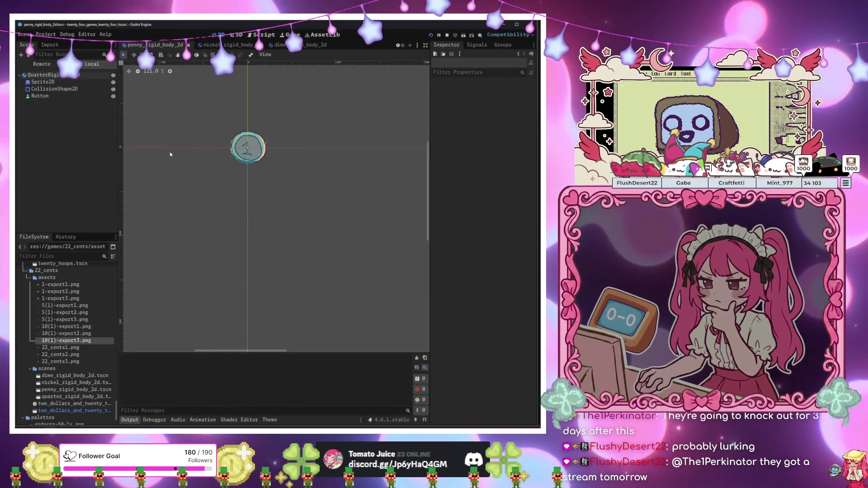
left_click(251, 301)
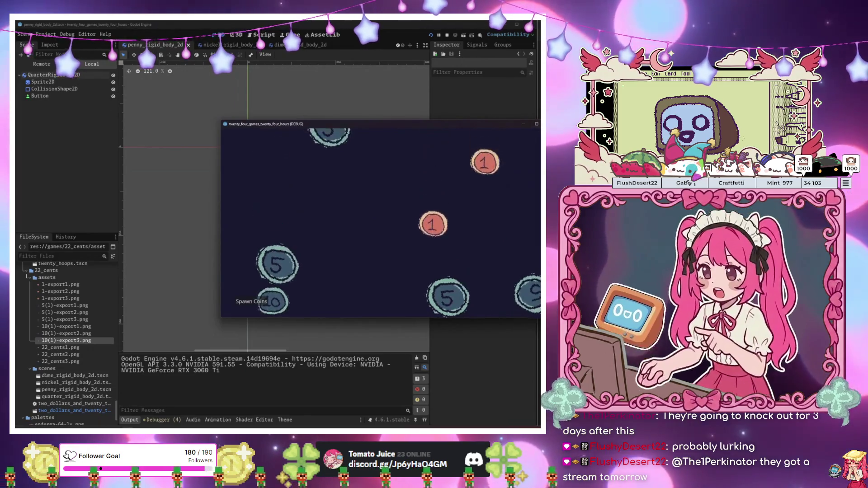
key("F8")
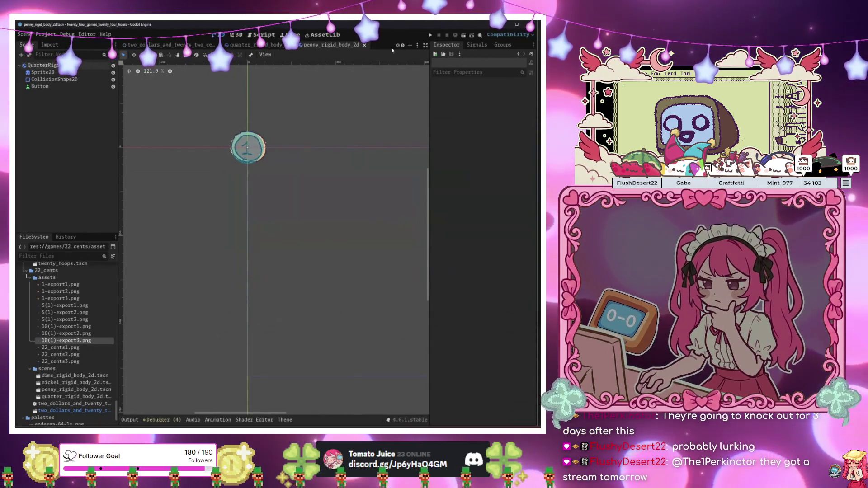
left_click(190, 45)
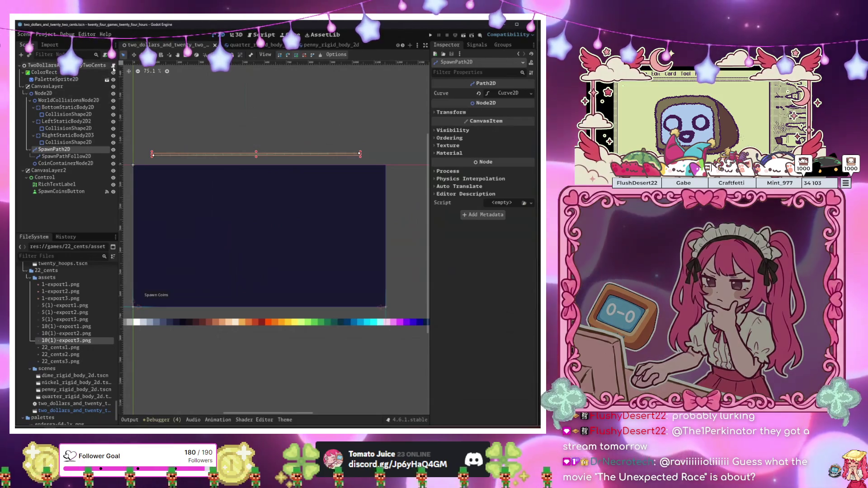
- In the main scene script, replace the input_event connect call with coin.get_child(-1)
left_click(113, 65)
left_click(297, 316)
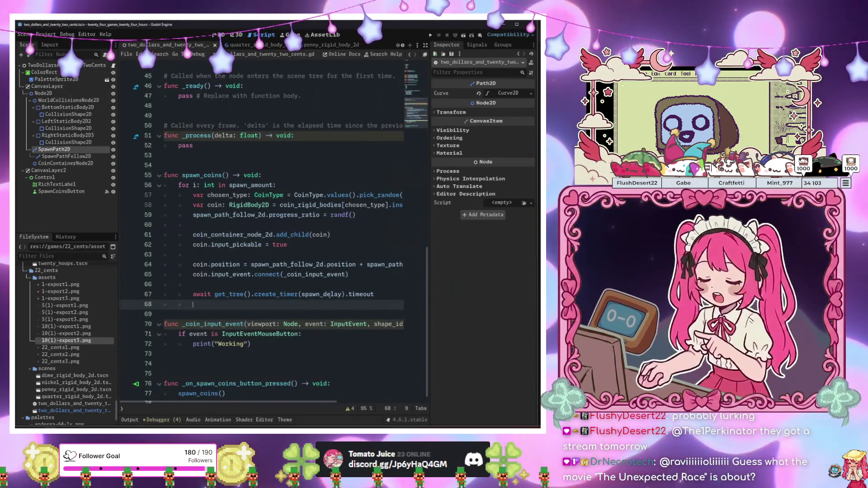
left_click(362, 274)
left_click_drag(289, 274, 211, 274)
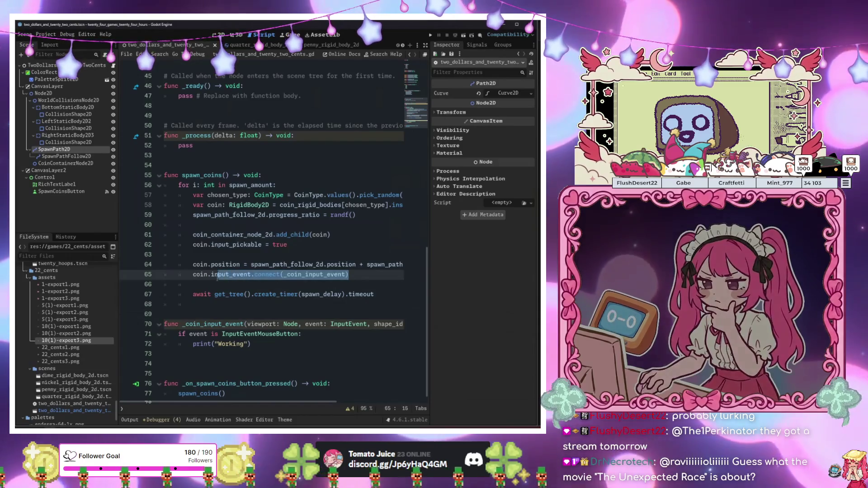
type("get")
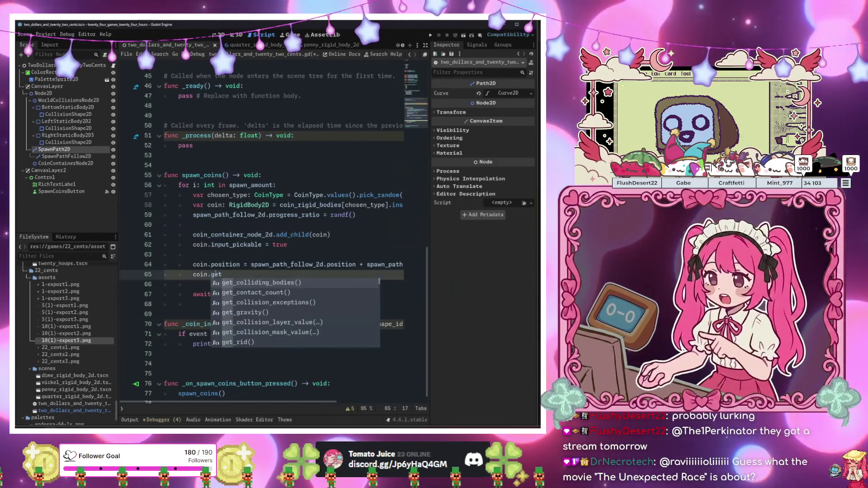
type("_ch")
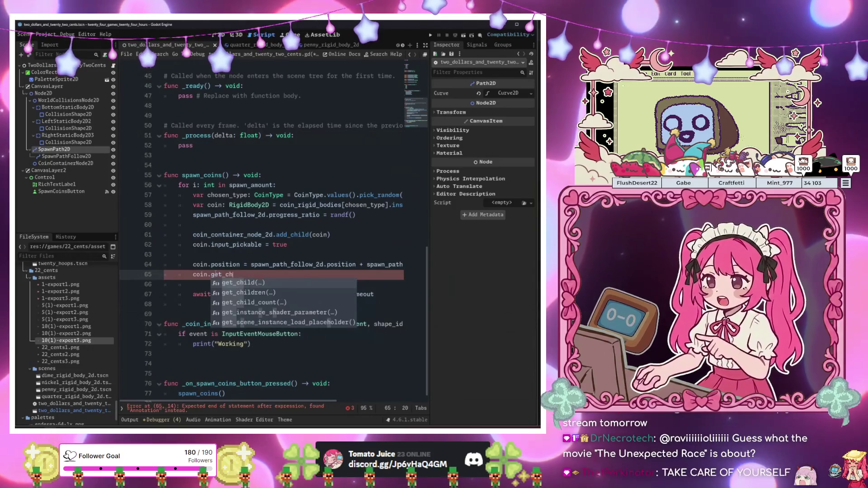
key("Return")
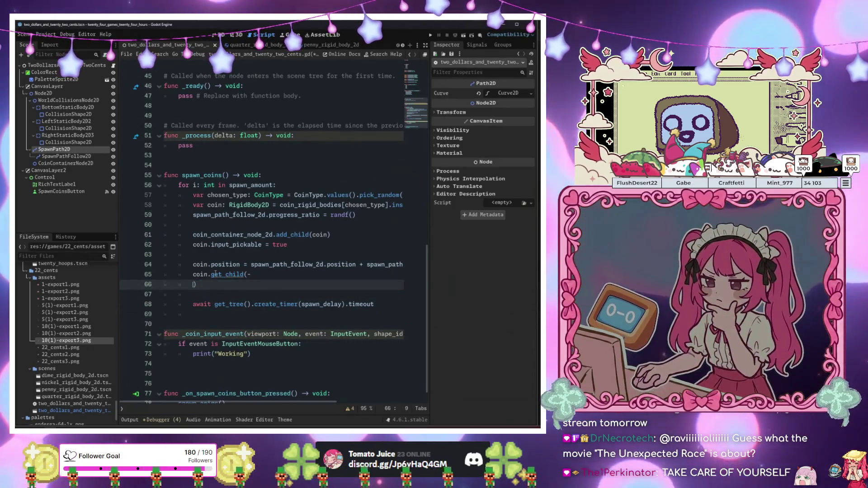
type("1")
key("End")
- Store it as var button: Button and start a button.pressed.connect( line below
key("Return")
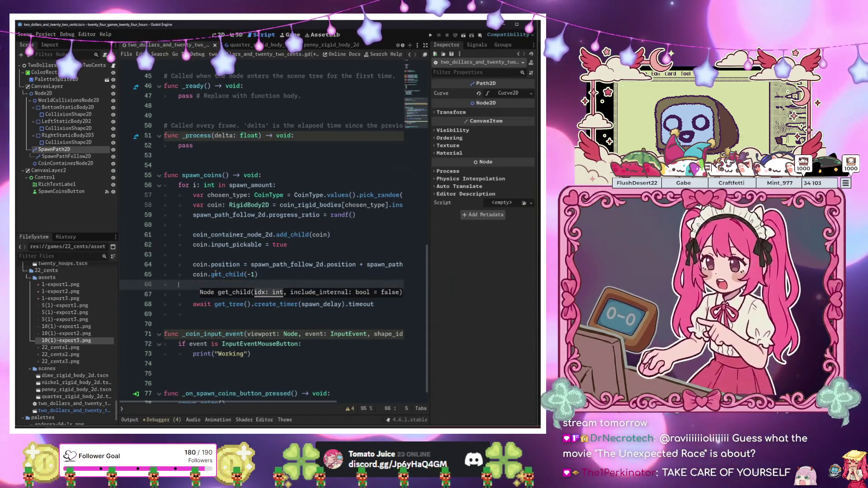
key("Up")
type("var button:")
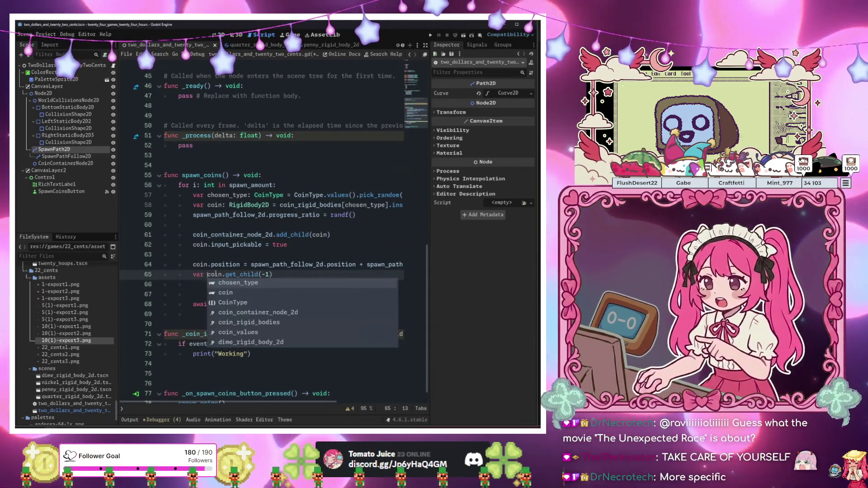
type(" Button =")
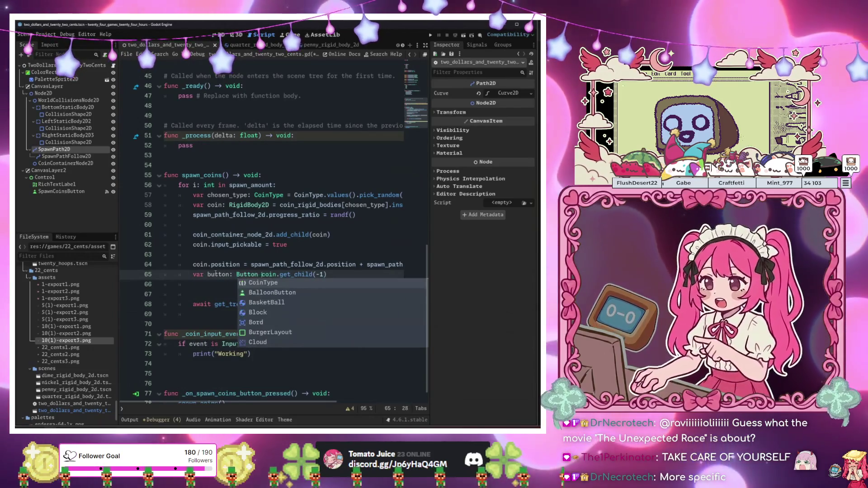
key("Down")
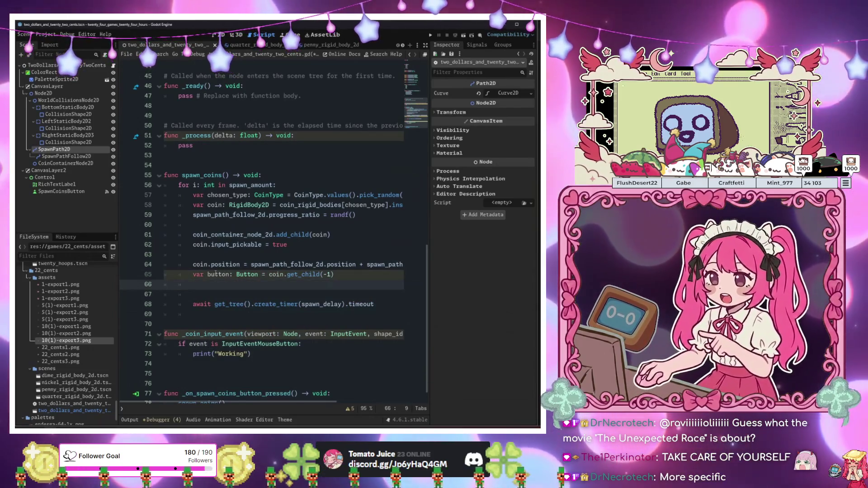
key("Return")
type("button.")
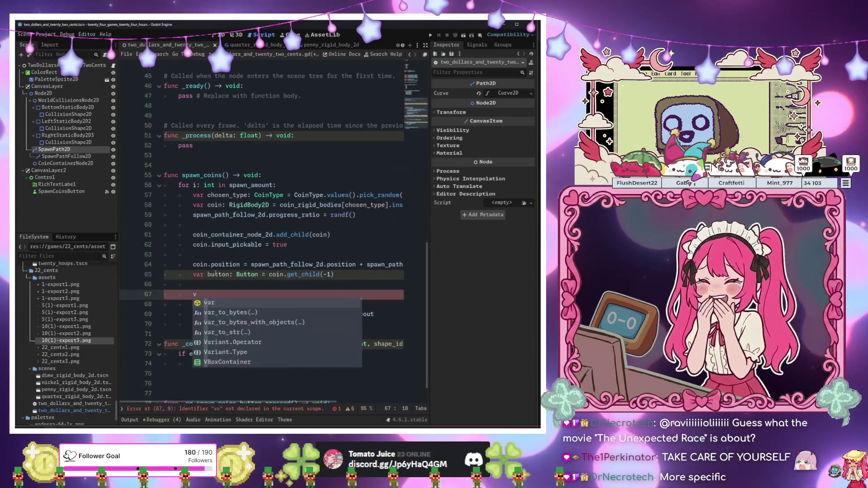
type("pressed.connect(")
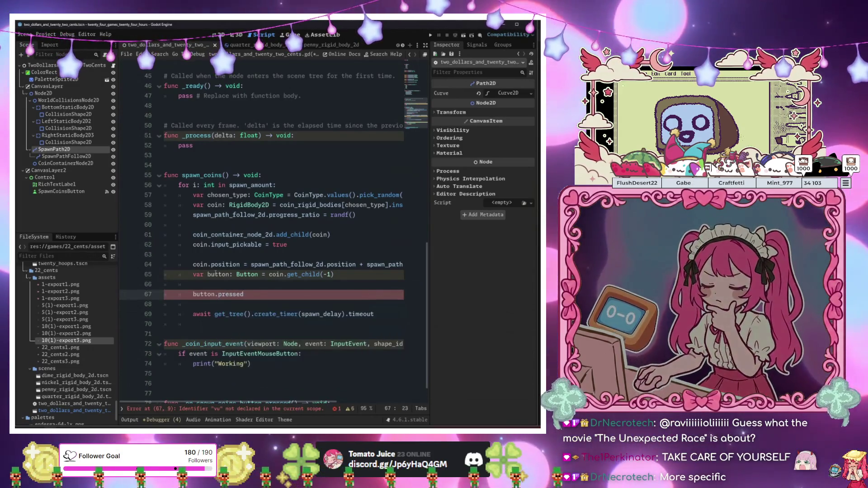
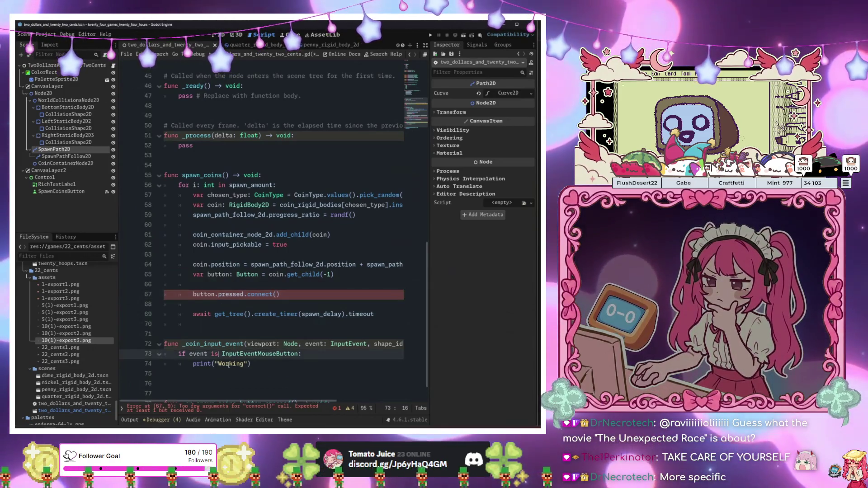
- Replace _coin_input_event with a stub func _coin_button_pressed(coin: RigidBody2D) -> void: pass
left_click(203, 346)
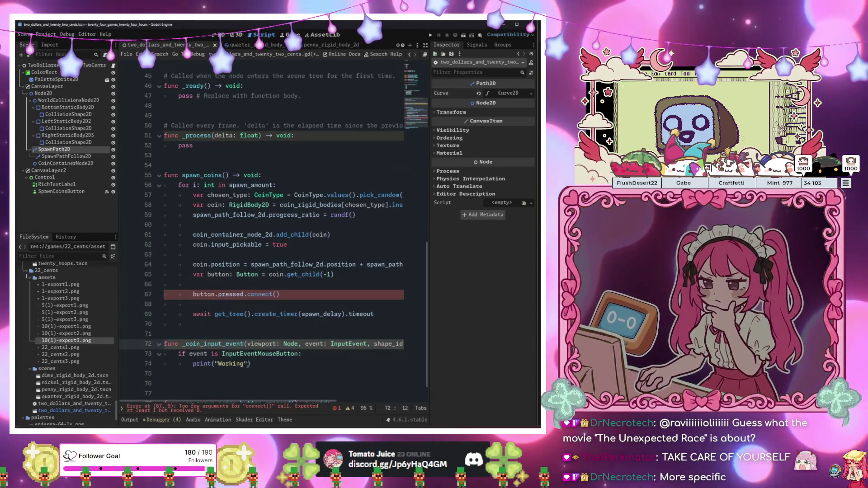
key("shift+Down")
key("shift+Down")
key("shift+End")
key("Delete")
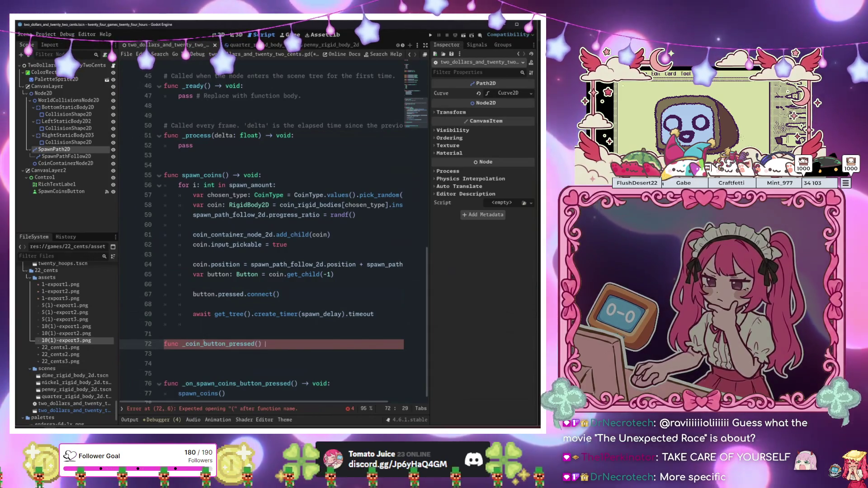
type("void:")
key("Return")
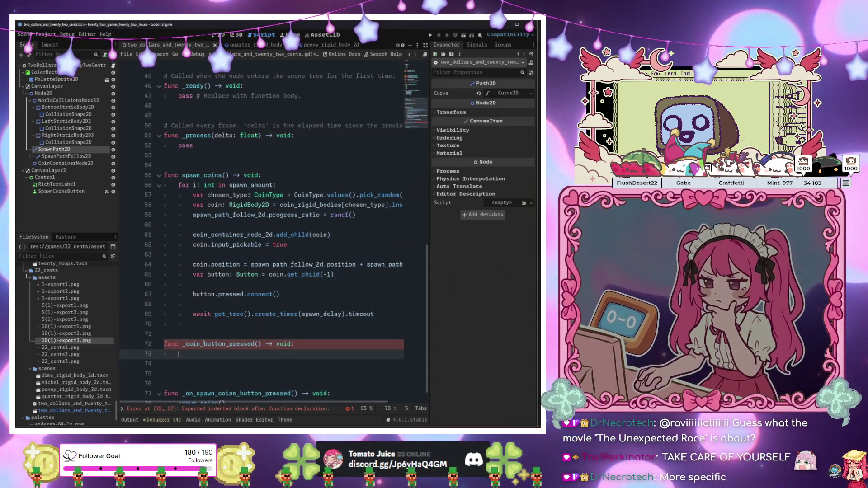
left_click(257, 344)
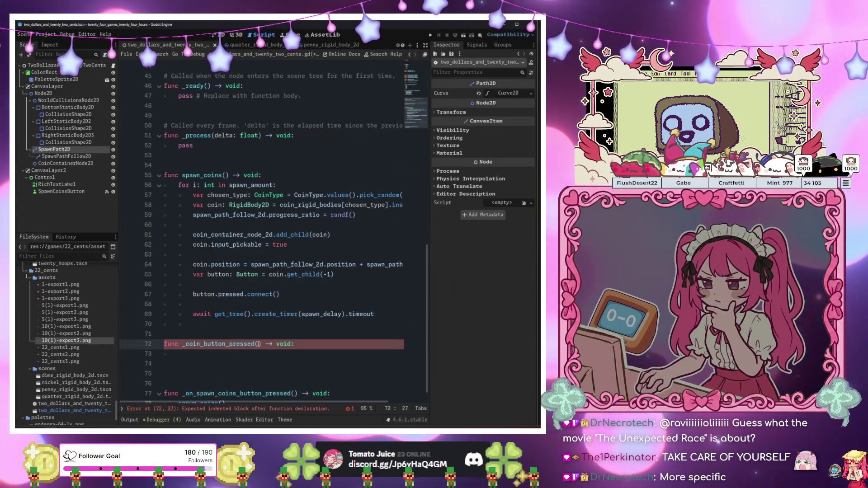
type("RigidBody2D")
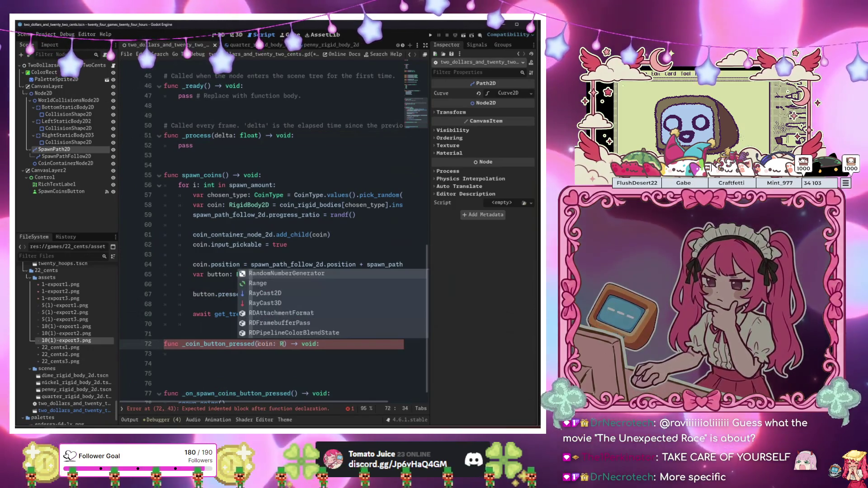
key("Down")
type("pass")
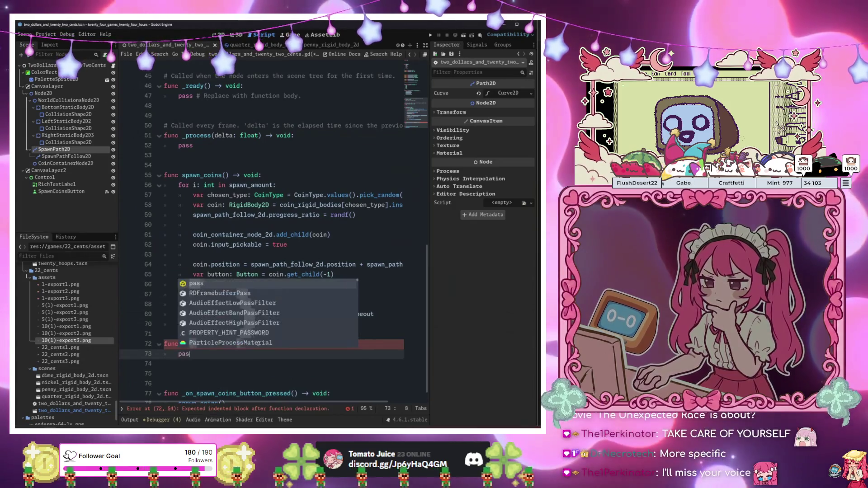
- Connect each coin's button to _coin_button_pressed.bind(coin) on line 67
left_click(277, 294)
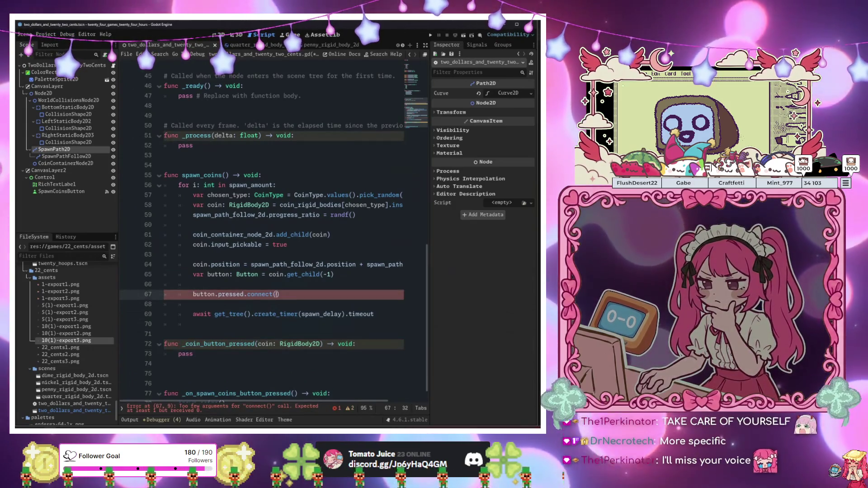
type("_c")
key("Return")
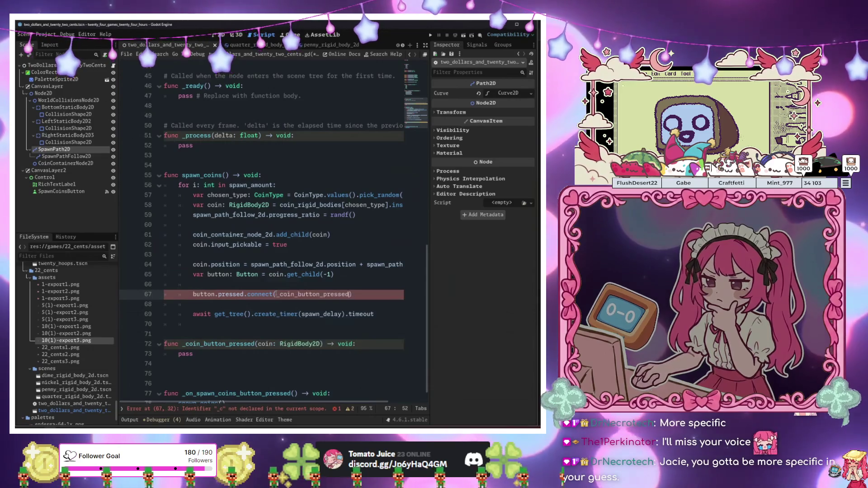
type(".bind(")
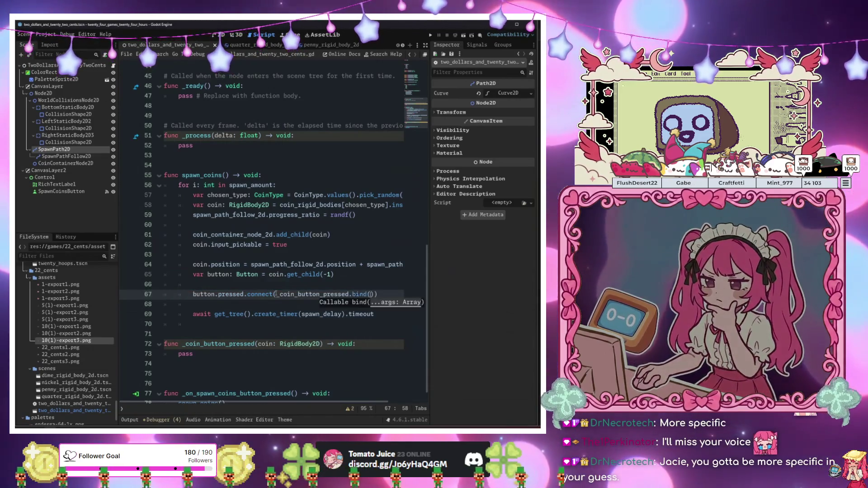
type("coin")
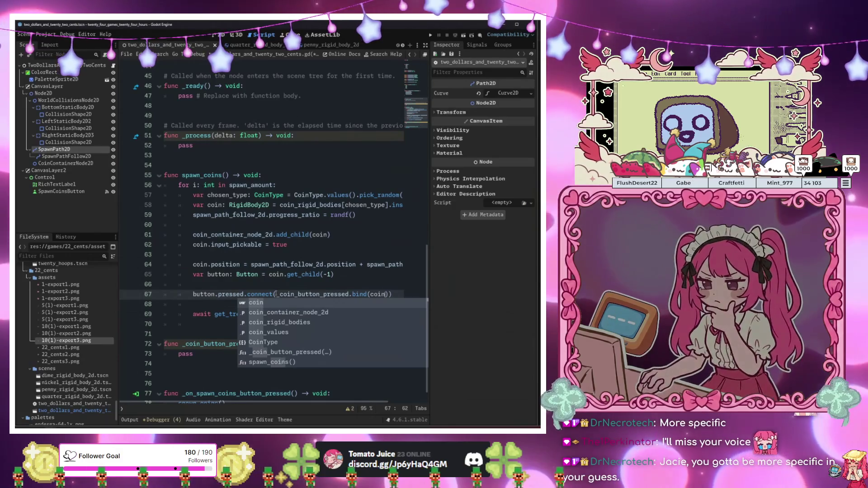
- Replace the stub's pass with print(coin) and run the game with F5
left_click(165, 233)
double_click(181, 354)
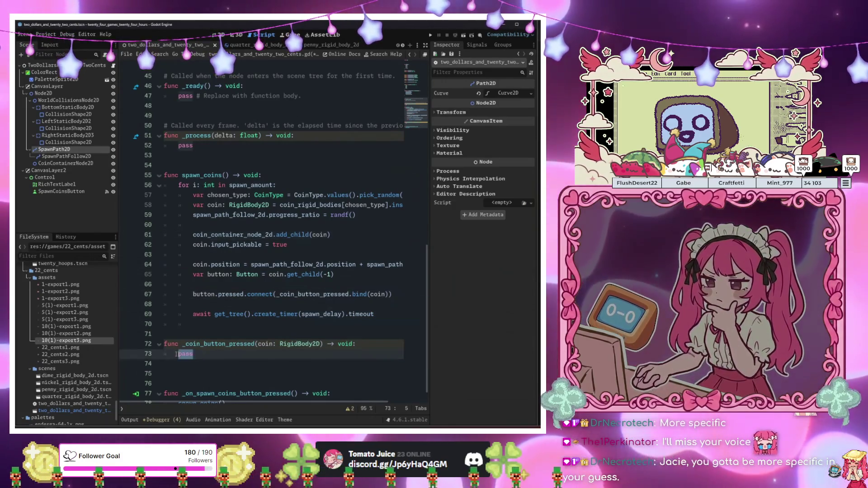
type("print")
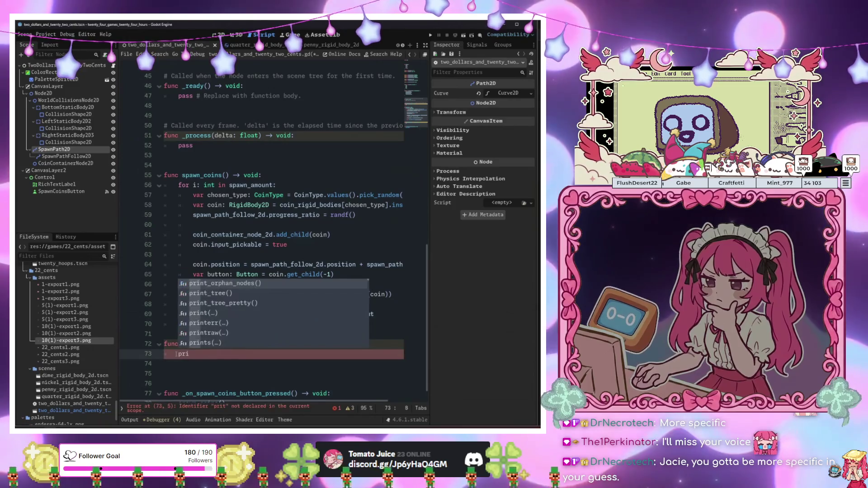
key("Return")
type("coin")
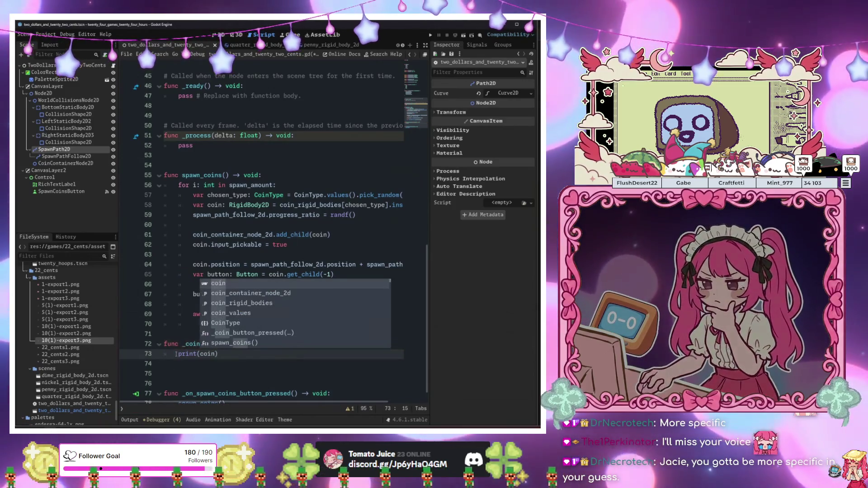
left_click(305, 227)
key("F5")
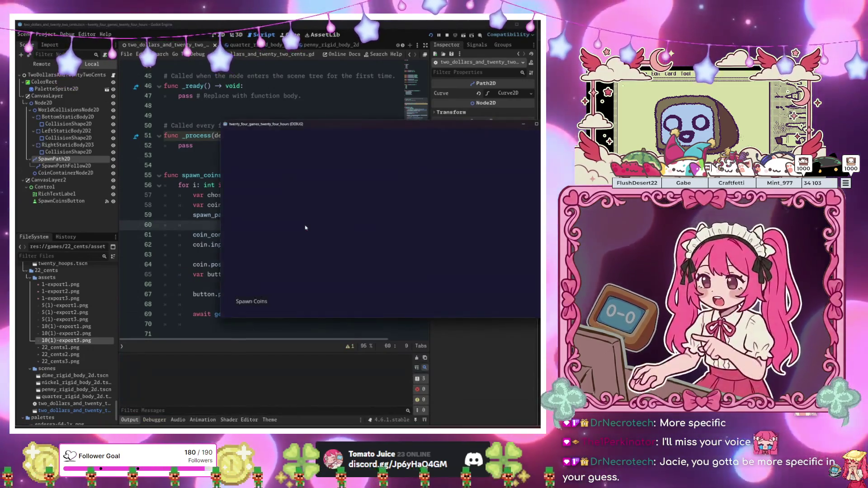
- Spawn coins, then inspect the quarter, penny and nickel coin scenes in the 2D view
left_click(262, 300)
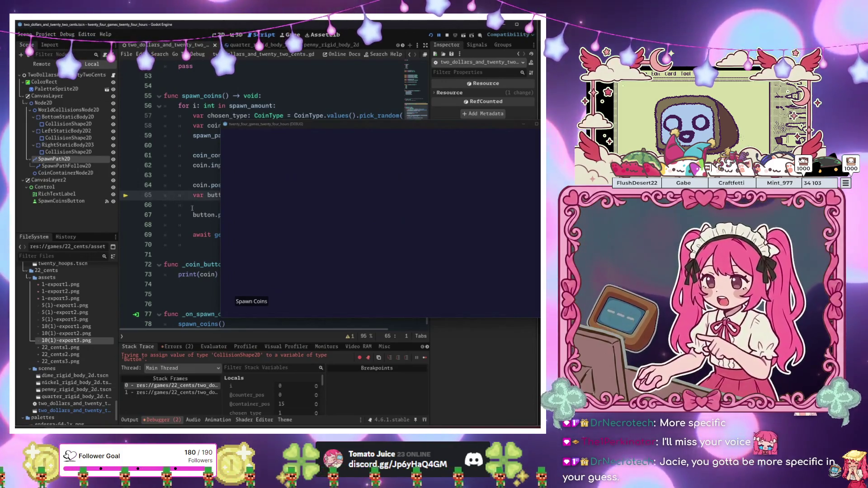
mouse_move(271, 129)
left_mouse_down()
mouse_move(261, 221)
mouse_move(202, 247)
left_mouse_up()
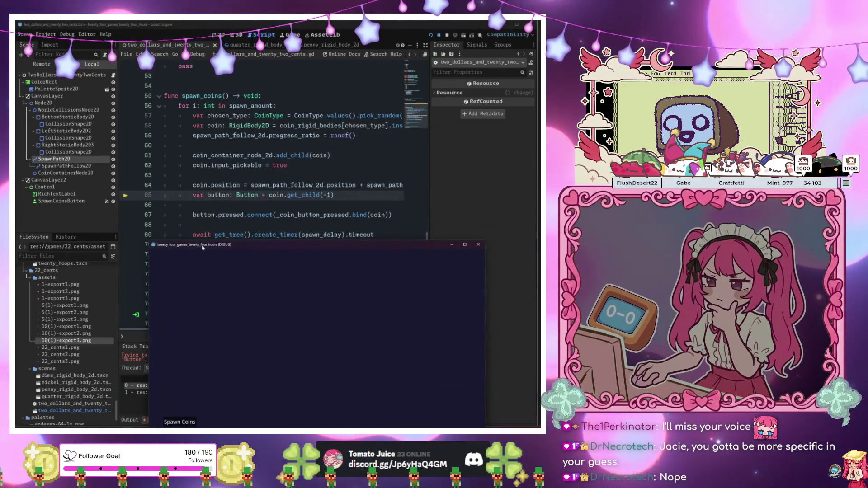
left_click(248, 46)
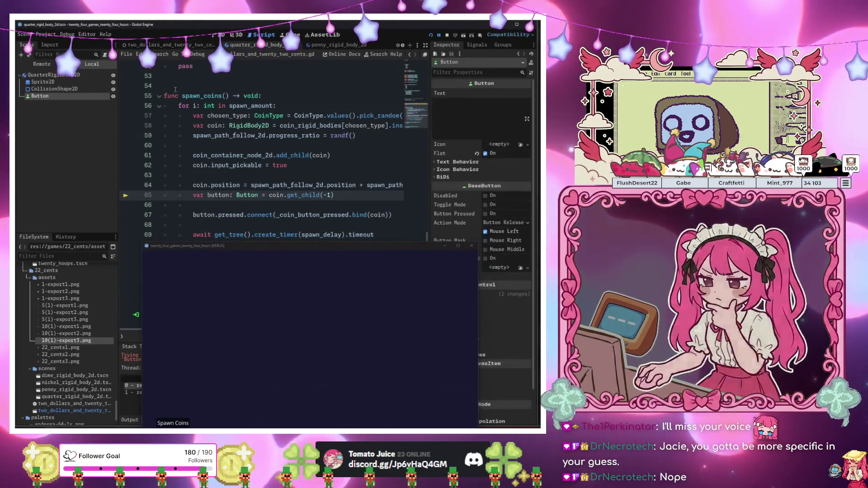
left_click(321, 45)
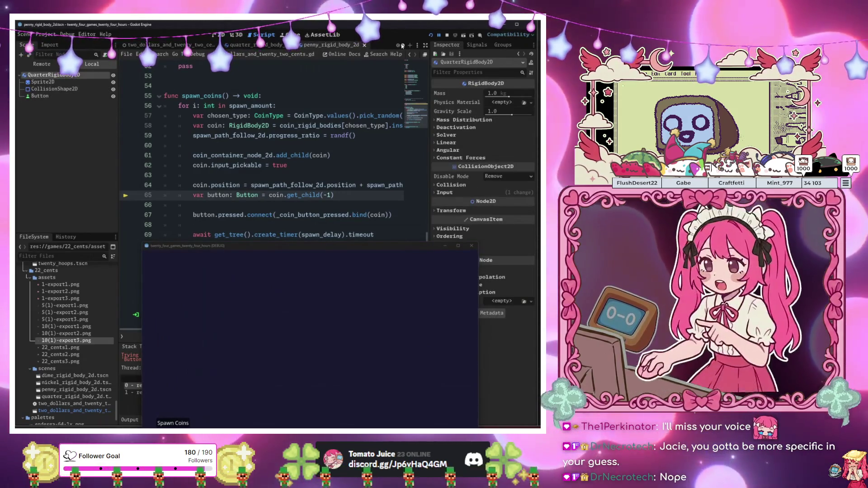
left_click(282, 46)
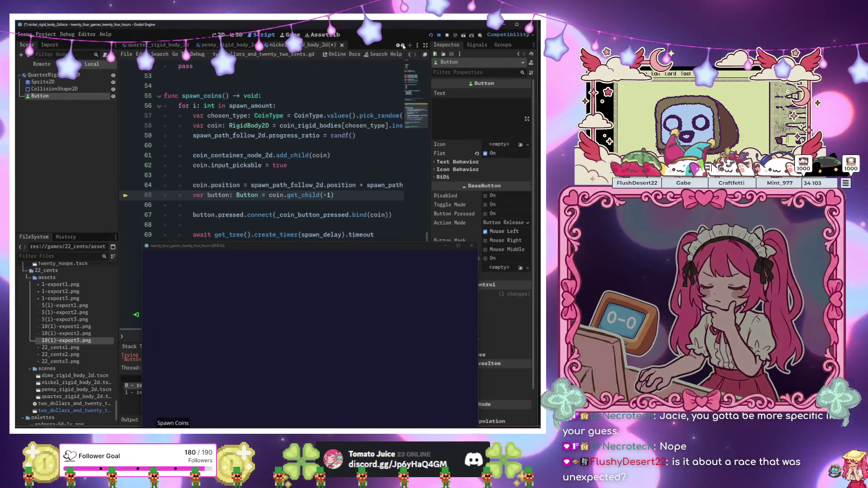
left_click(254, 108)
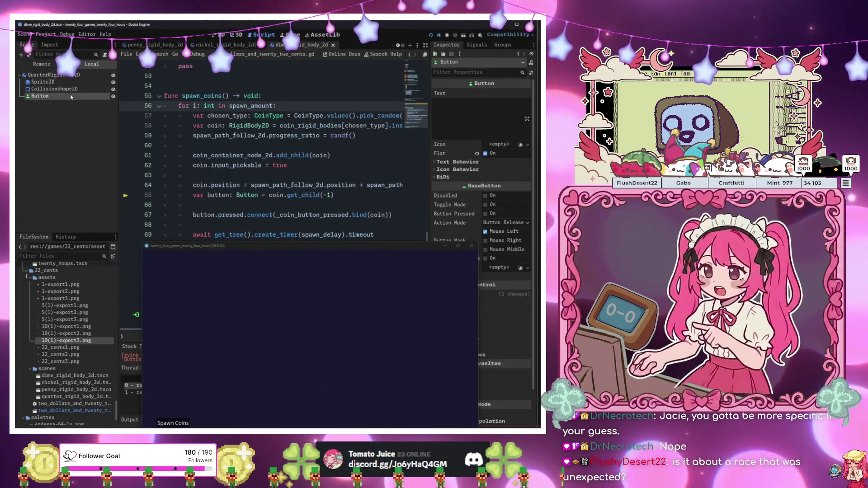
left_click(220, 35)
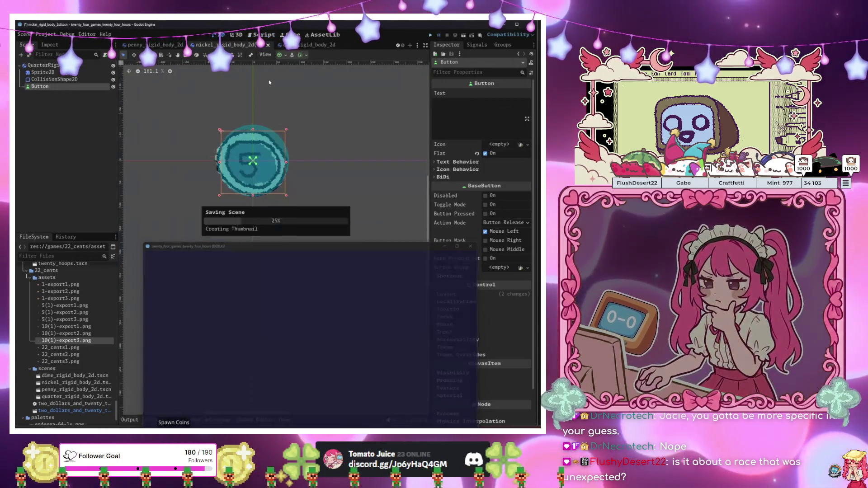
- Relaunch the game, spawn coins, and select the coin's root body in the editor
key("F5")
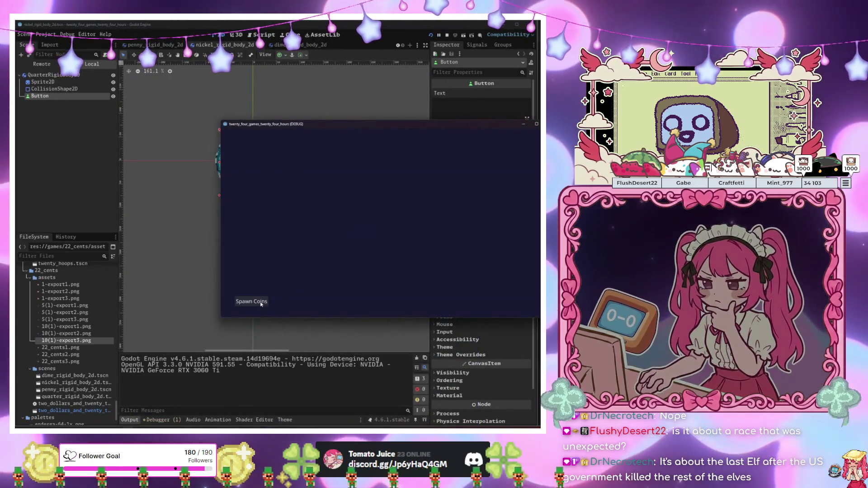
left_click(251, 301)
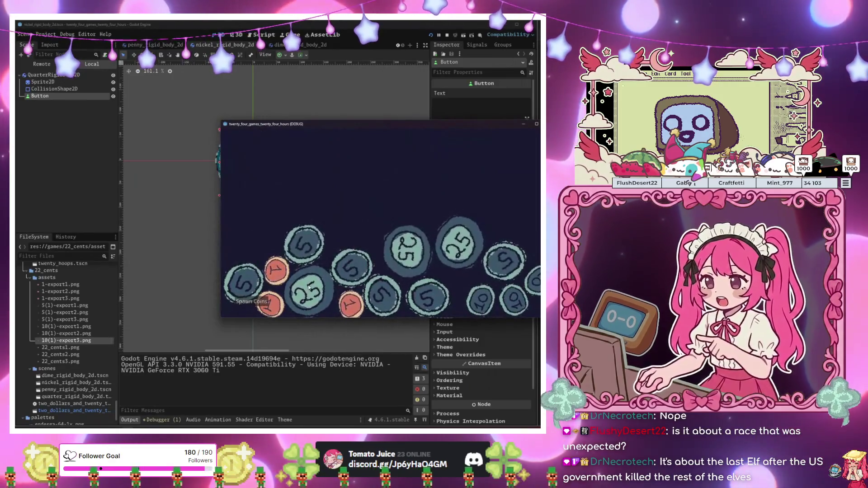
left_click(48, 95)
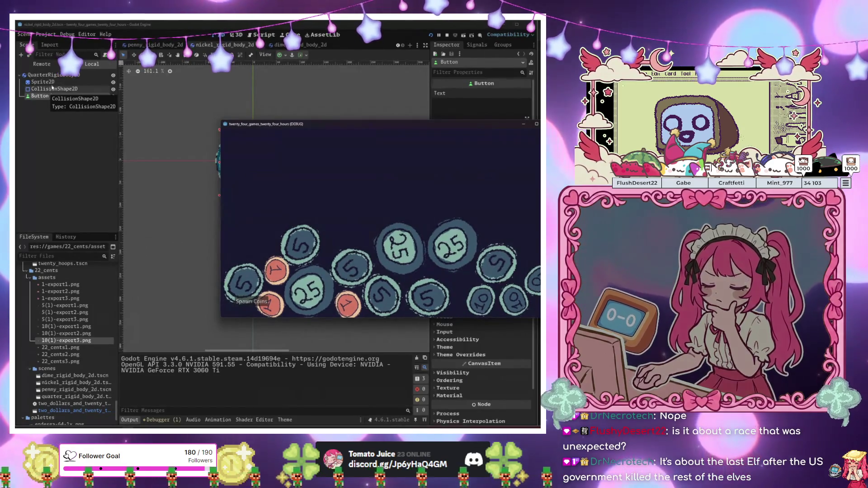
left_click(56, 75)
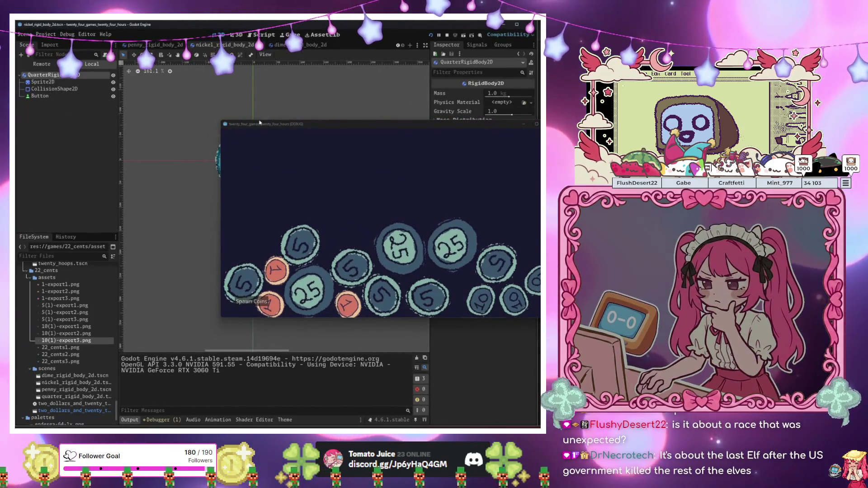
- Reposition the game window, select the Button node, and show the Remote scene tree
left_click_drag(260, 121, 209, 83)
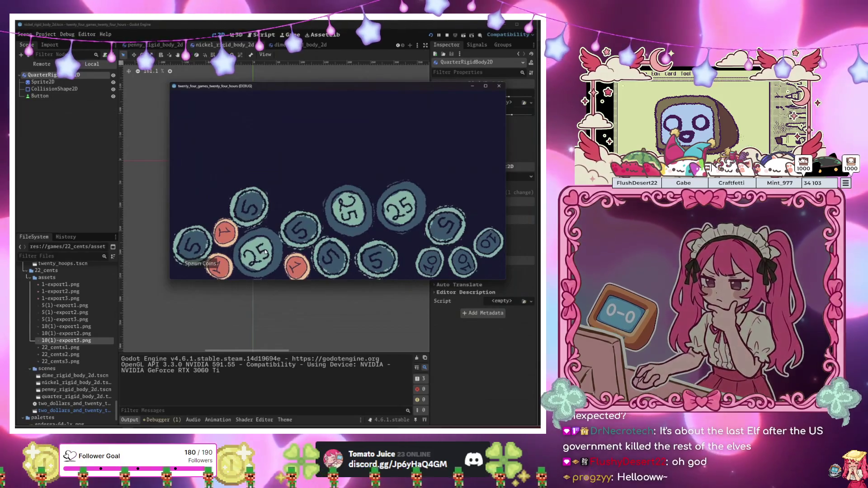
mouse_move(271, 88)
left_mouse_down()
mouse_move(306, 124)
mouse_move(272, 209)
mouse_move(222, 222)
mouse_move(223, 179)
left_mouse_up()
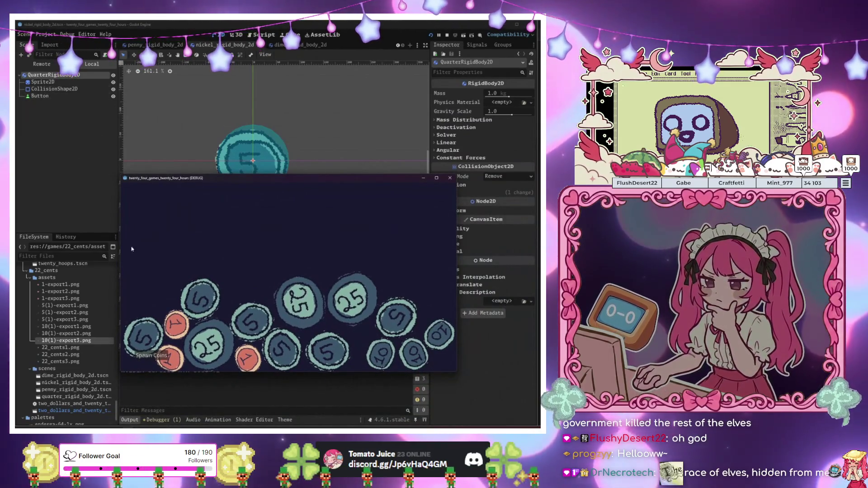
mouse_move(193, 178)
left_mouse_down()
mouse_move(248, 159)
mouse_move(401, 174)
mouse_move(349, 195)
left_mouse_up()
left_click(40, 96)
left_click(49, 65)
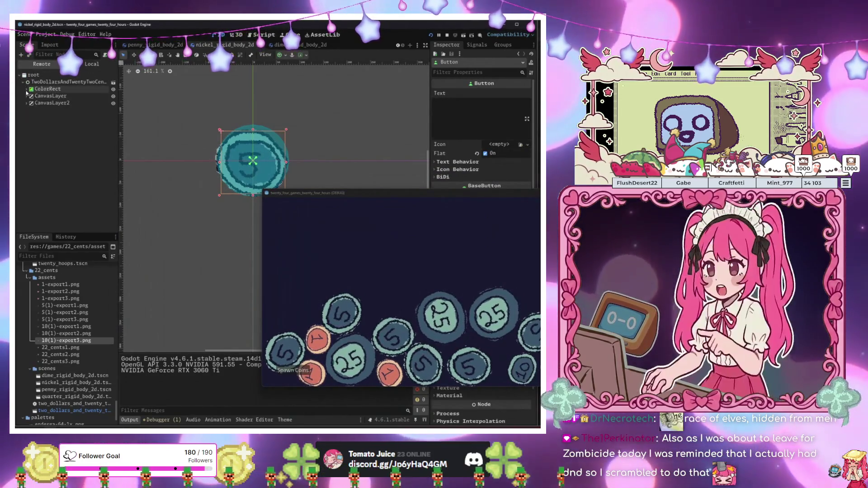
- In the Remote tree, expand CoinContainerNode2D and inspect QuarterRigidBody2D's Button node
left_click(28, 96)
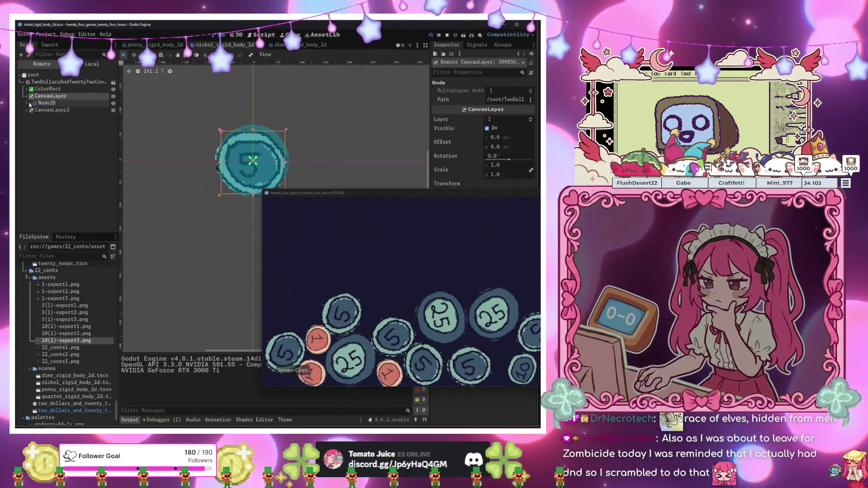
left_click(36, 123)
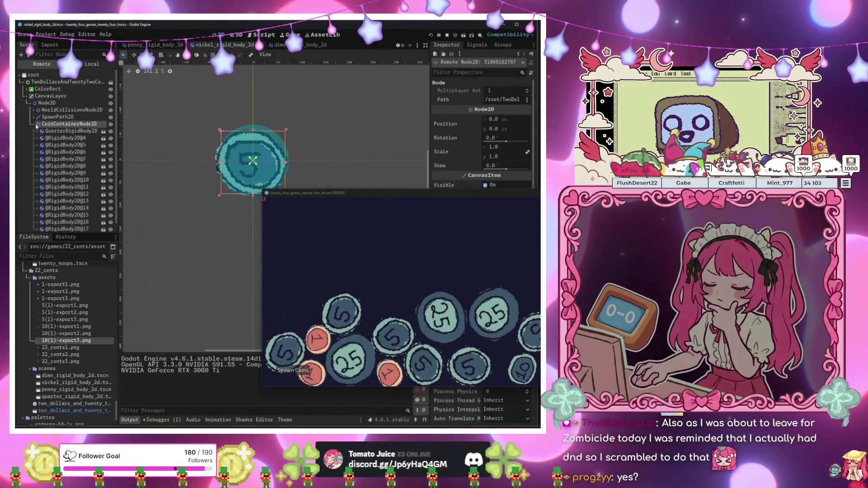
left_click(40, 132)
left_click(47, 153)
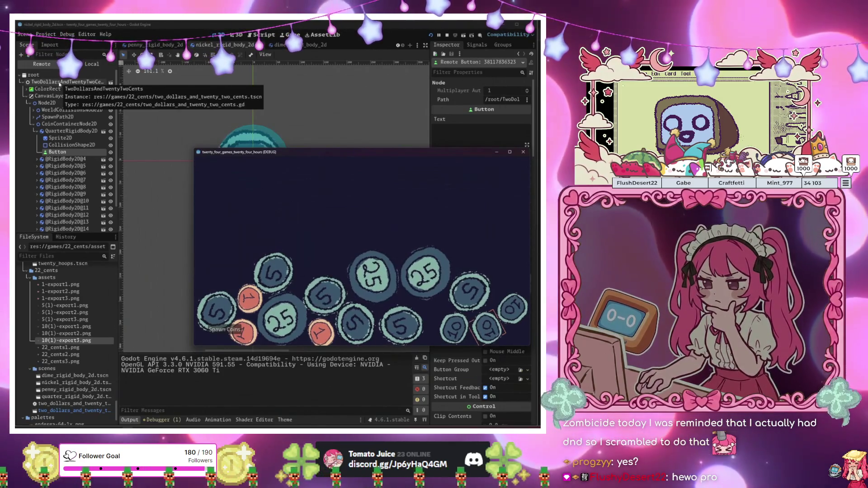
- Open the quarter coin scene's root body, then return to two_dollars_and_twenty_two_cents
left_click(121, 82)
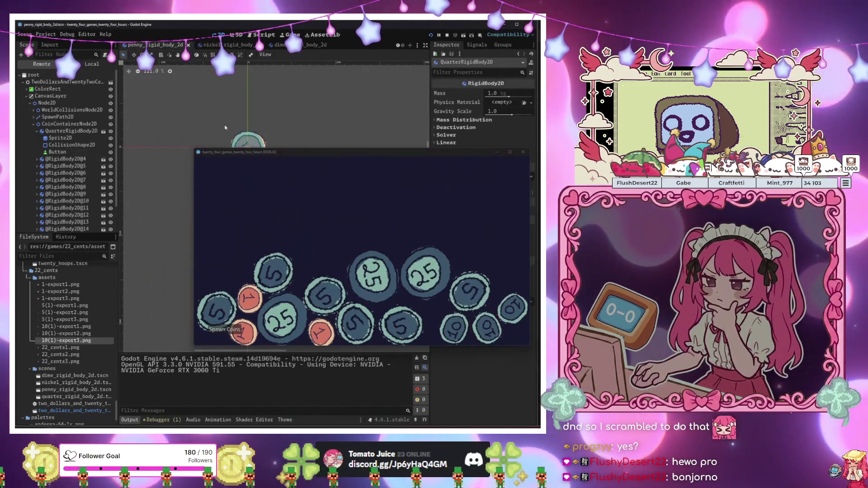
left_click(72, 82)
left_click(76, 76)
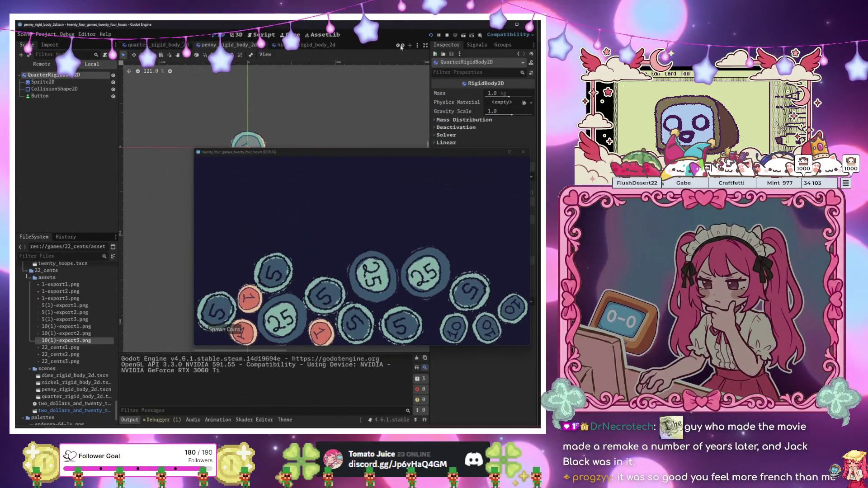
left_click(199, 47)
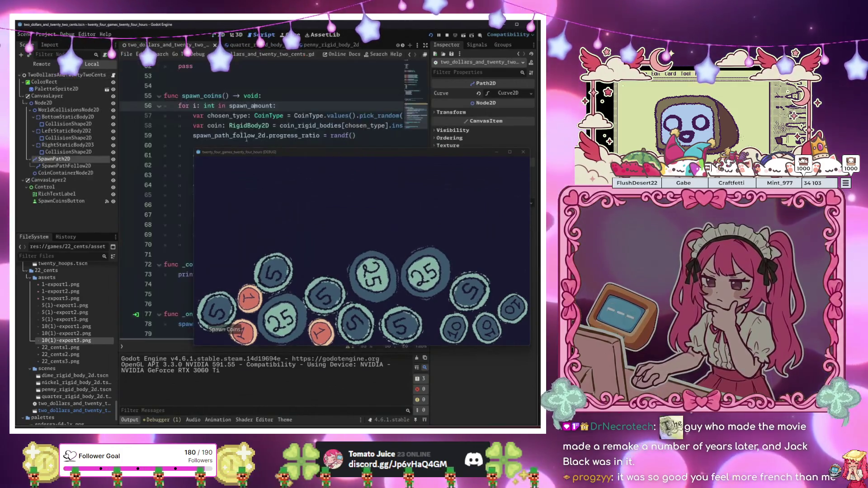
- Add a breakpoint on the print(coin) line 73
left_click_drag(251, 157, 316, 333)
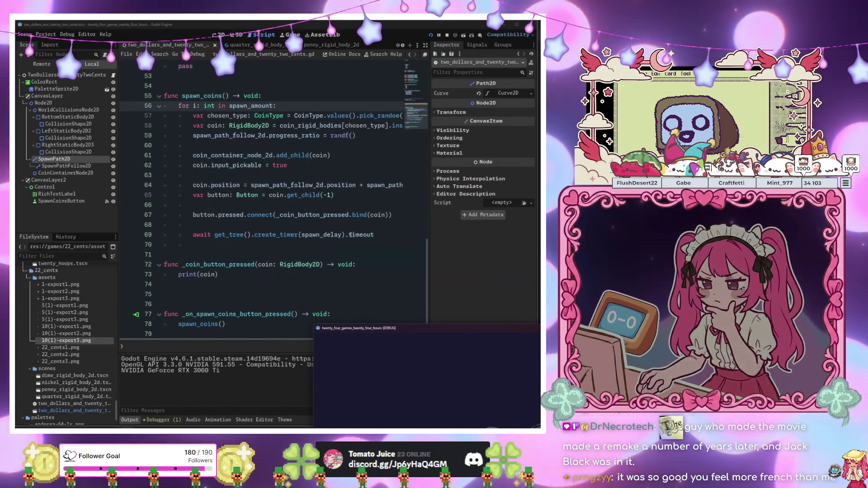
left_click(126, 274)
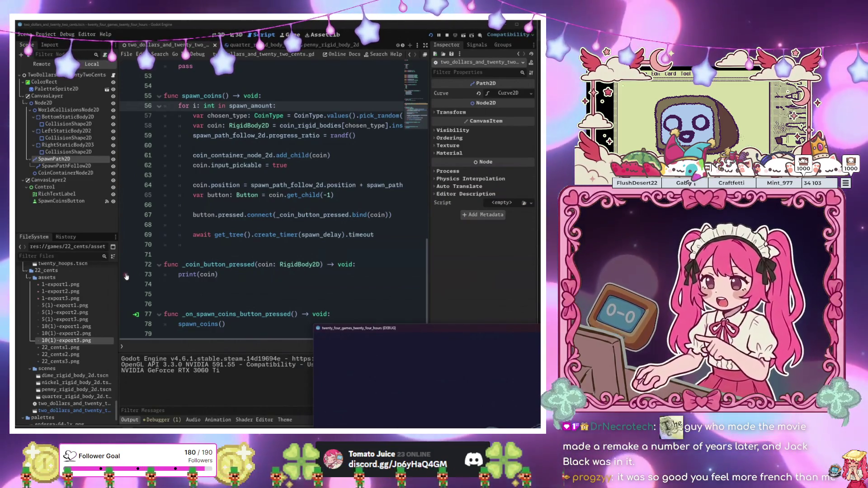
left_click_drag(394, 327, 379, 177)
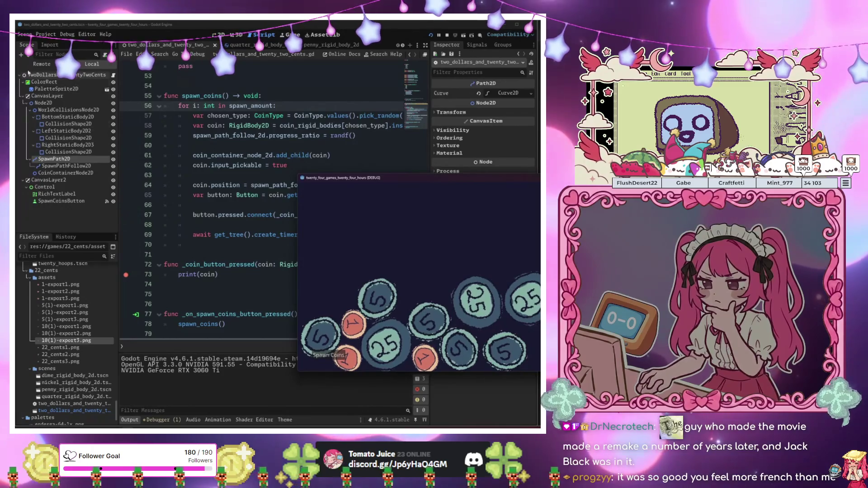
left_click(42, 64)
left_click(50, 159)
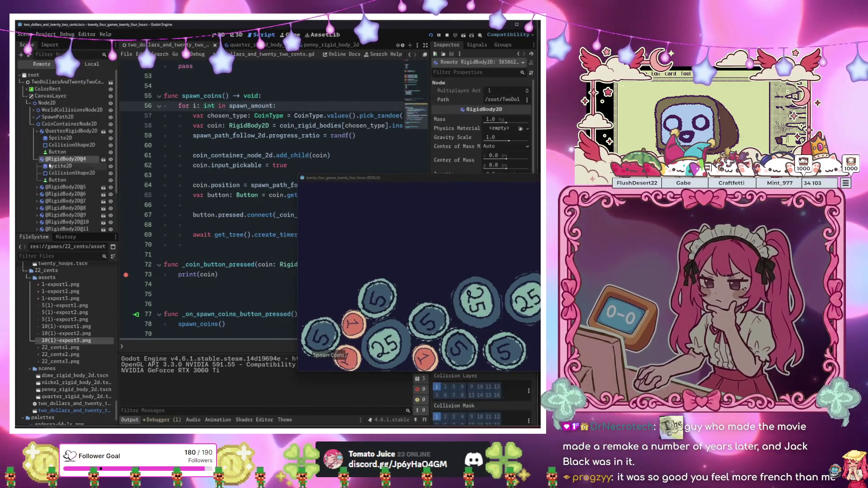
left_click(57, 180)
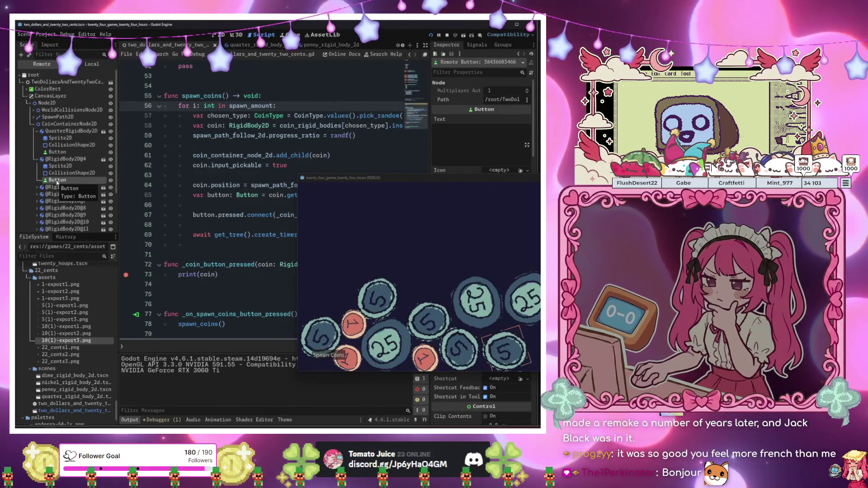
mouse_move(345, 181)
left_mouse_down()
mouse_move(309, 229)
mouse_move(173, 319)
mouse_move(107, 316)
mouse_move(95, 304)
mouse_move(199, 167)
mouse_move(207, 74)
mouse_move(257, 117)
left_mouse_up()
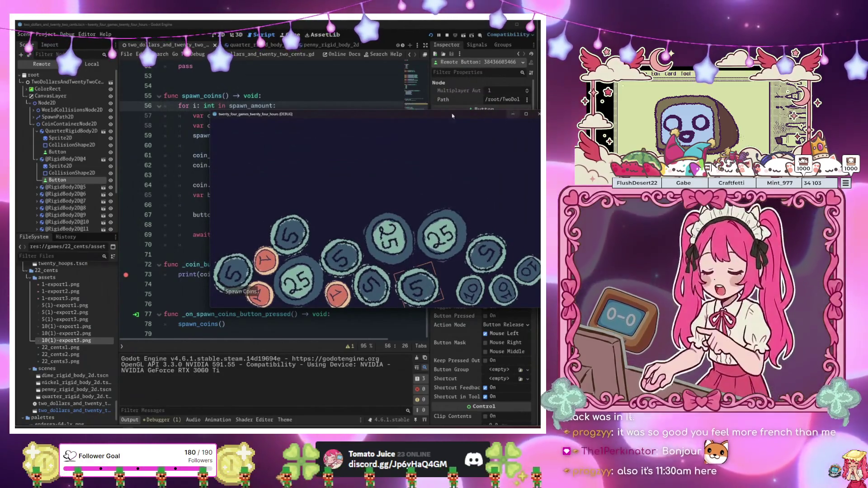
scroll(51, 231, "down", 3)
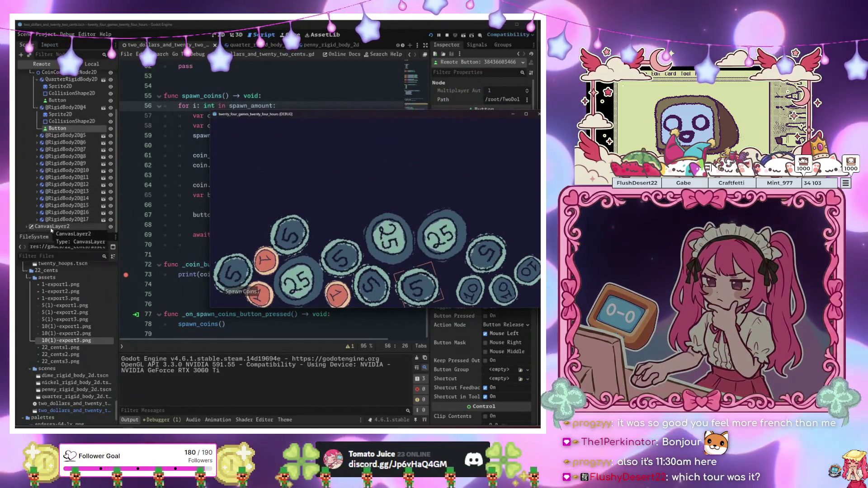
scroll(54, 218, "up", 3)
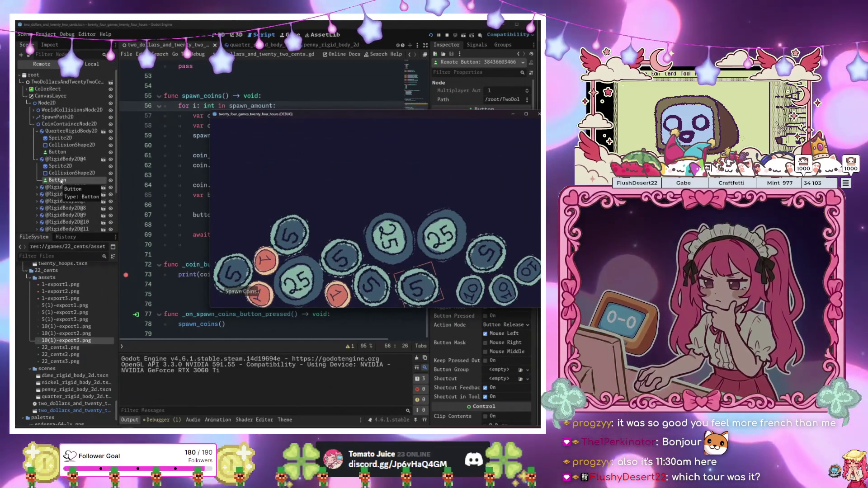
scroll(61, 182, "down", 3)
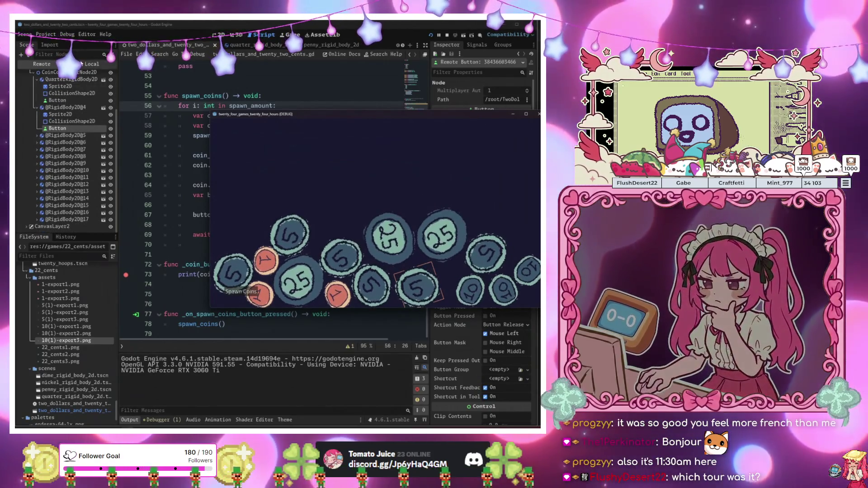
- Back in the Local tree, select the Control node covering the game
left_click(86, 64)
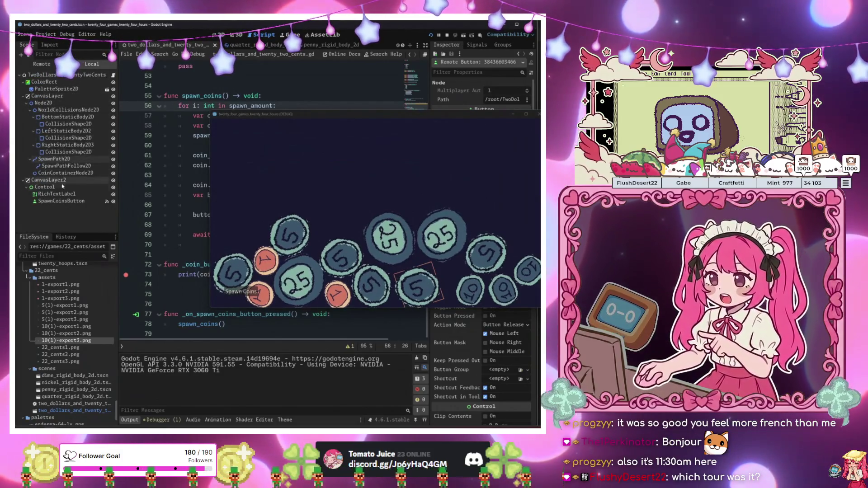
left_click(65, 194)
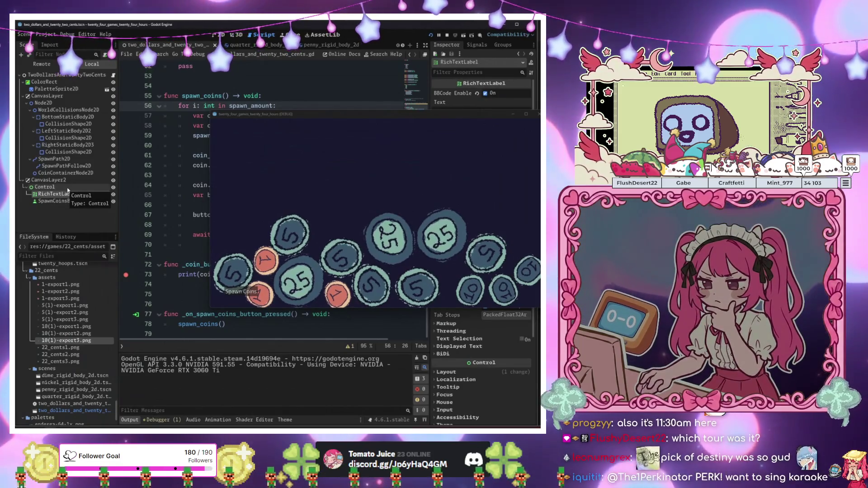
left_click(67, 188)
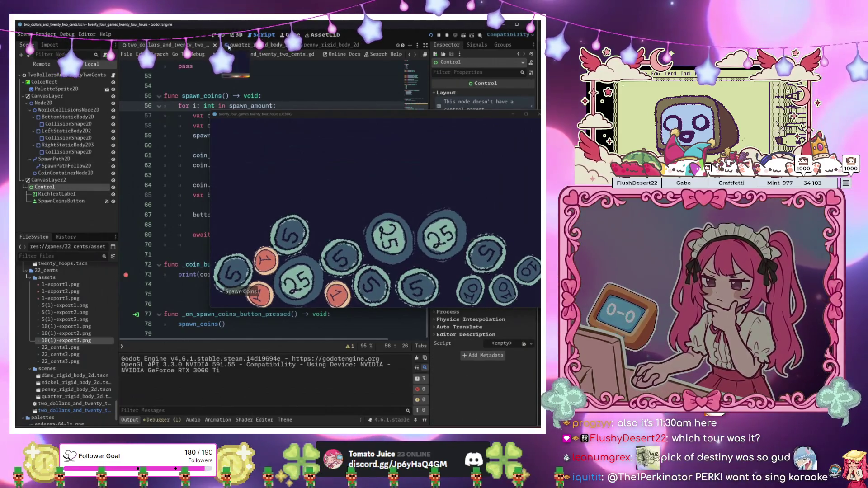
left_click(220, 34)
left_click_drag(388, 114, 271, 311)
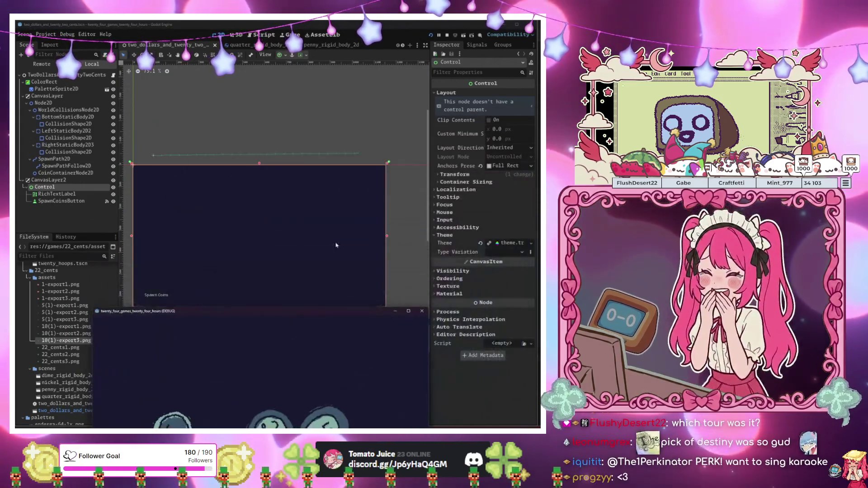
- Set the Control's mouse filter to Ignore, test-click a coin, then remove the line 73 breakpoint
left_click(448, 212)
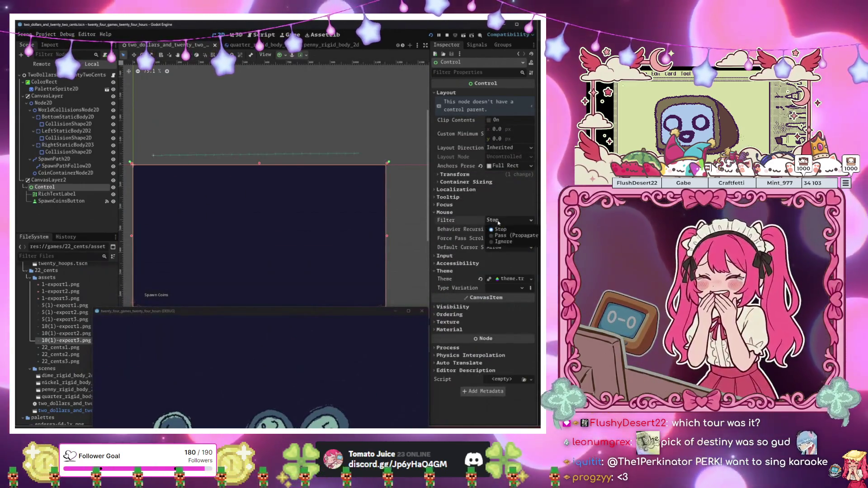
mouse_move(361, 311)
left_mouse_down()
mouse_move(388, 209)
mouse_move(411, 37)
left_mouse_up()
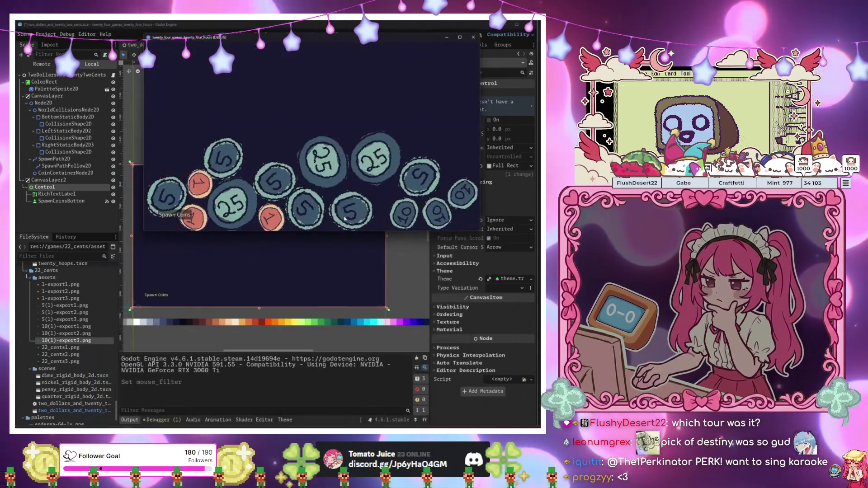
left_click(350, 216)
left_click(125, 263)
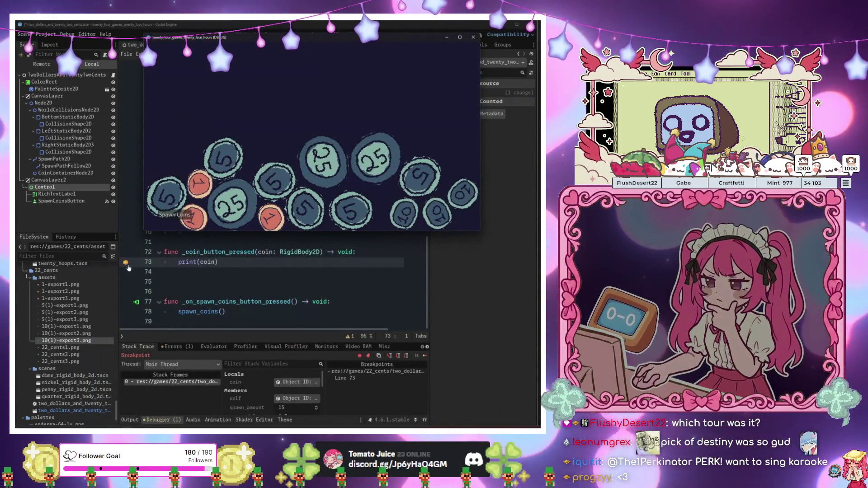
- Stop the game and delete the print(coin) statement from _coin_button_pressed
key("F8")
left_click(263, 264)
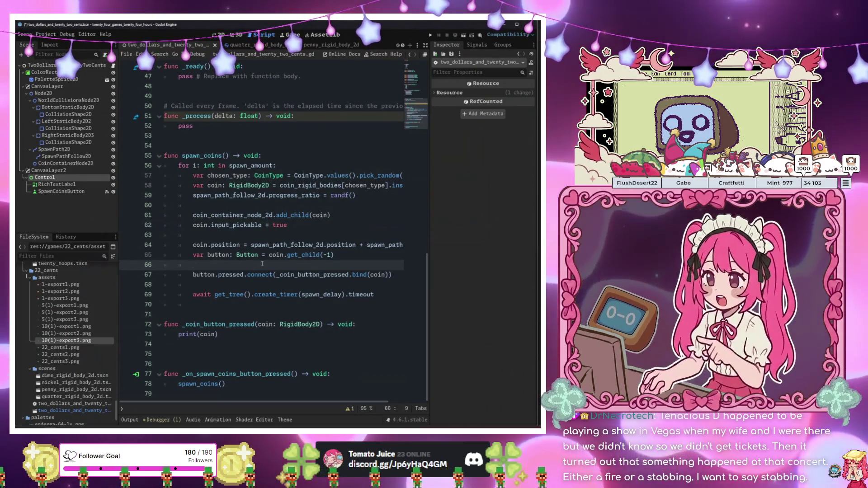
mouse_move(220, 335)
left_mouse_down()
mouse_move(203, 343)
mouse_move(176, 337)
left_mouse_up()
type("coin")
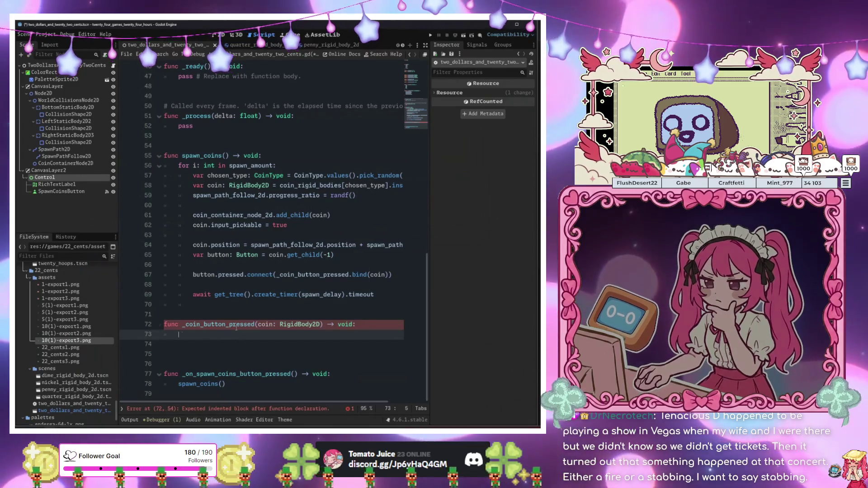
key("BackSpace")
key("BackSpace")
key("BackSpace")
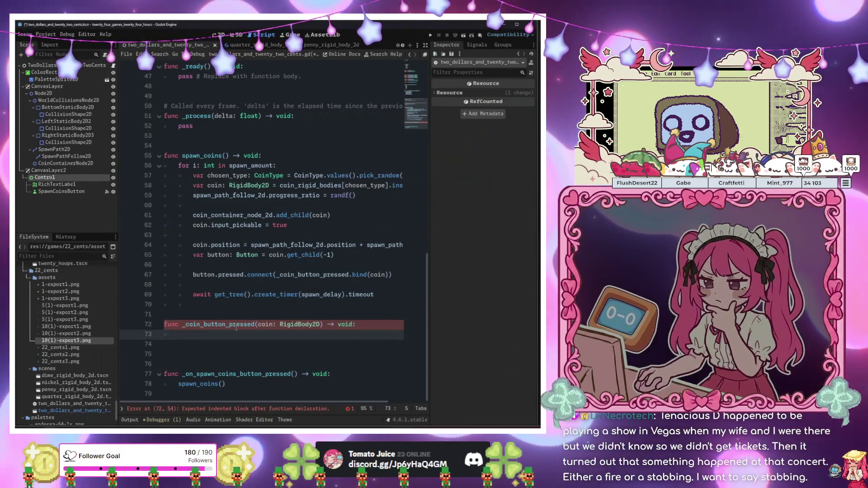
- Place the cursor right after coin in the bind call on line 67
scroll(236, 327, "up", 10)
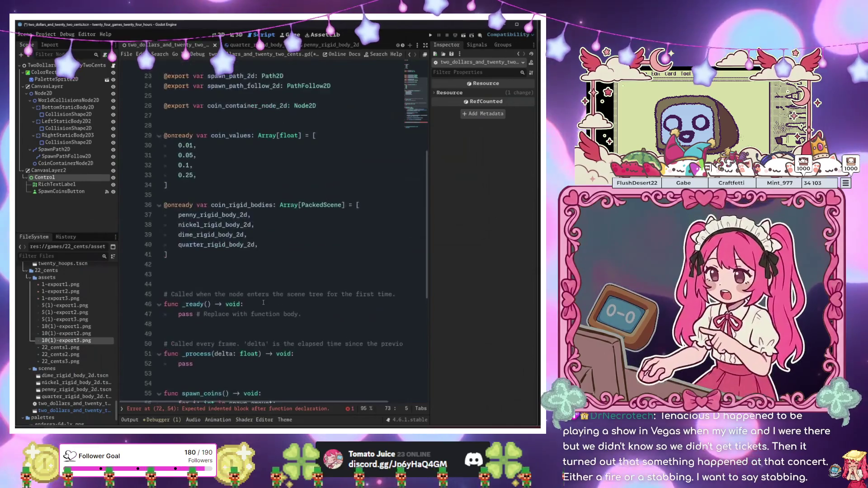
scroll(263, 302, "down", 5)
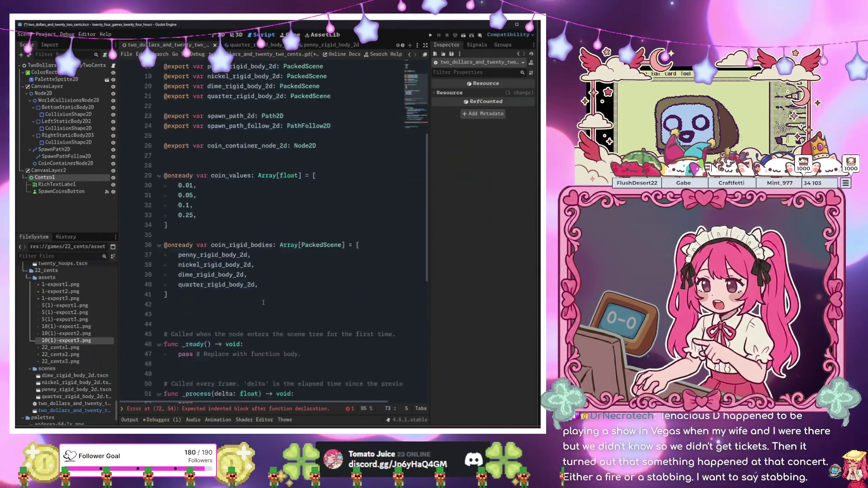
scroll(263, 302, "up", 2)
scroll(264, 302, "up", 5)
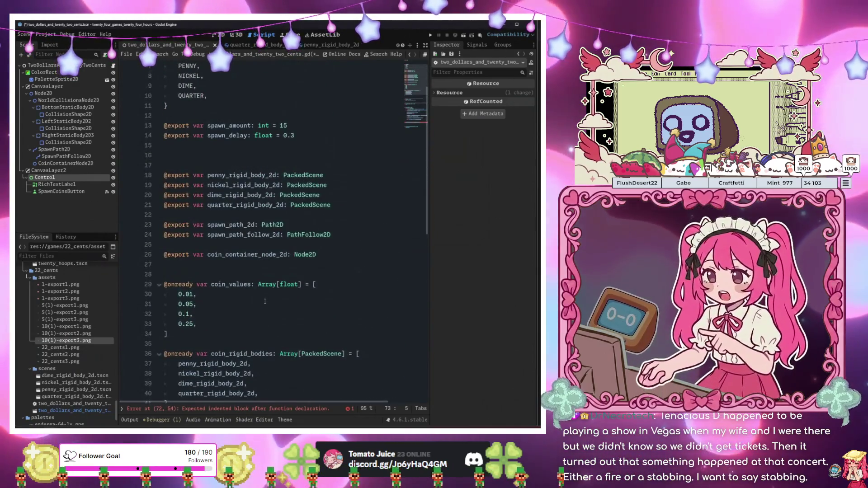
scroll(264, 301, "down", 12)
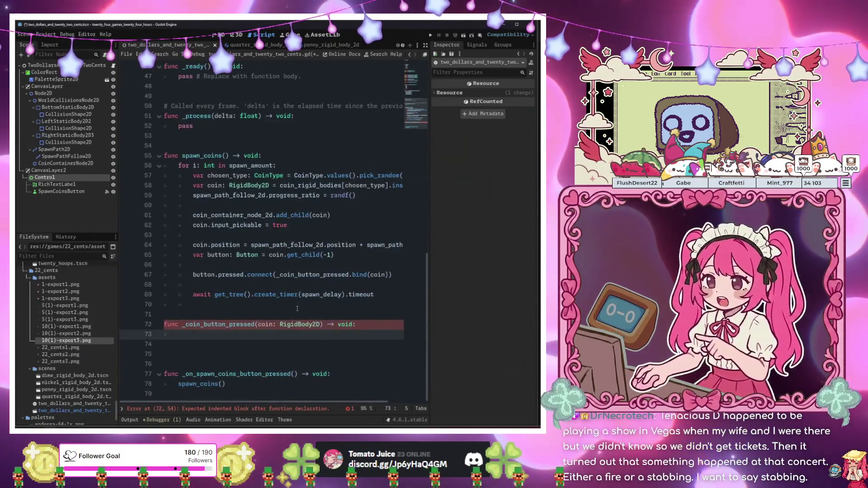
left_click(278, 314)
left_click(317, 294)
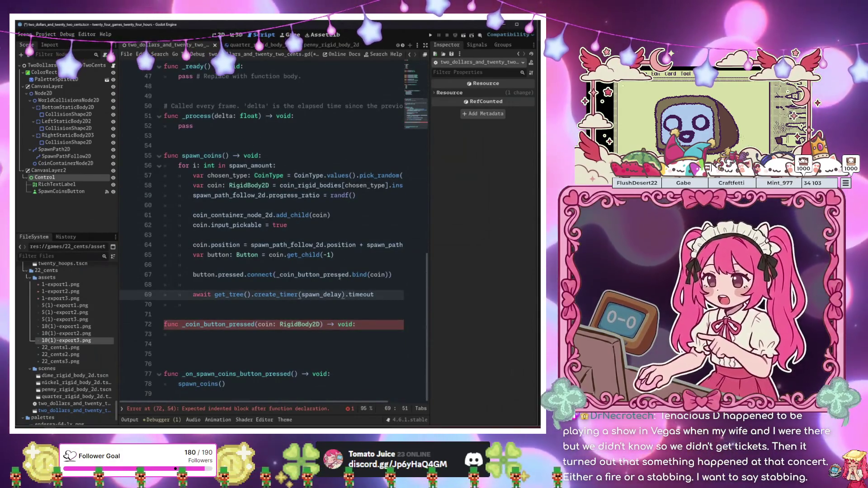
left_click_drag(341, 274, 382, 274)
double_click(378, 274)
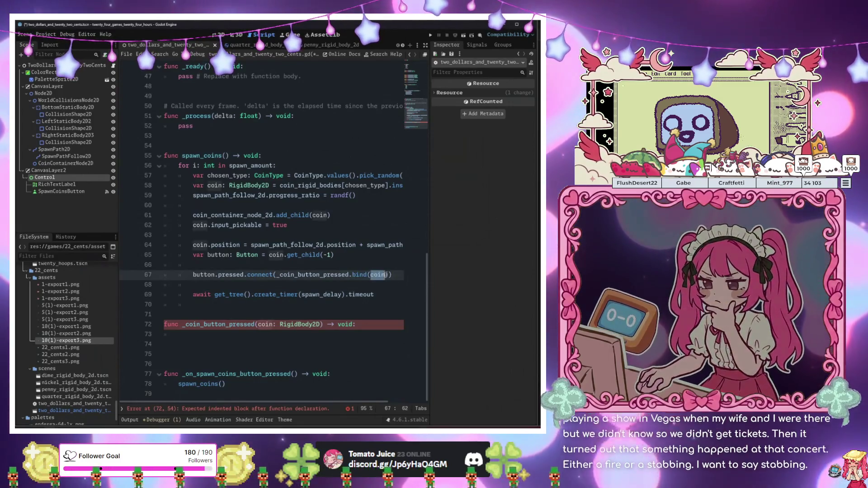
left_click(386, 274)
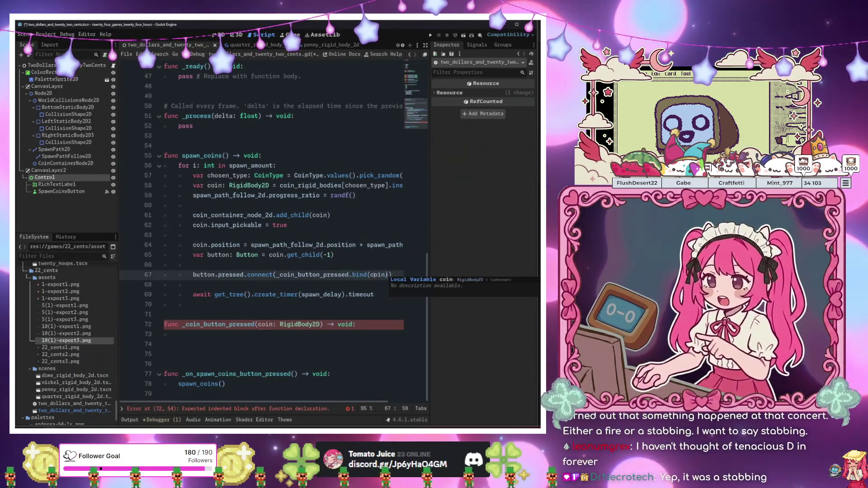
- Bind chosen_type in the connect call and add a coin_type: CoinType handler parameter
type(", chosen_type")
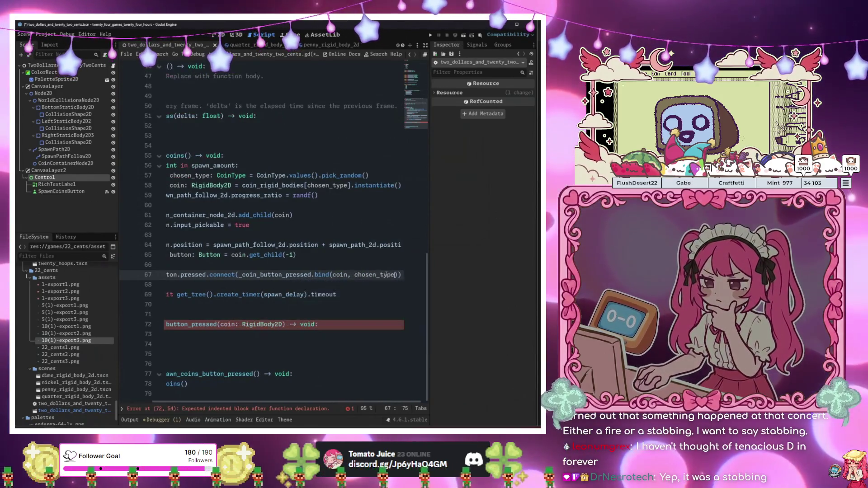
left_click(196, 335)
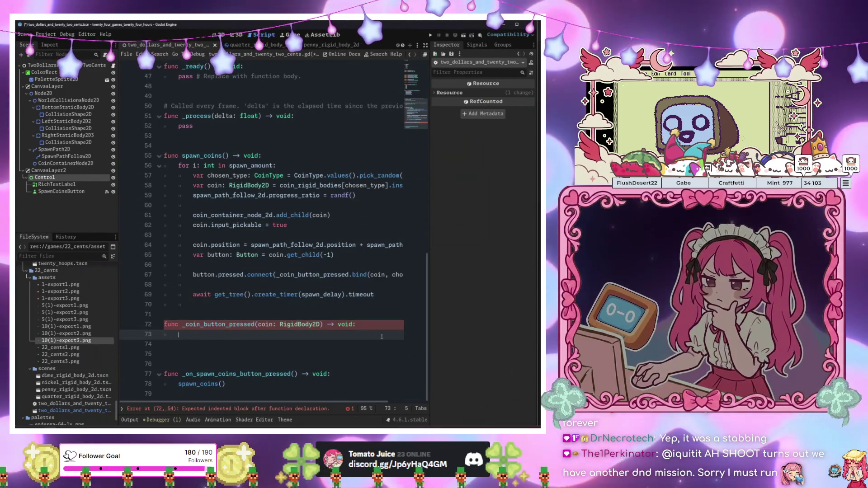
left_click(321, 325)
type("chos")
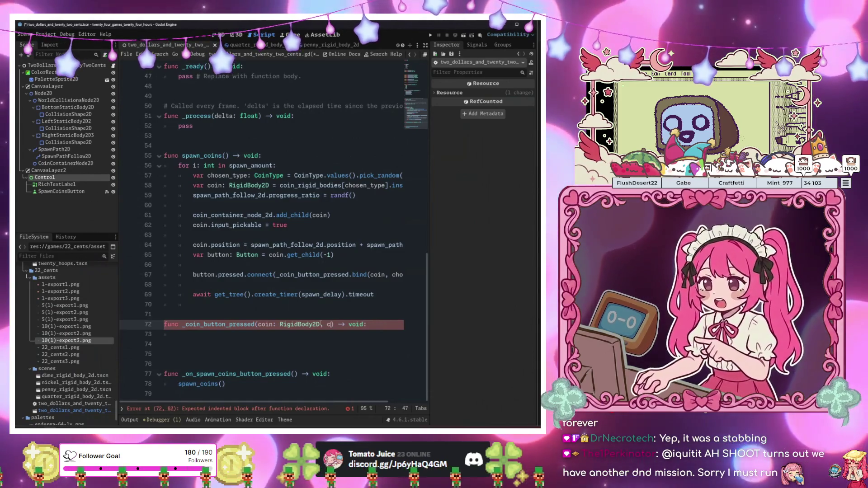
type("_typ")
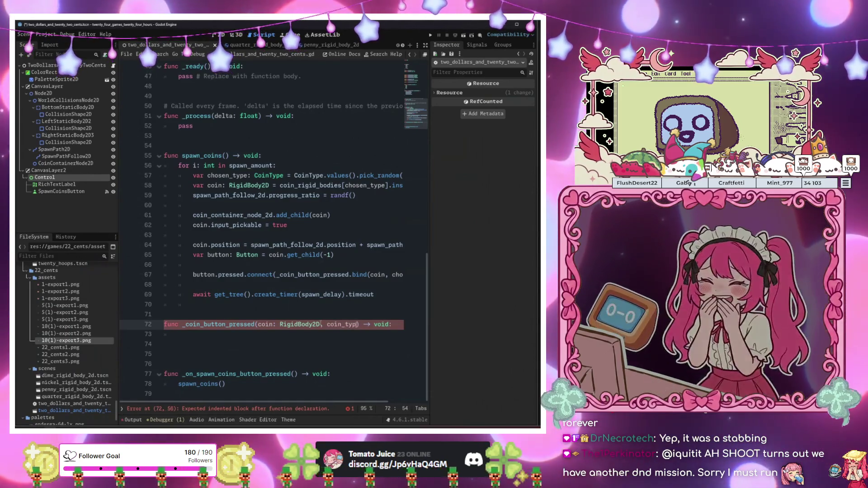
type("CoinType")
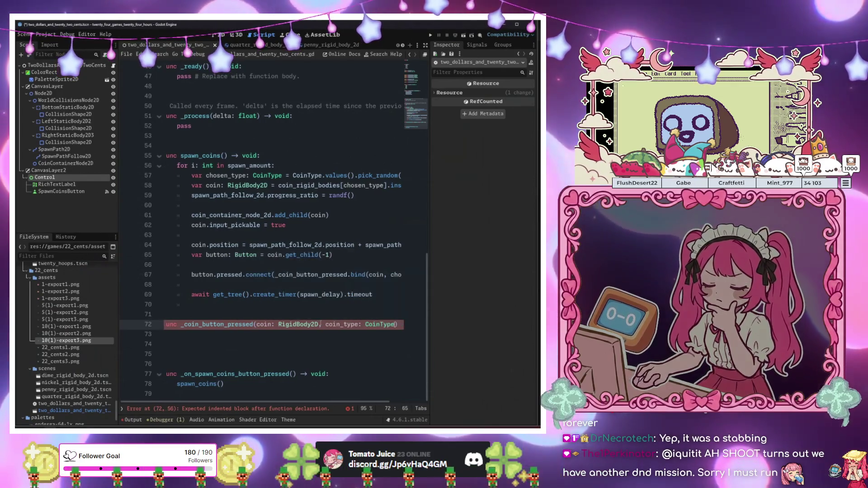
key("End")
key("Return")
key("ctrl+z")
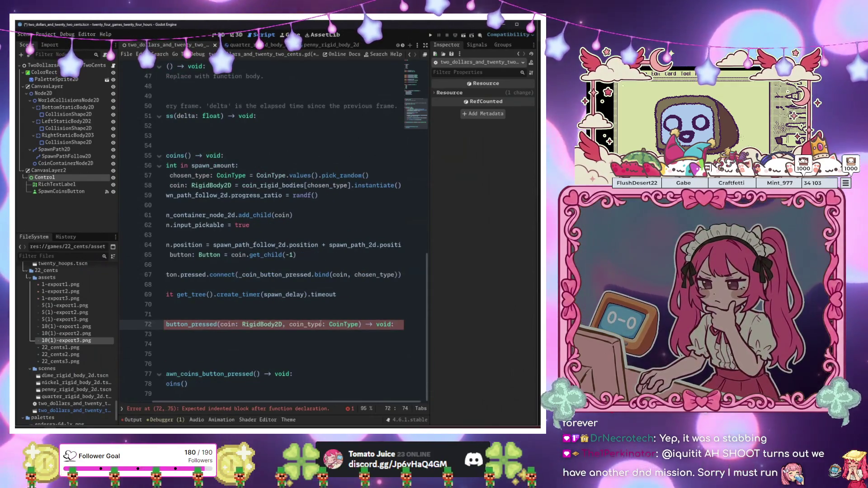
key("Return")
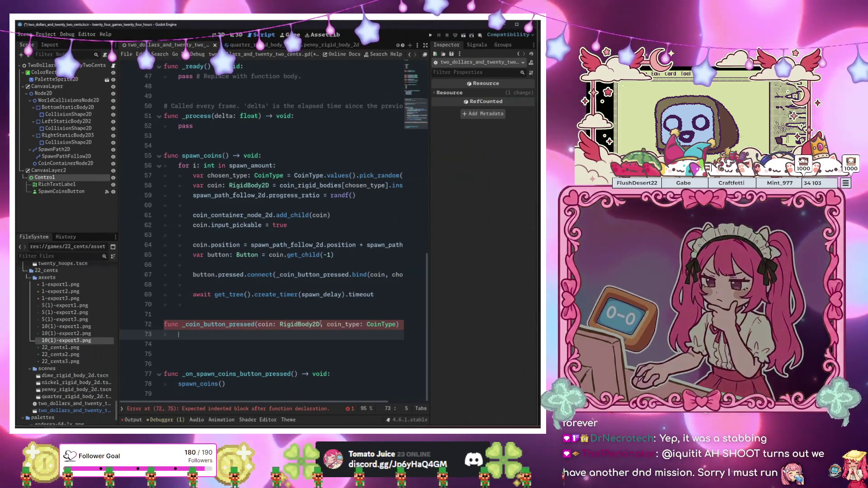
- Write add_amount() and coin.queue_free() in the handler body
type("add_amount(")
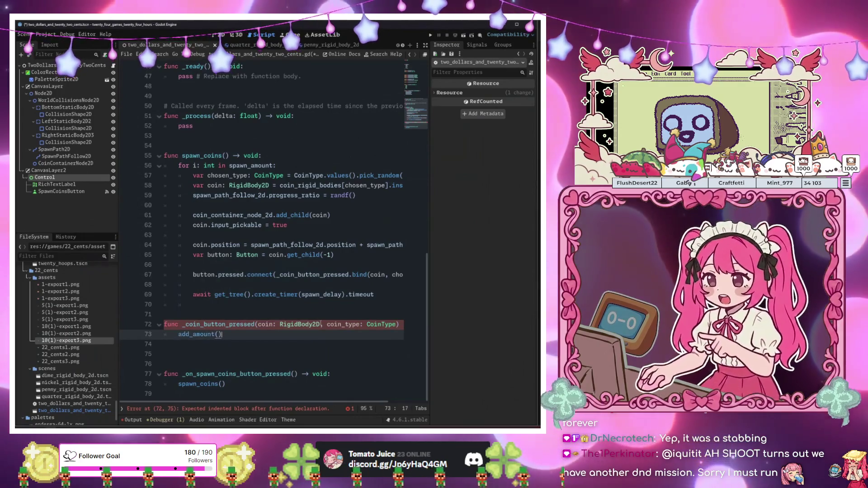
key("Return")
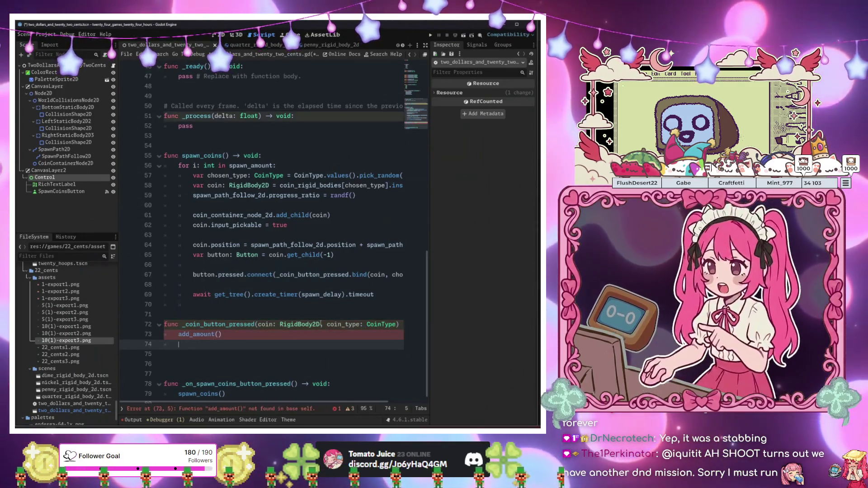
type("coin.")
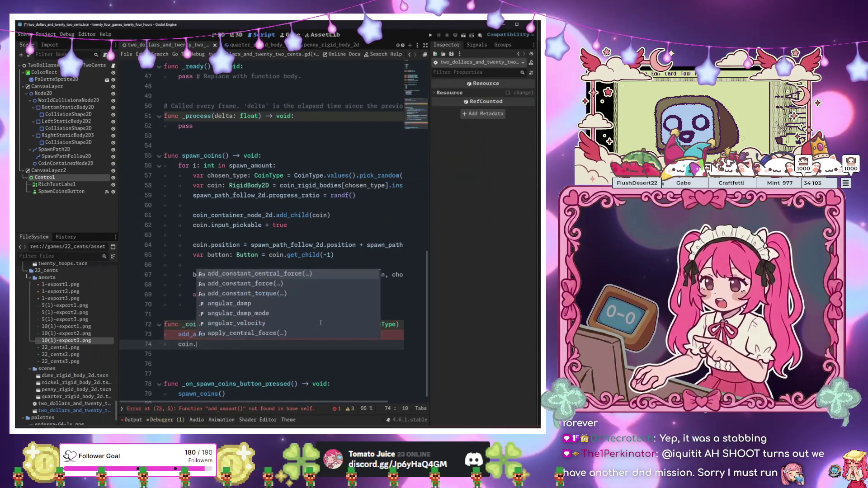
type("q")
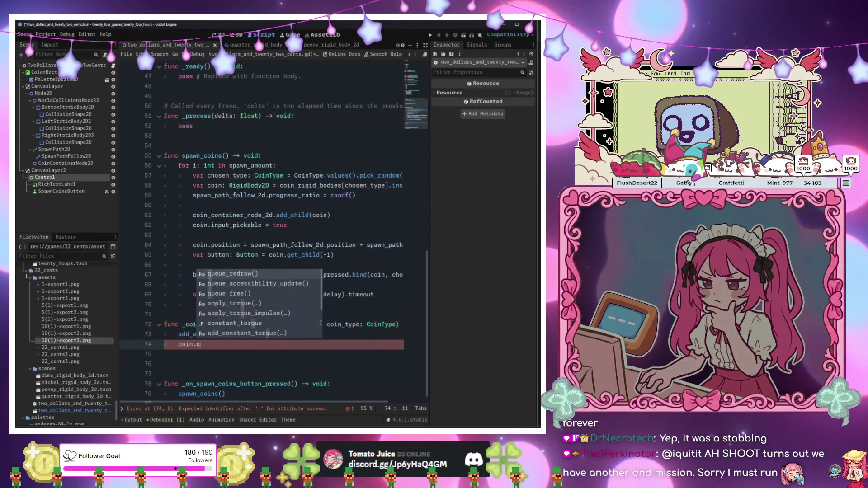
key("Down")
key("Down")
key("Return")
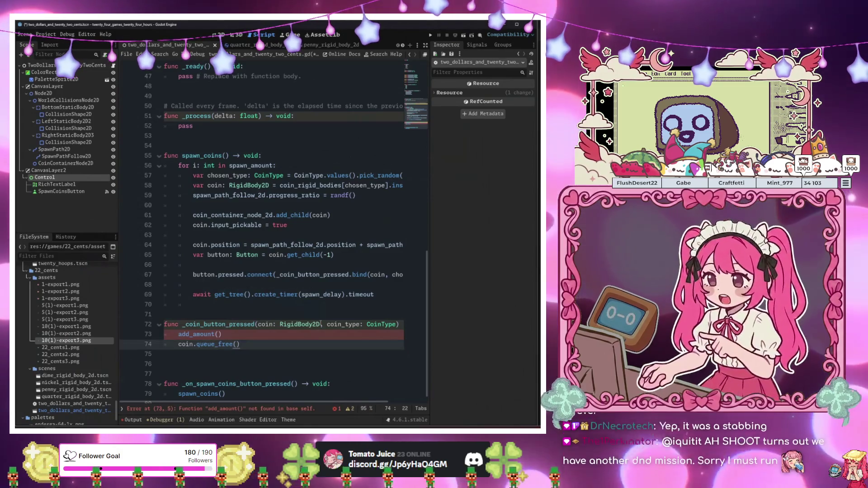
- Insert blank lines below the _process function for a new function
left_click(223, 145)
key("Return")
key("Return")
key("Return")
key("Up")
key("Up")
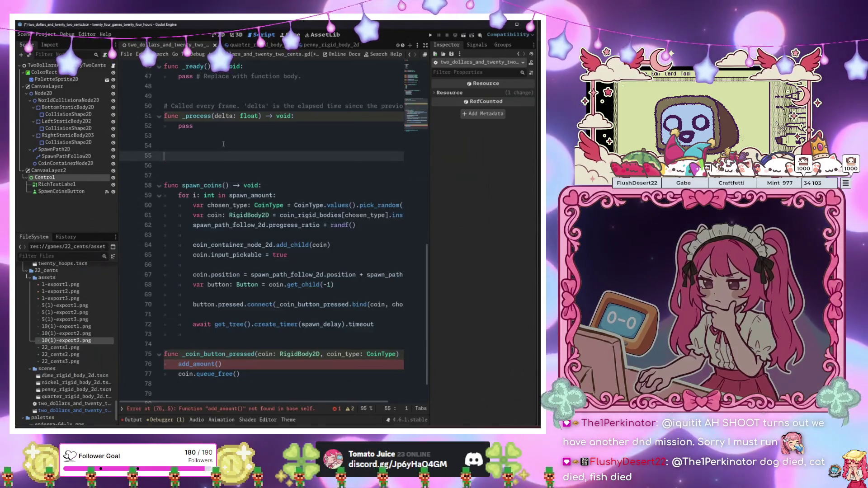
- Declare func add_amount(coin_type: CoinType) -> void: below _process
type("func add_amount()")
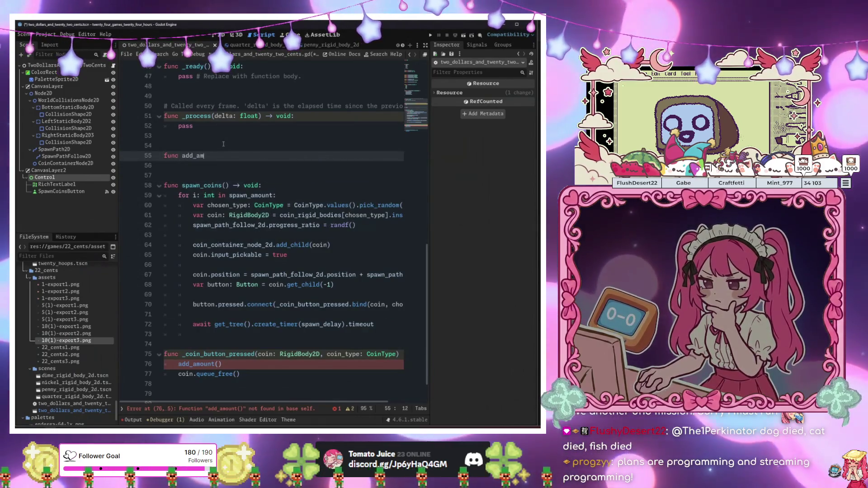
scroll(223, 144, "up", 1)
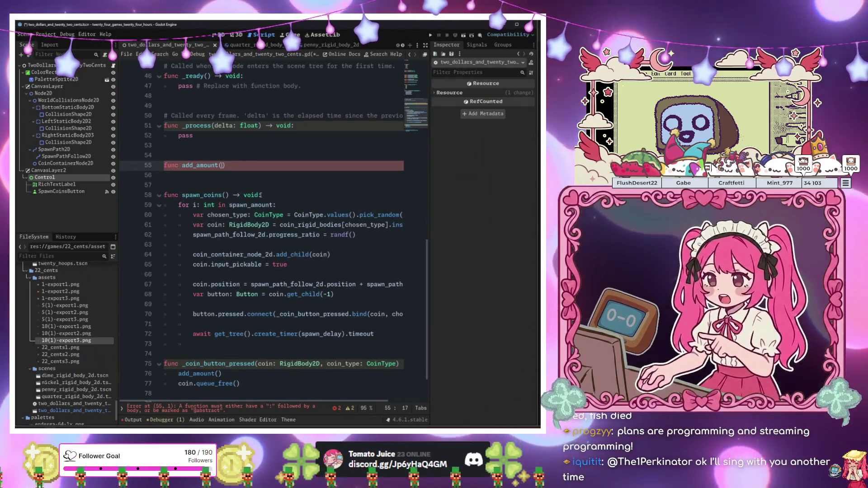
type("oin_type")
type(": ")
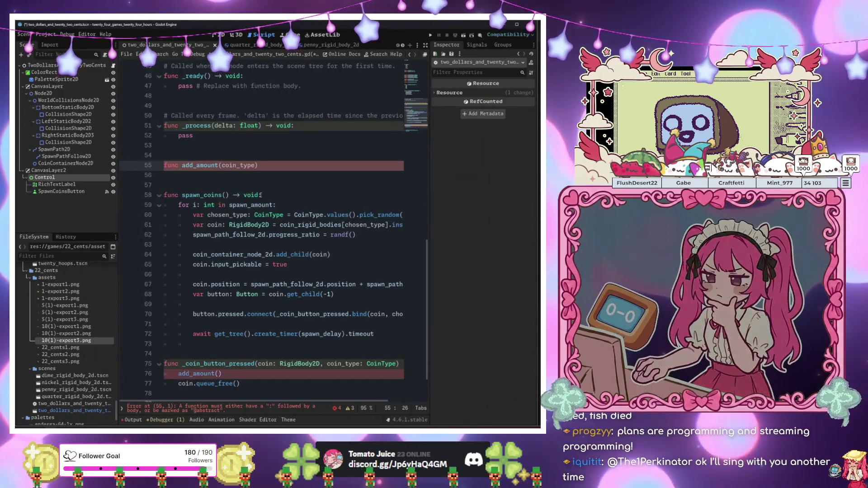
type("Con")
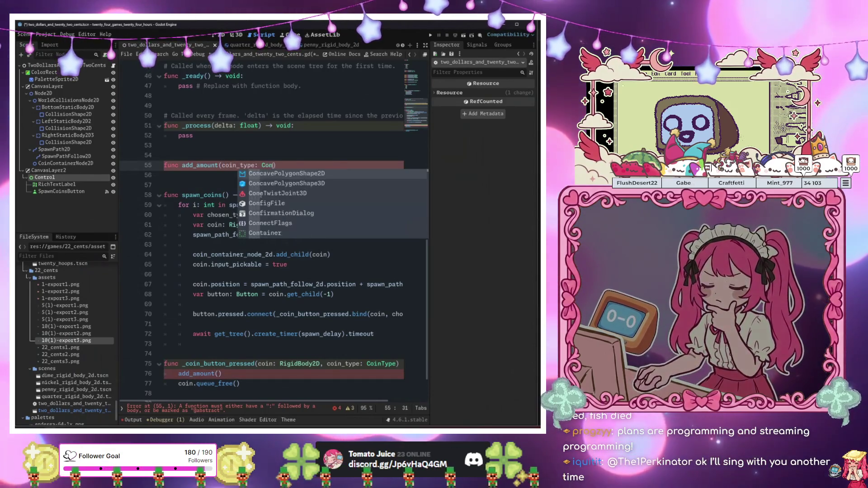
key("Return")
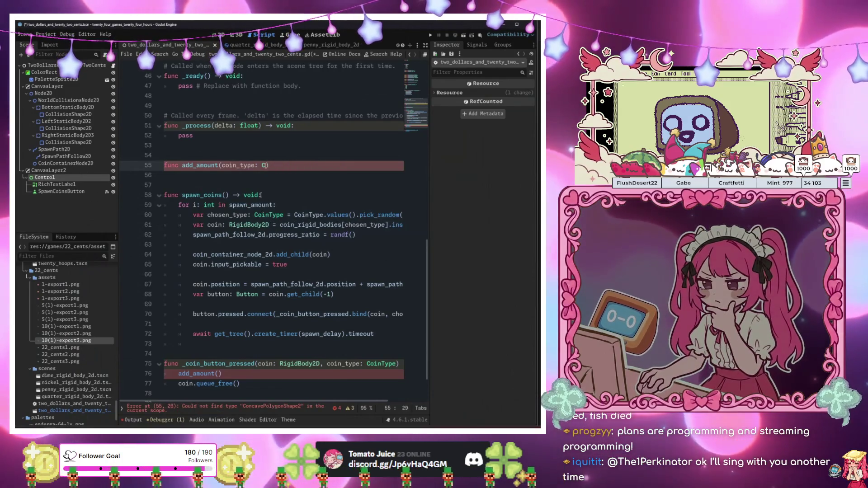
type("oin")
key("Return")
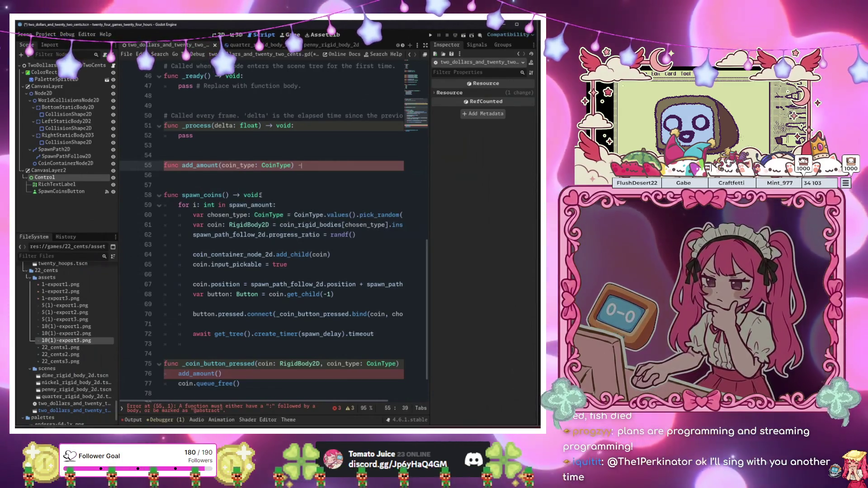
type("> void:")
key("Return")
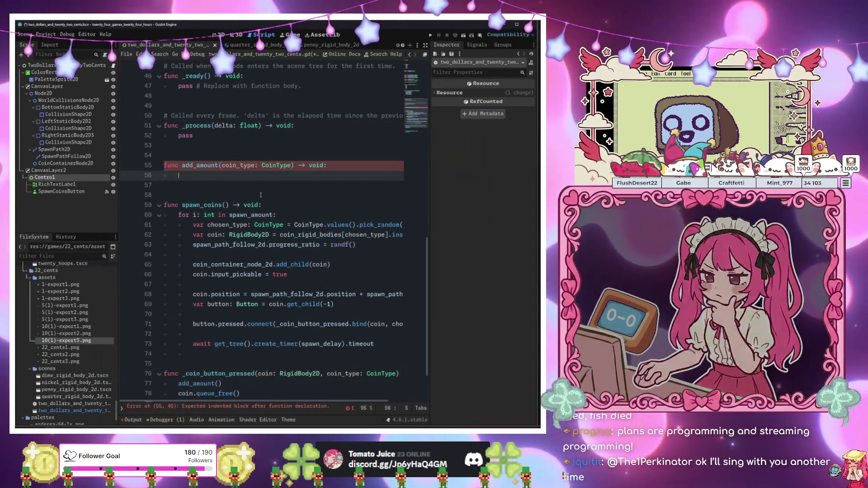
type("coi")
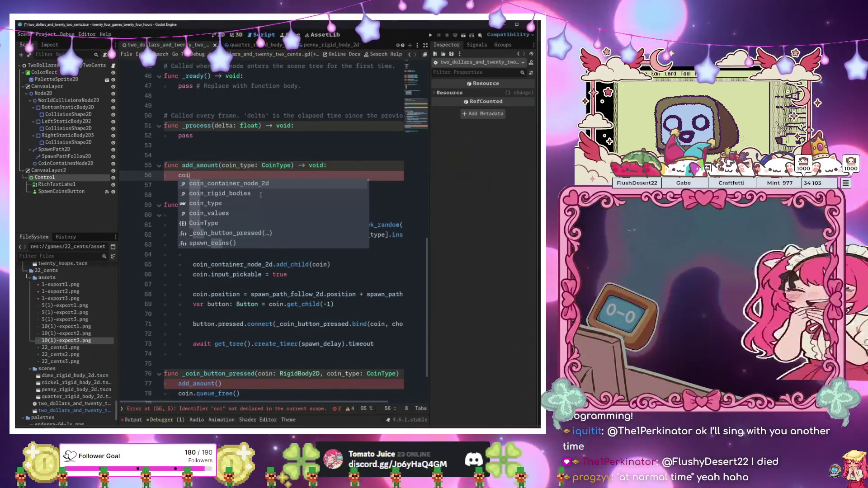
key("BackSpace")
key("BackSpace")
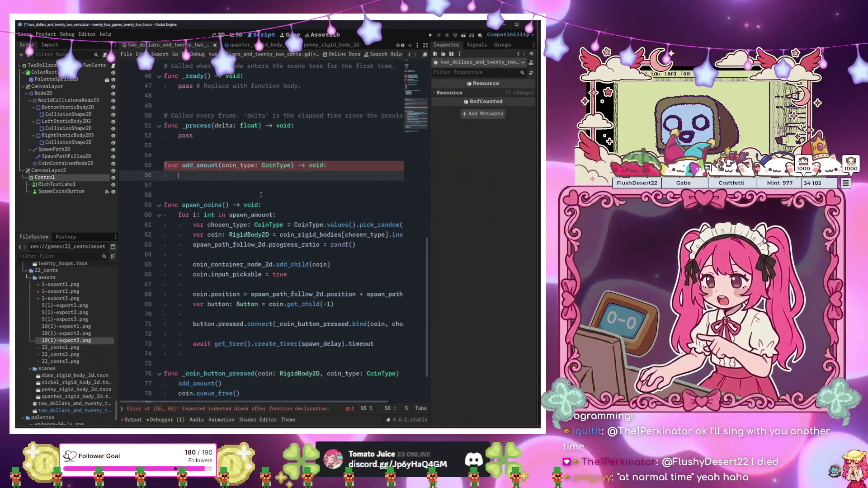
- Add var amount_of_money: float = 0.0 below the coin_rigid_bodies array
scroll(260, 195, "up", 8)
scroll(243, 163, "up", 2)
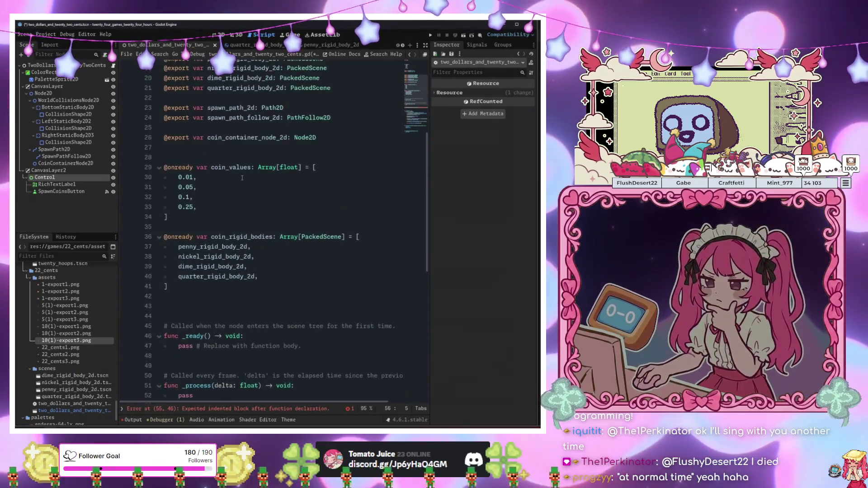
left_click(240, 311)
key("Return")
key("Return")
key("Up")
type("var amount_of_money: ")
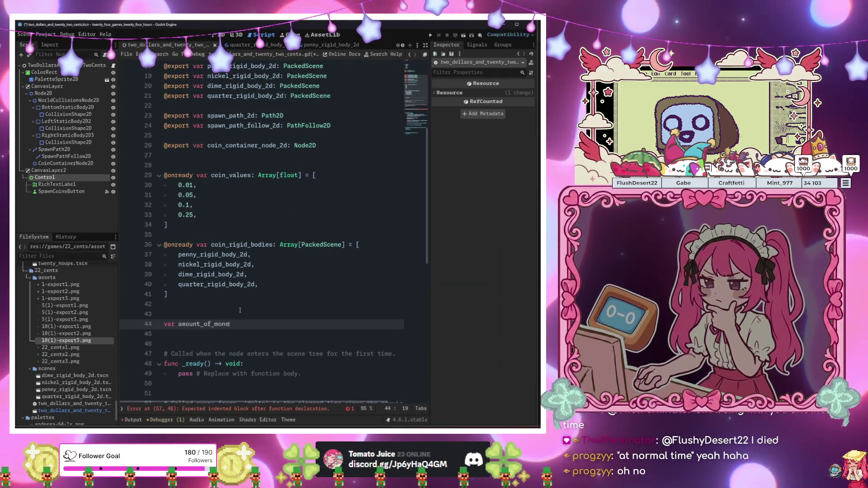
type("float = 0")
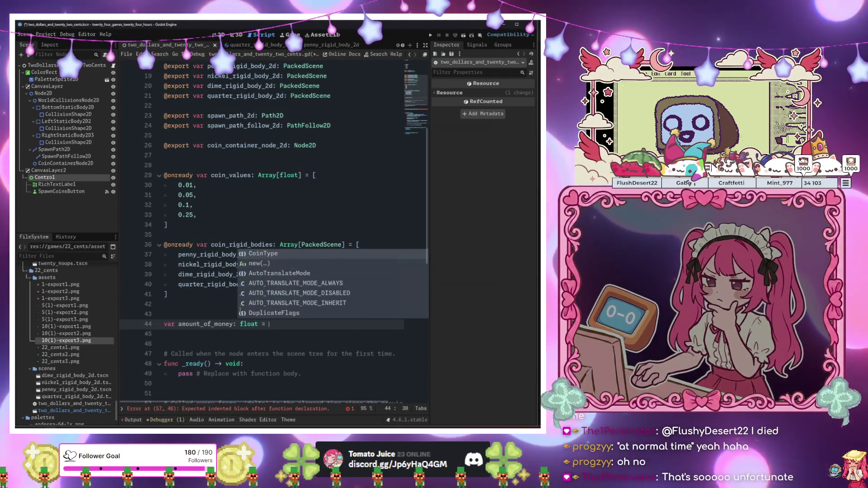
type(".0")
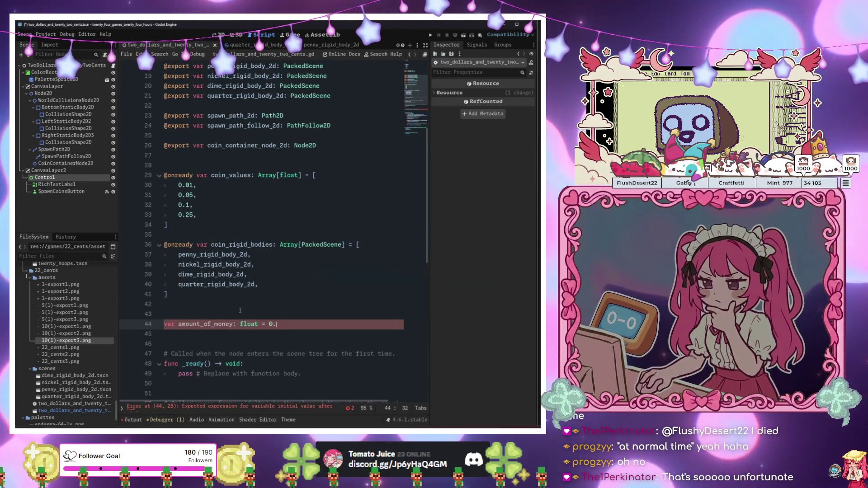
- Give add_amount the body amount_of_money += coin_values[coin_type]
scroll(248, 285, "down", 7)
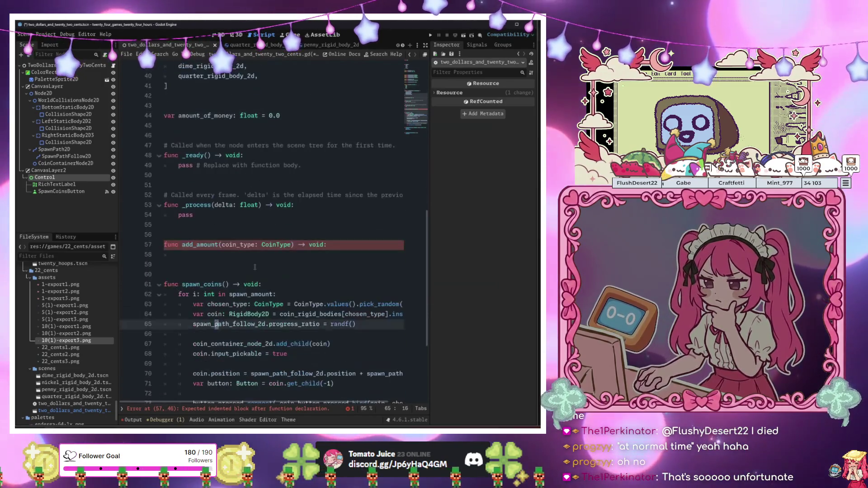
left_click(258, 263)
left_click(265, 256)
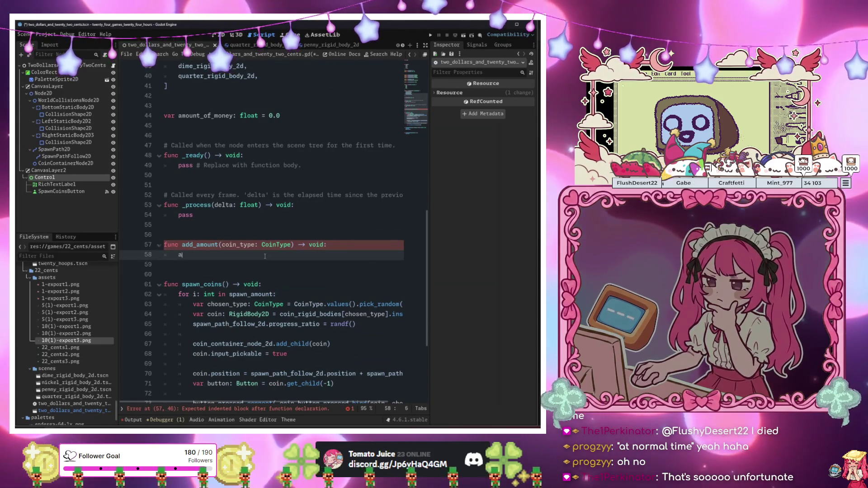
type("amount_of_money +=")
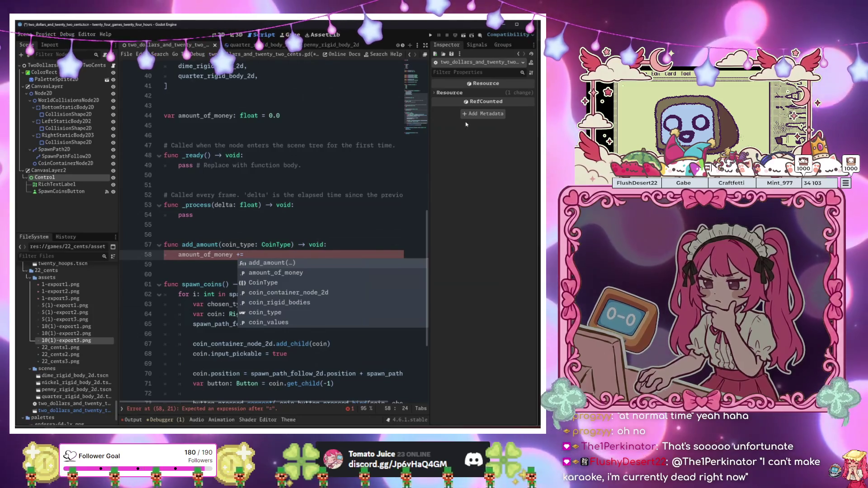
scroll(416, 182, "up", 4)
scroll(415, 181, "down", 2)
type("c")
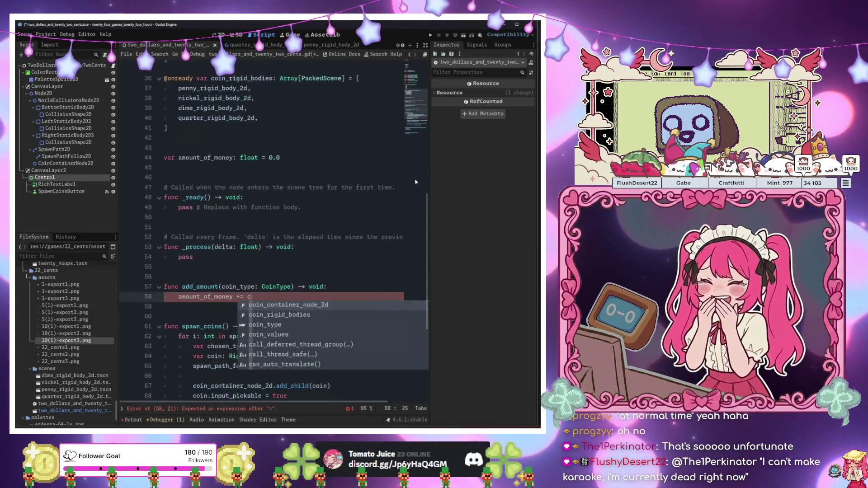
type("oin")
scroll(415, 182, "up", 1)
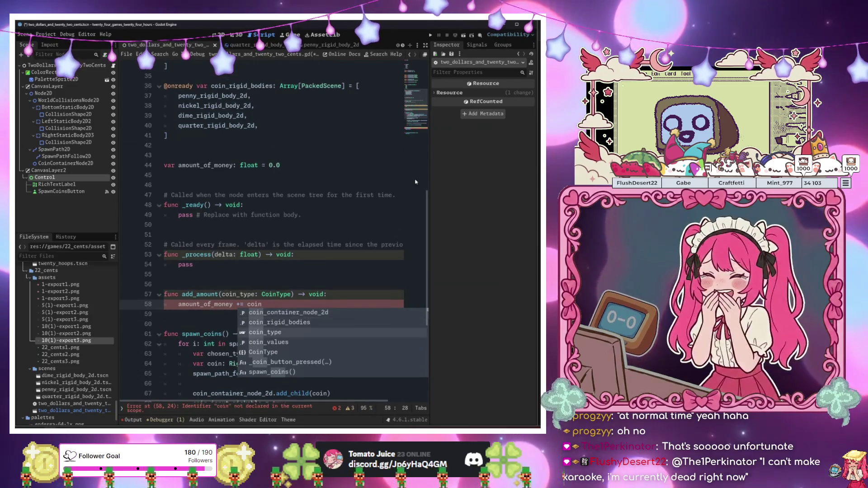
key("Down")
key("Return")
type("coin_type")
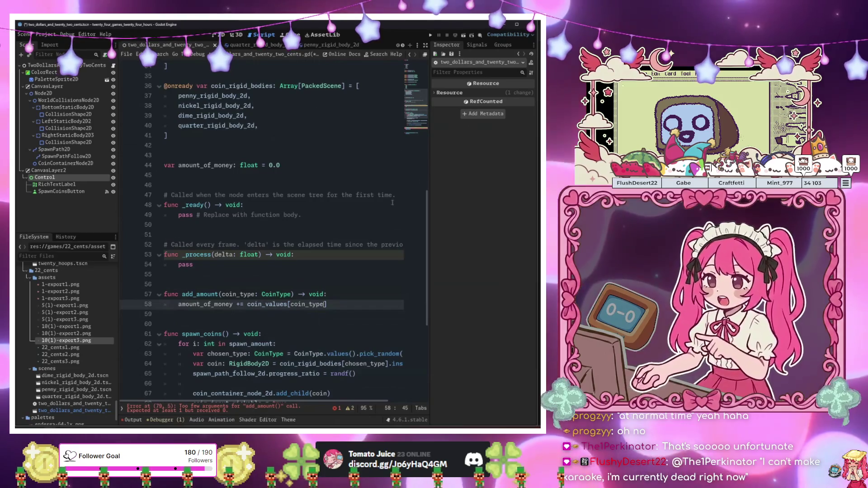
- Pass coin_type into the add_amount call in _coin_button_pressed
left_click(217, 408)
left_click(218, 323)
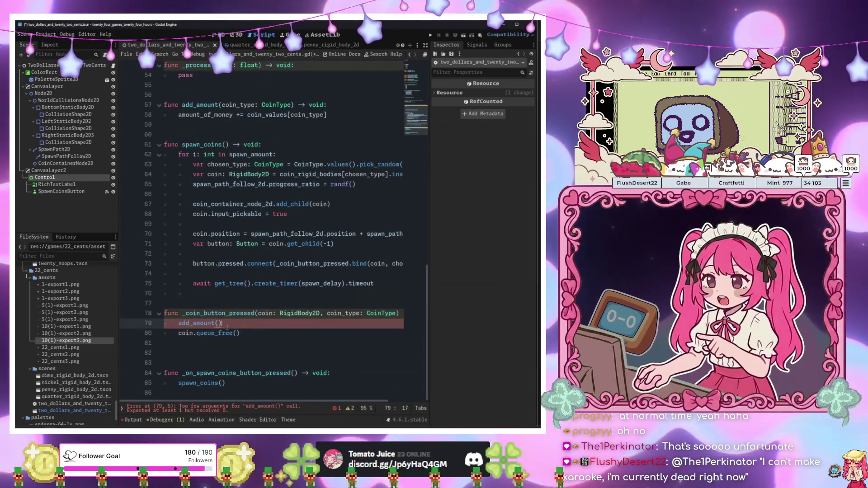
type("coin_type")
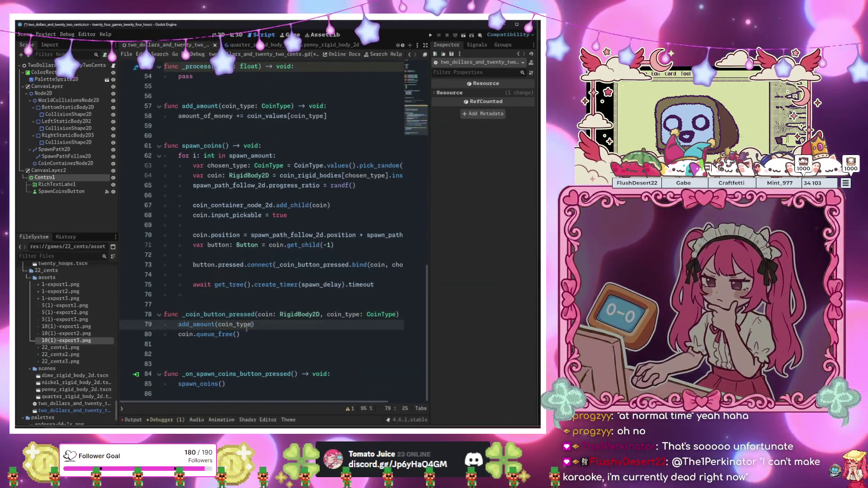
scroll(343, 238, "up", 4)
left_click(343, 238)
left_click(344, 238)
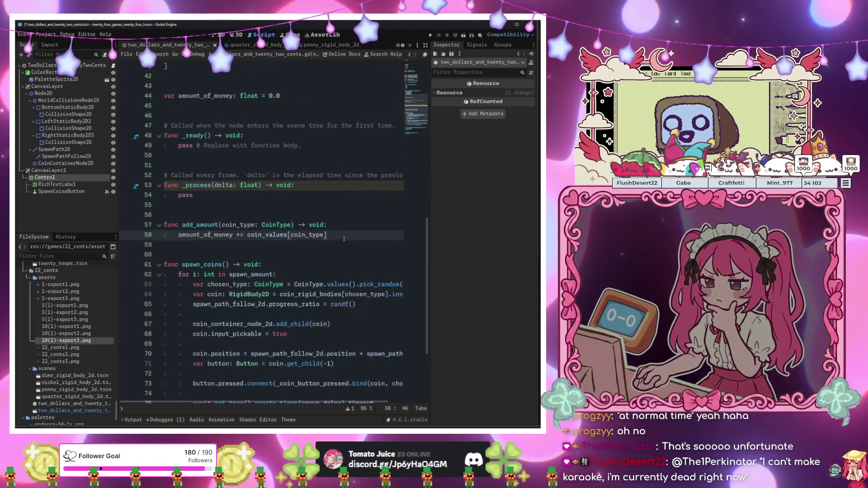
key("Return")
- Below the addition in add_amount, add 'if amount_of_money > 2.22: lose()'
type("pf a")
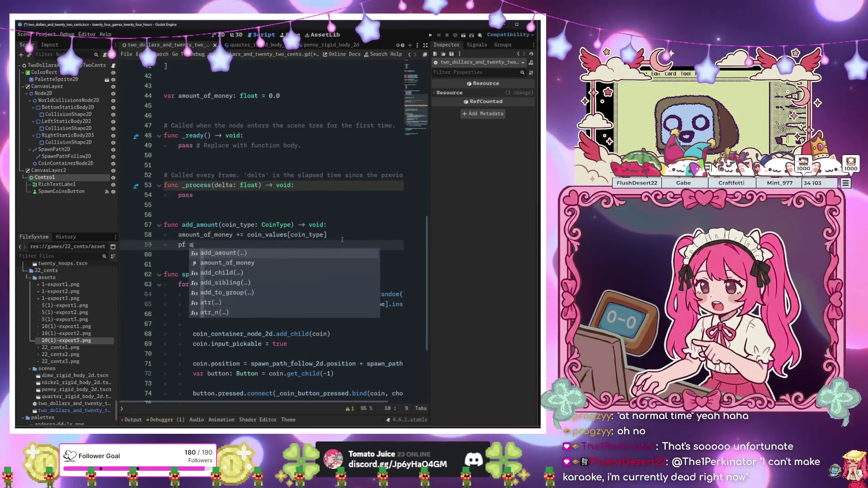
key("Return")
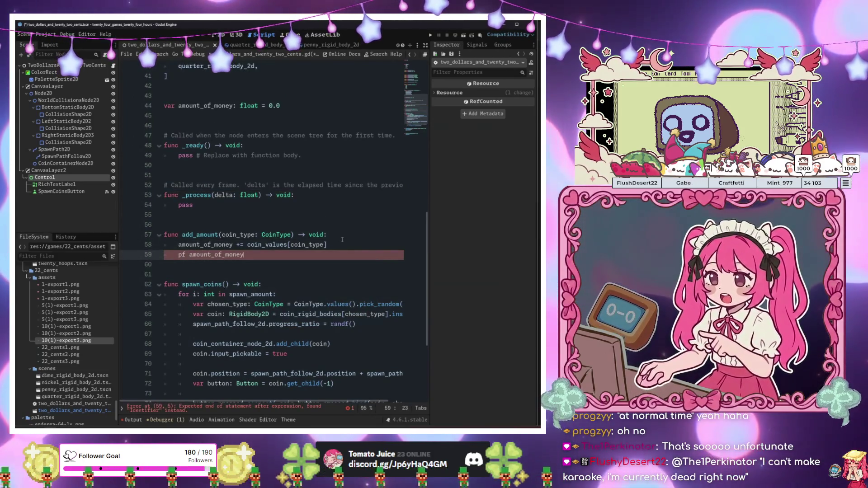
key("ctrl+BackSpace")
key("ctrl+BackSpace")
type("if am")
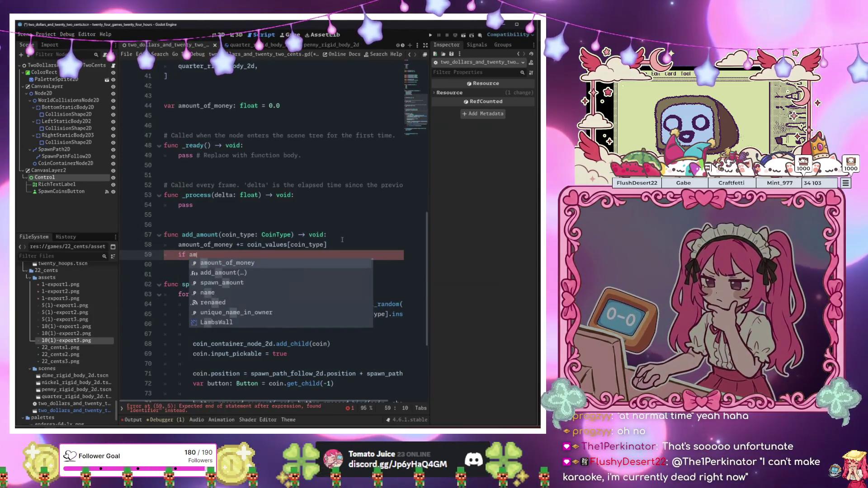
key("BackSpace")
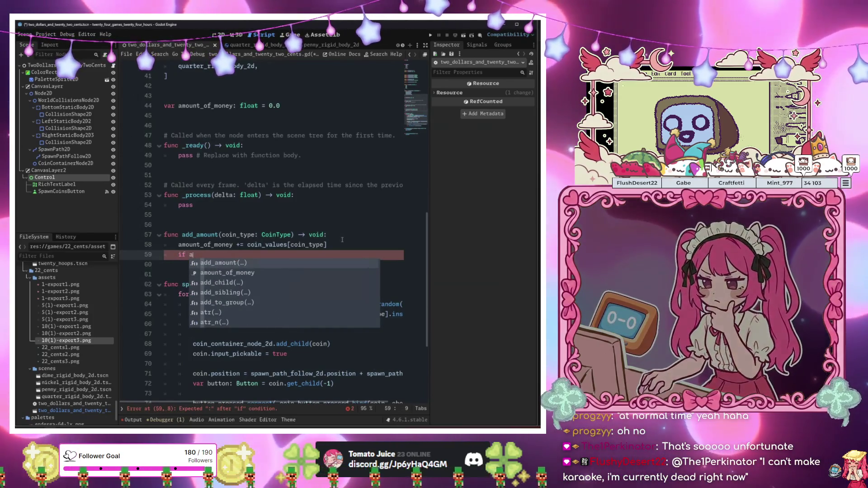
key("Down")
key("Return")
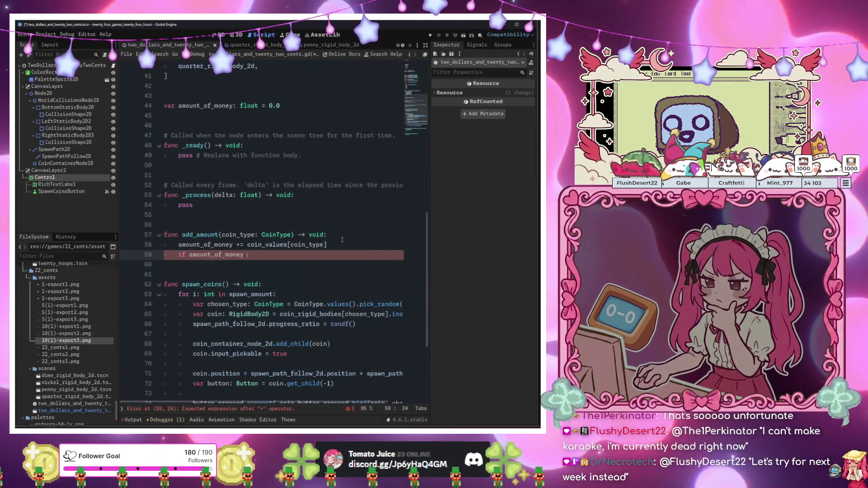
type("2")
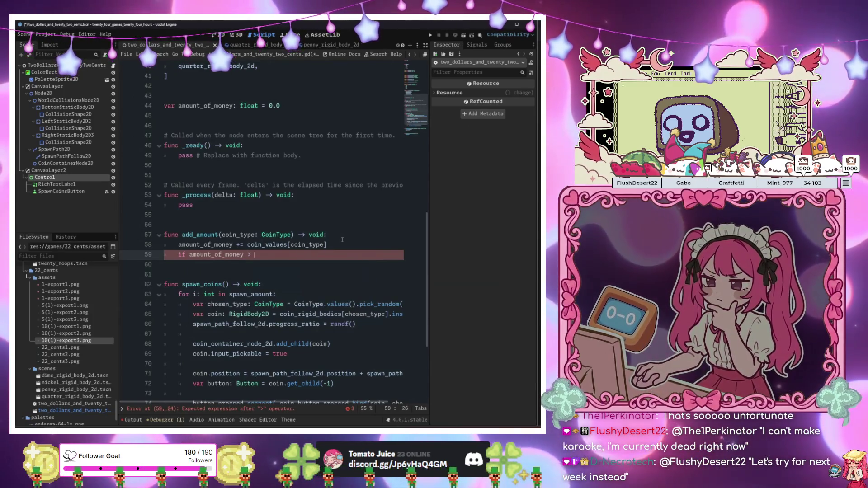
type(".22")
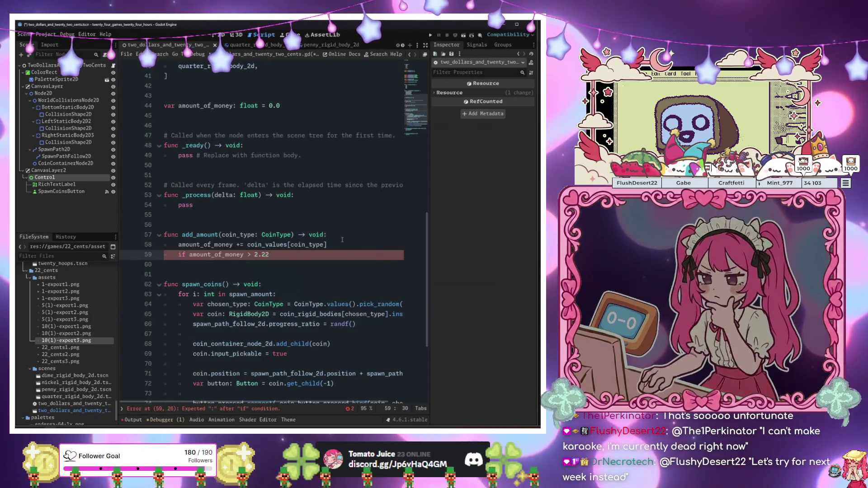
type(":")
key("Return")
type("lose")
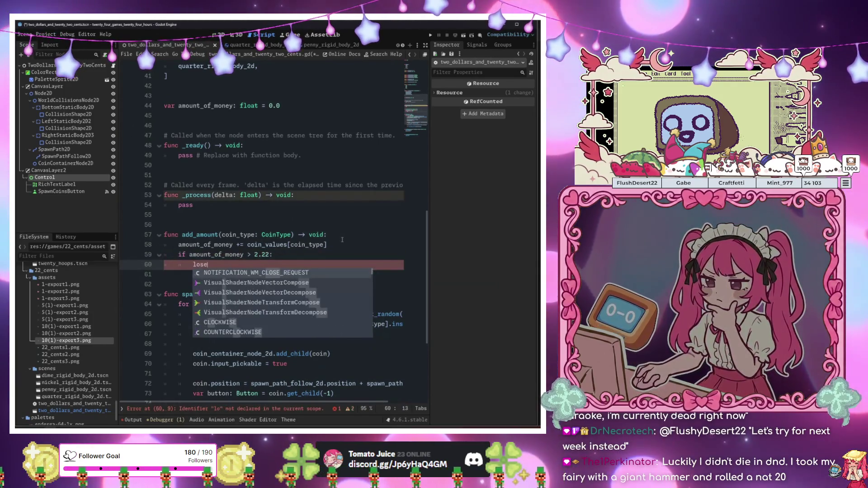
key("Return")
key("Return")
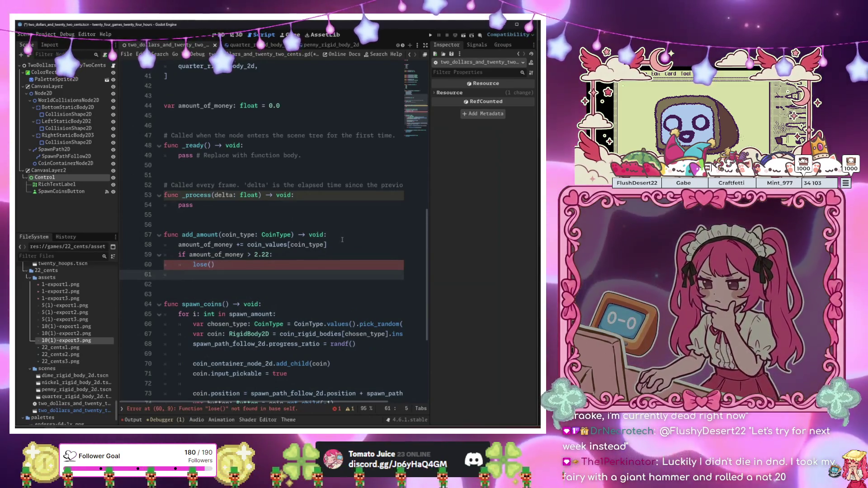
- Add 'elif amount_of_money == 2.22: win()' and open blank lines for new functions
type("elif amount_of_money ")
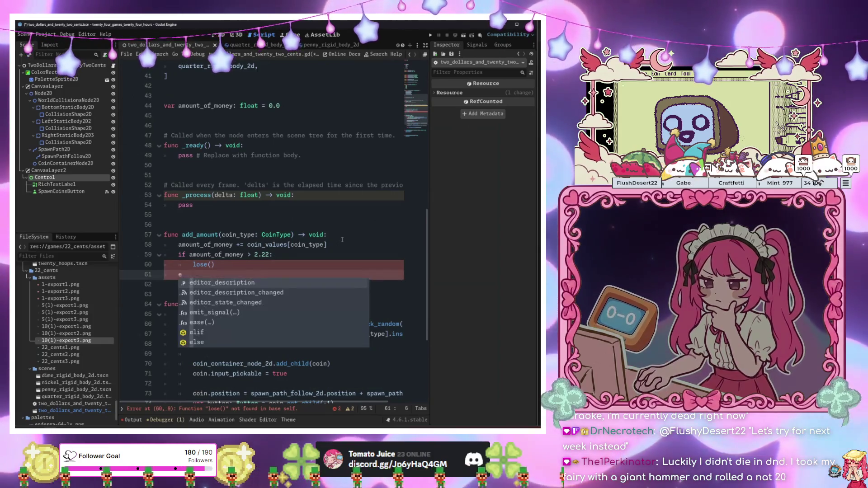
type("== 2.[")
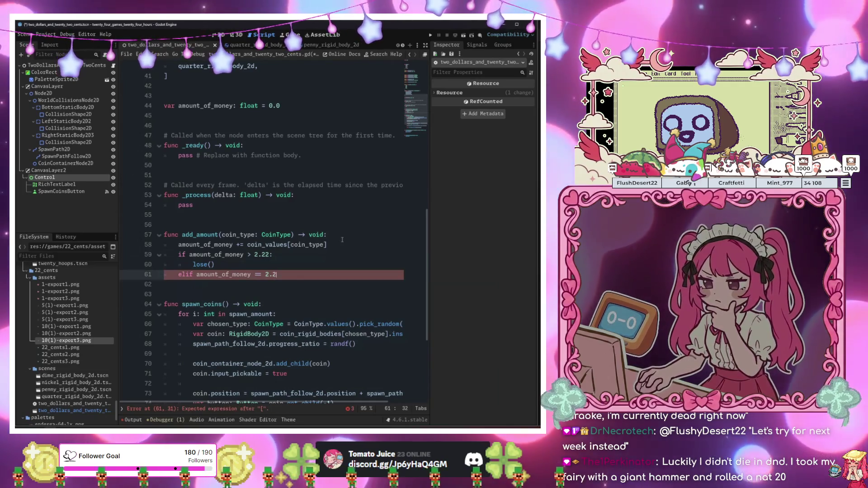
key("Return")
type("win()")
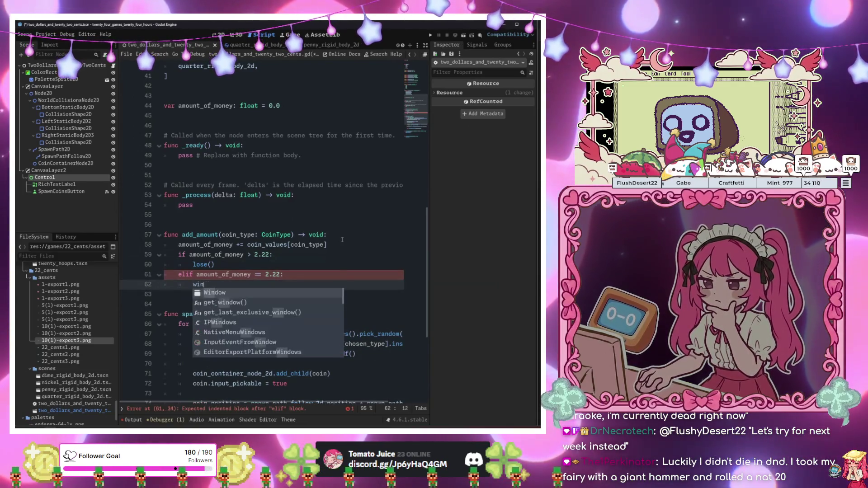
left_click(310, 206)
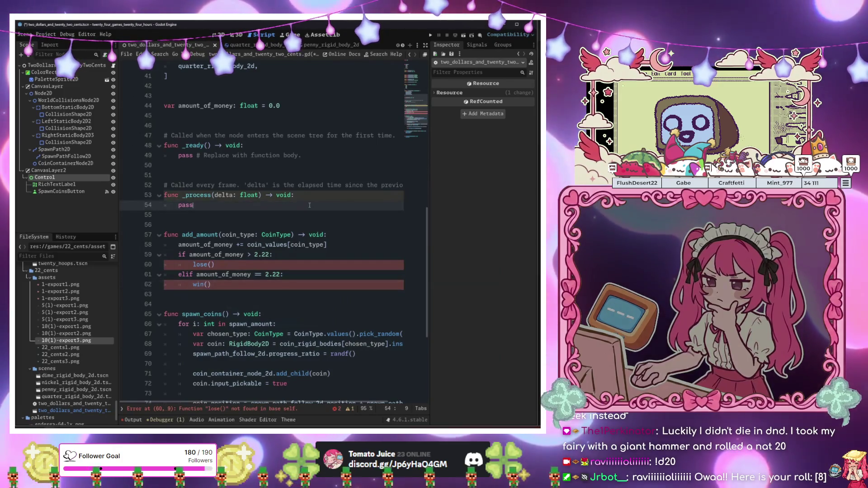
key("Return")
key("Return")
key("Return")
key("Up")
- Define lose() -> void and win() -> void functions, each with a pass body
type("fumc")
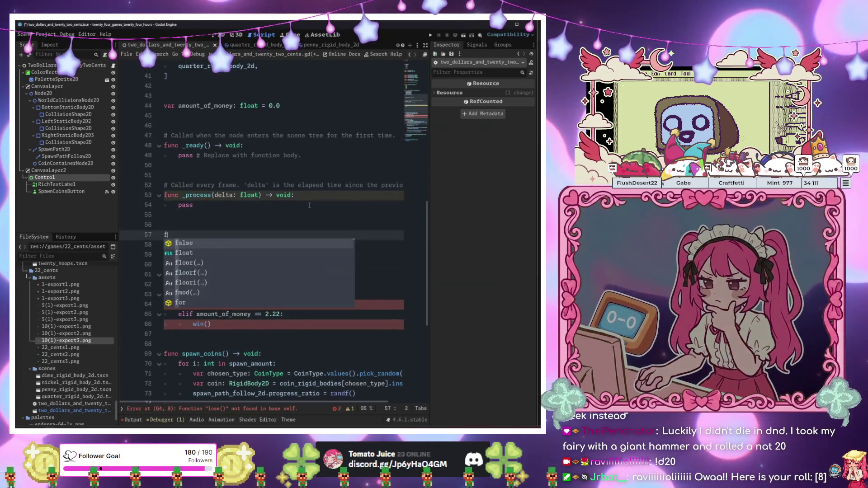
key("Escape")
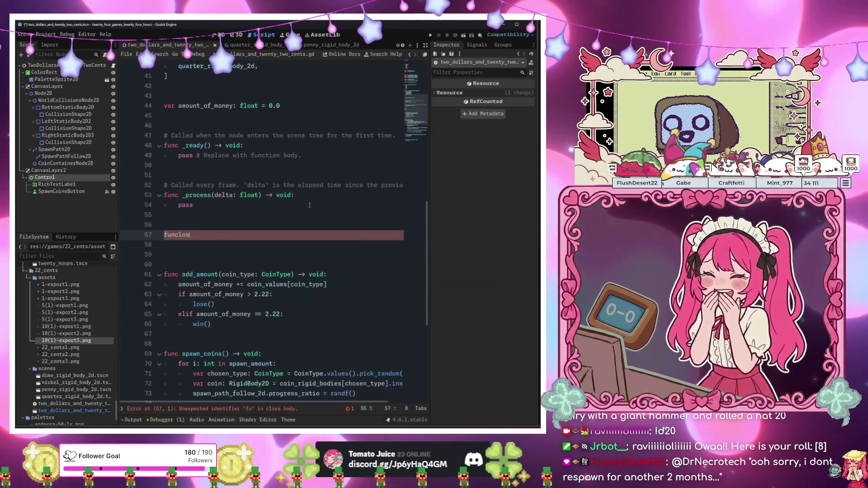
type("lose() -> ")
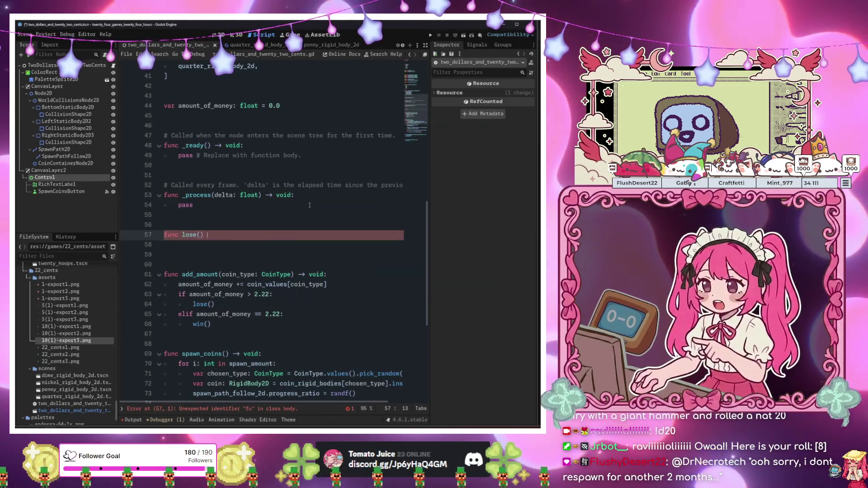
type("void:")
key("Return")
type("pass")
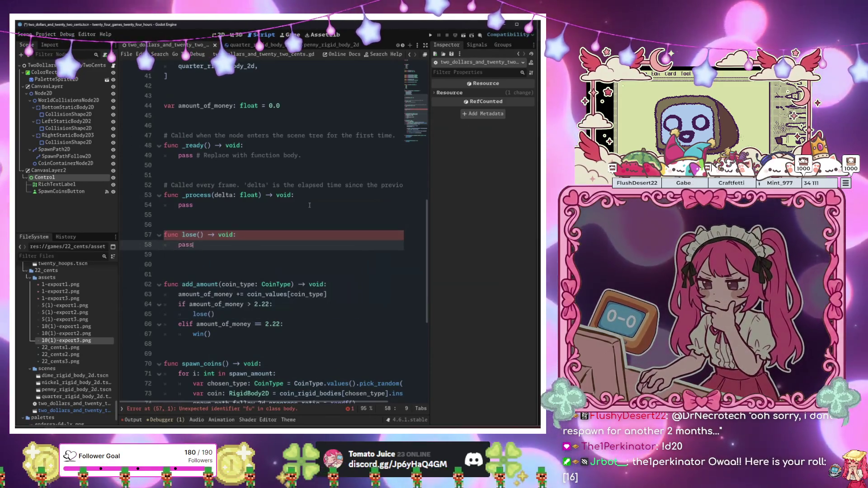
key("Return")
key("Return")
key("Return")
type("func wi")
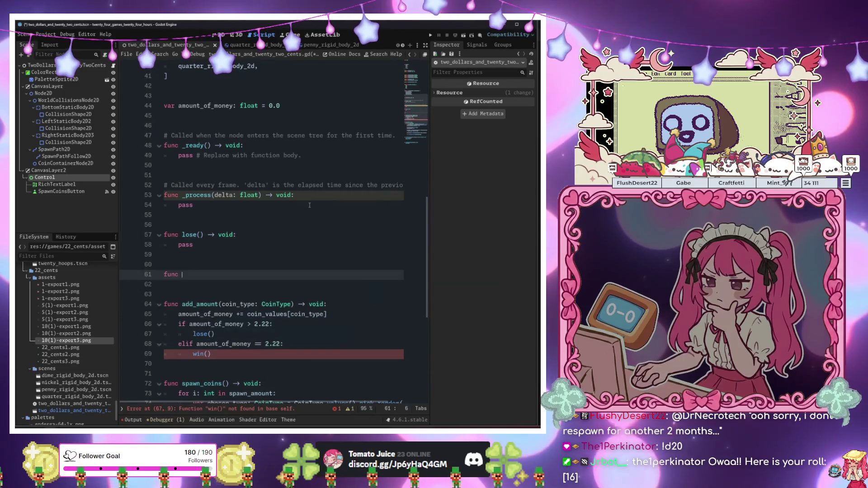
type("n() -> ")
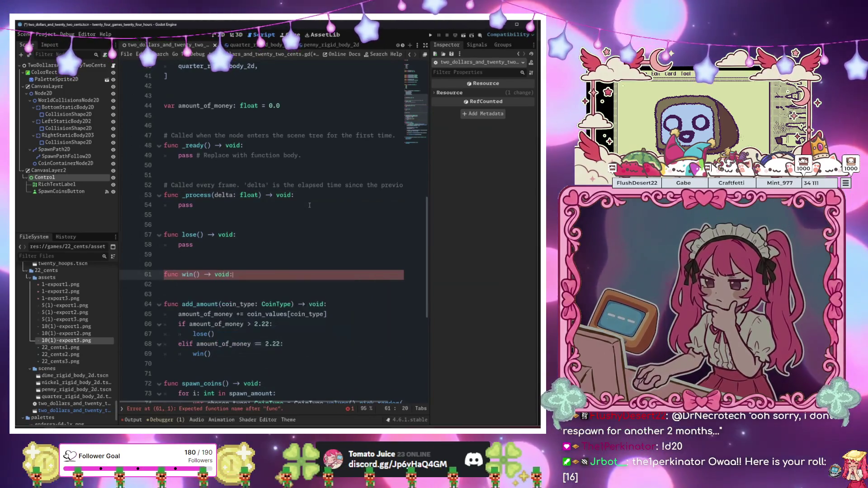
type("void:")
key("Return")
type("pass")
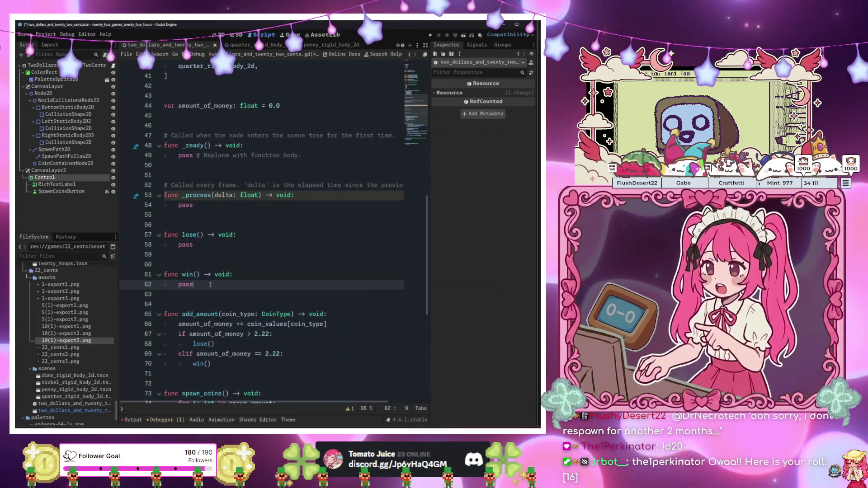
- Add an empty print() call at the top of the win() function
scroll(221, 281, "up", 5)
scroll(221, 282, "up", 4)
mouse_move(61, 191)
left_mouse_down()
mouse_move(217, 226)
mouse_move(221, 237)
left_mouse_up()
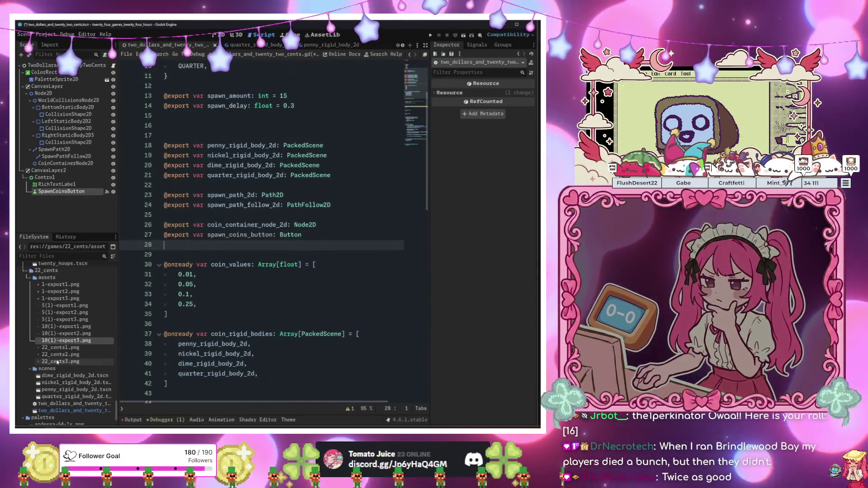
scroll(66, 382, "down", 3)
left_click(226, 314)
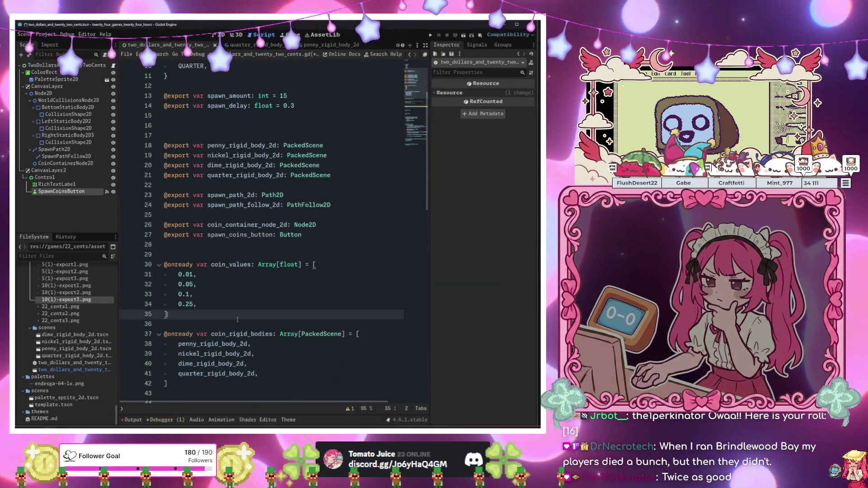
scroll(226, 313, "down", 9)
left_click(247, 255)
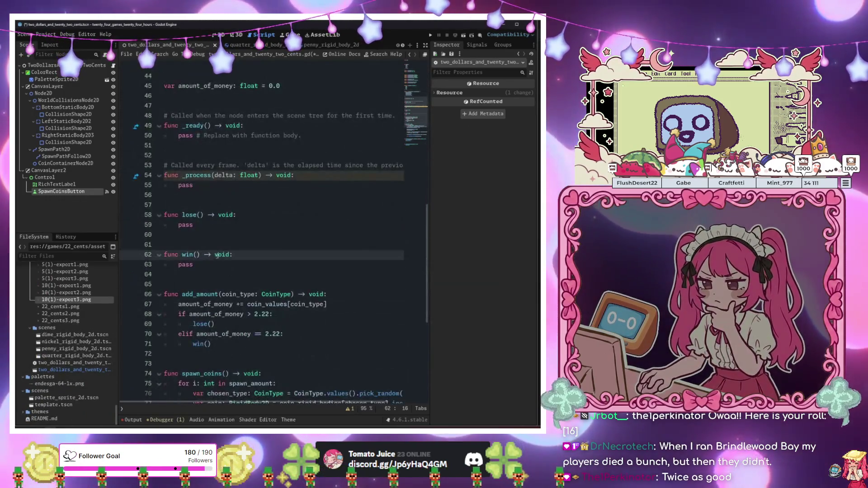
key("Return")
type("print(")
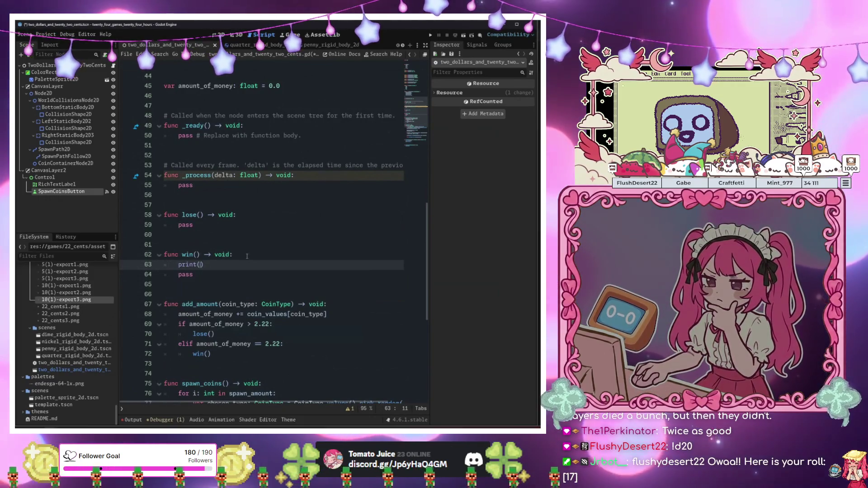
- Insert blank lines after the win() call in add_amount
scroll(247, 256, "down", 3)
left_click(294, 265)
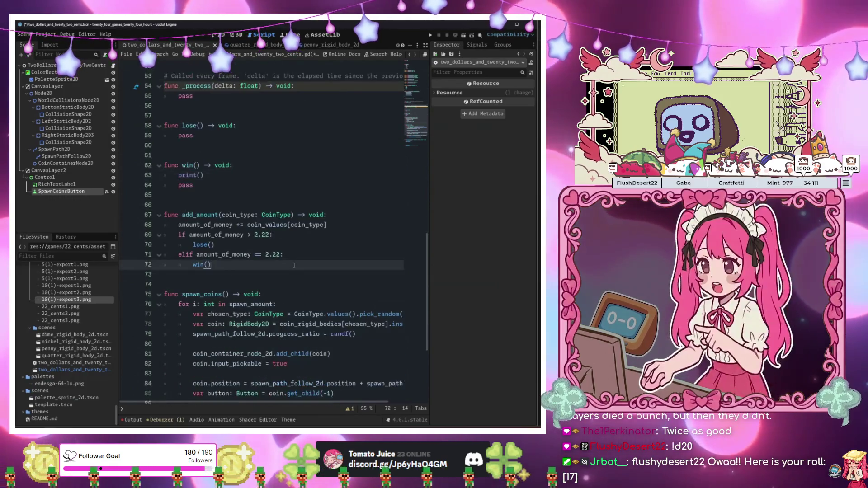
key("Return")
key("Return")
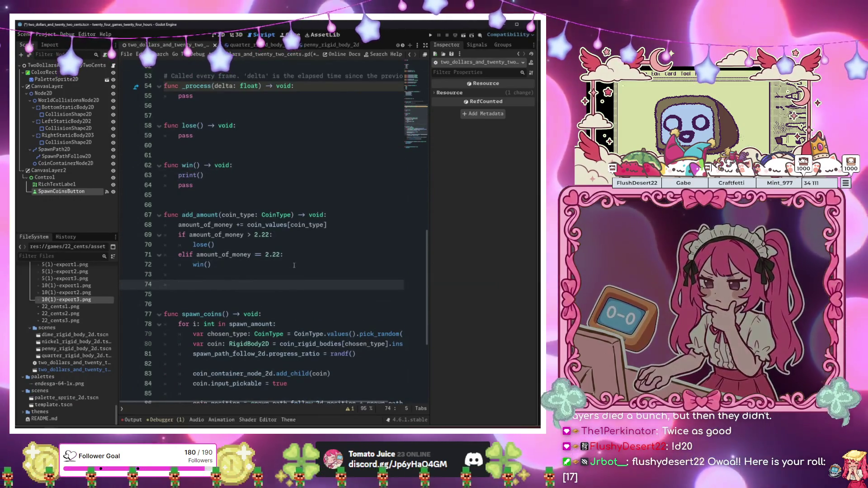
- Anchor the RichTextLabel to Center Top and give it placeholder text
left_click(56, 184)
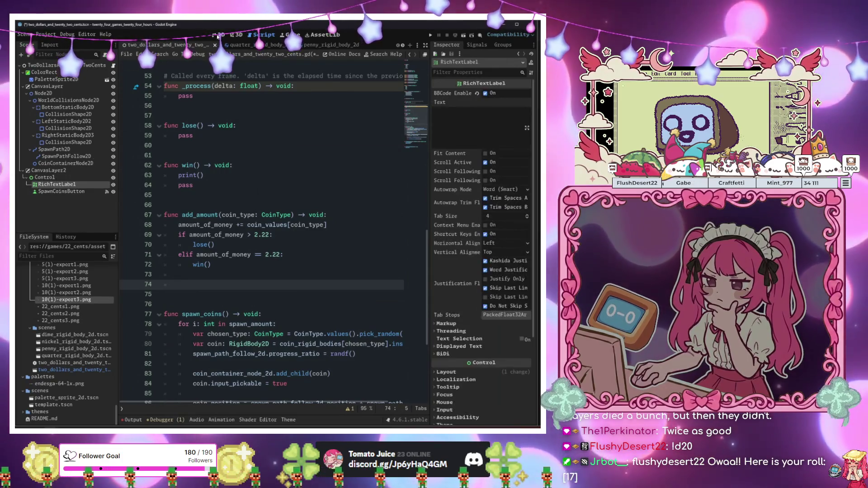
left_click(218, 34)
left_click(280, 54)
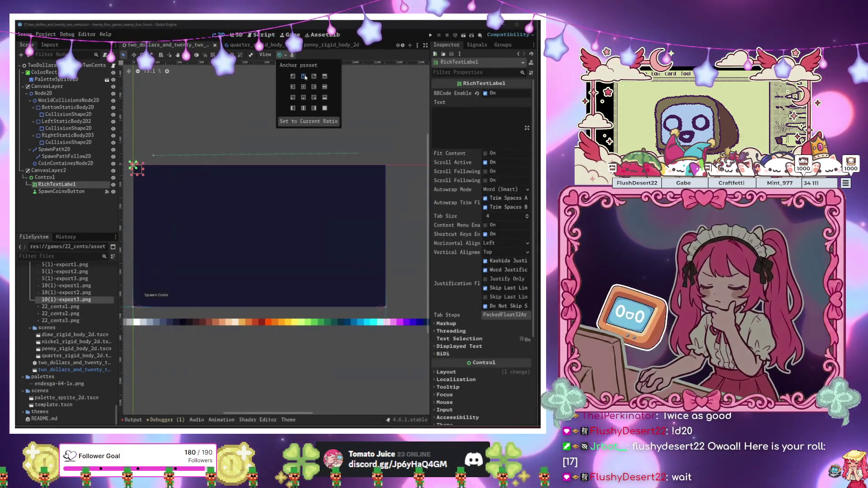
left_click(303, 76)
left_click(474, 126)
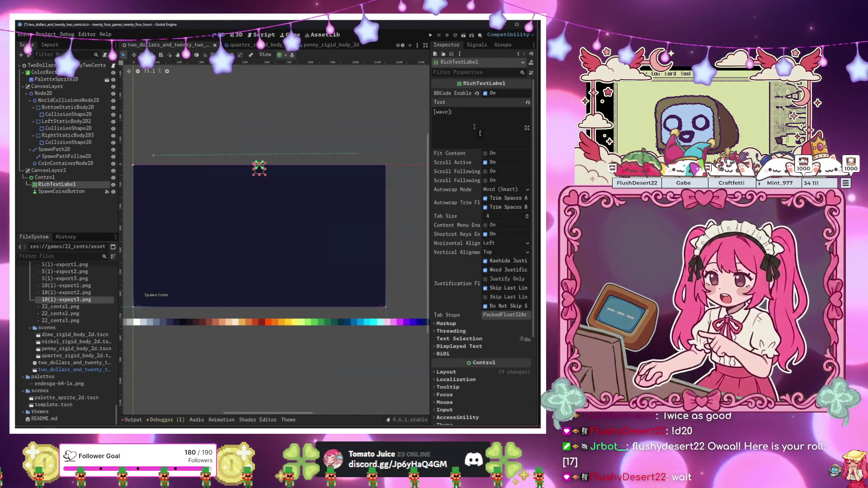
type("asdfasdfas")
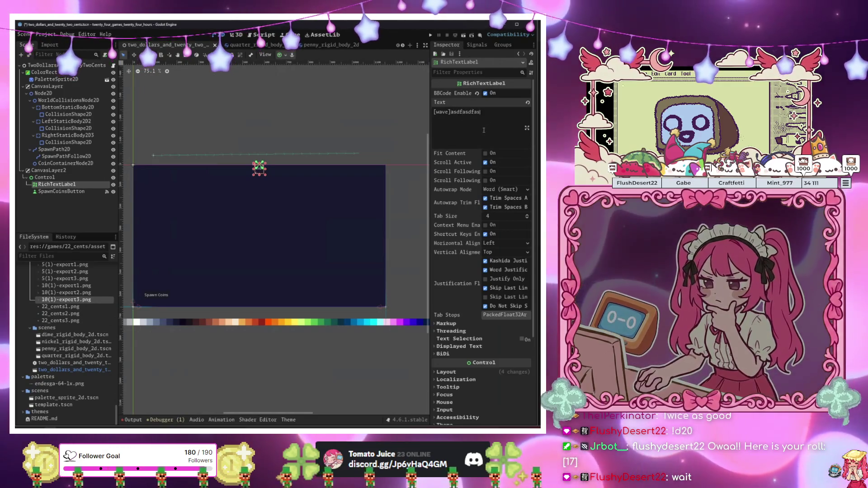
- Enlarge the Control theme's Default Font Size
scroll(481, 271, "down", 5)
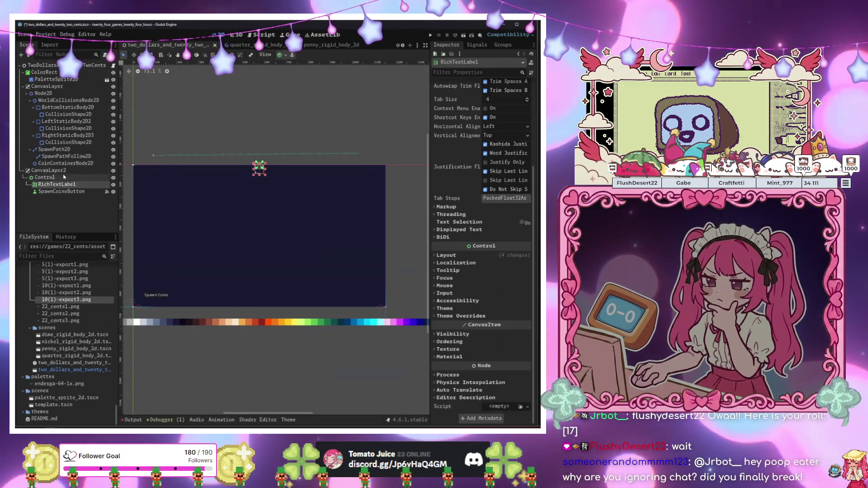
left_click(45, 177)
left_click(503, 279)
left_click_drag(502, 321, 520, 321)
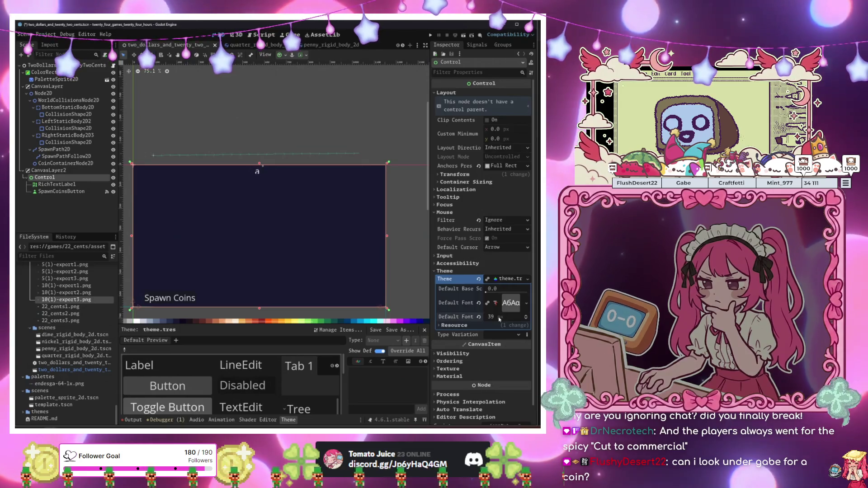
key("ctrl+z")
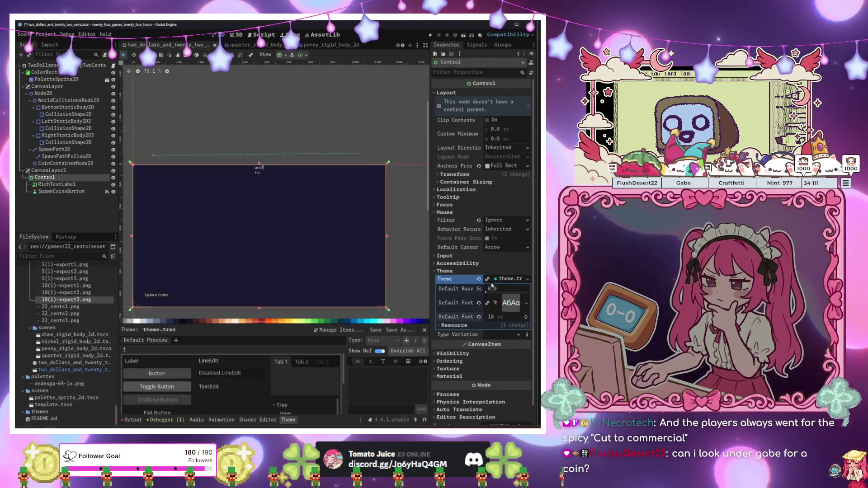
mouse_move(497, 317)
left_mouse_down()
mouse_move(534, 317)
mouse_move(481, 317)
left_mouse_up()
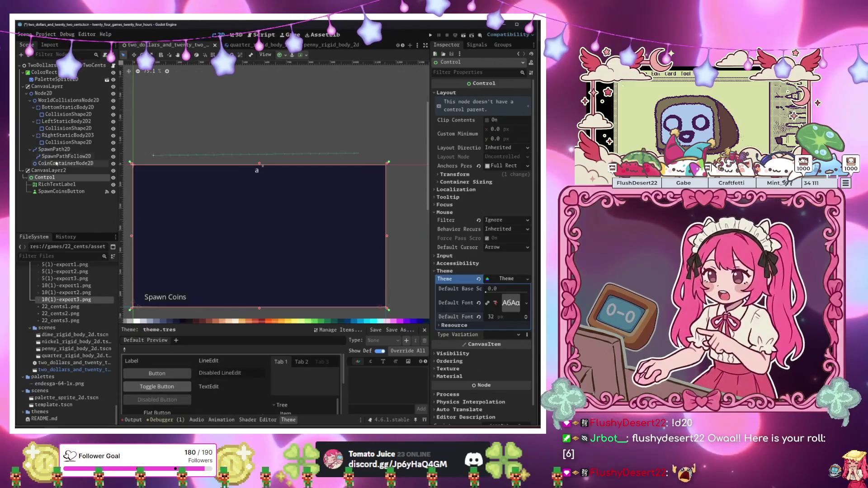
- Widen the RichTextLabel and centre its text horizontally and vertically
left_click(57, 184)
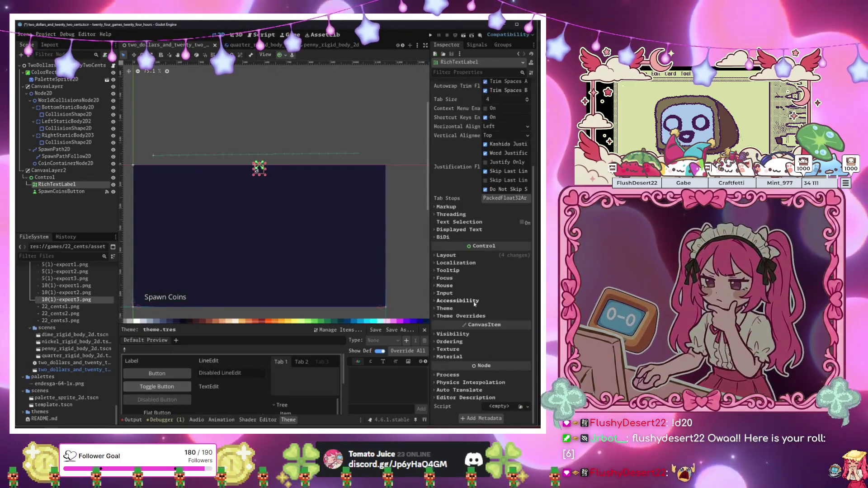
left_click(462, 316)
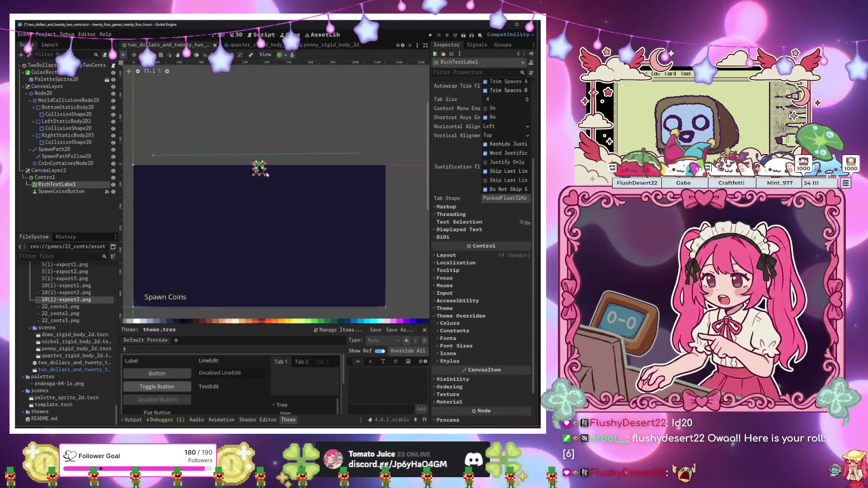
left_click_drag(253, 177, 178, 188)
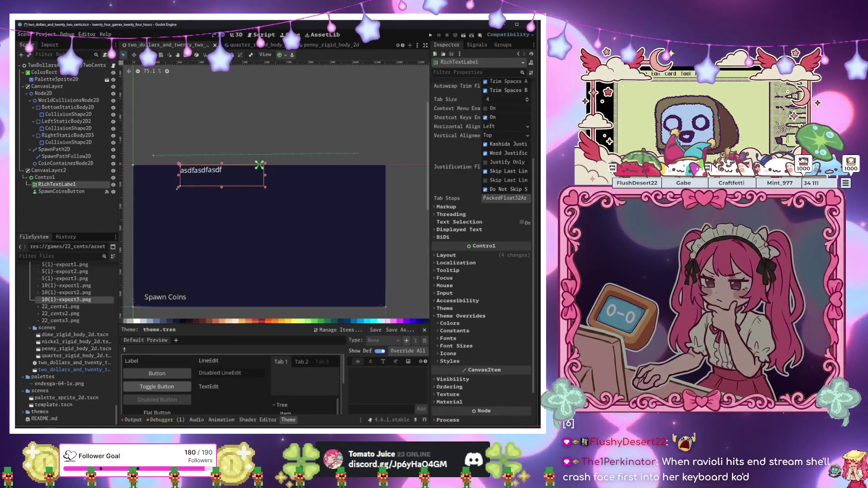
scroll(479, 212, "up", 5)
left_click(504, 244)
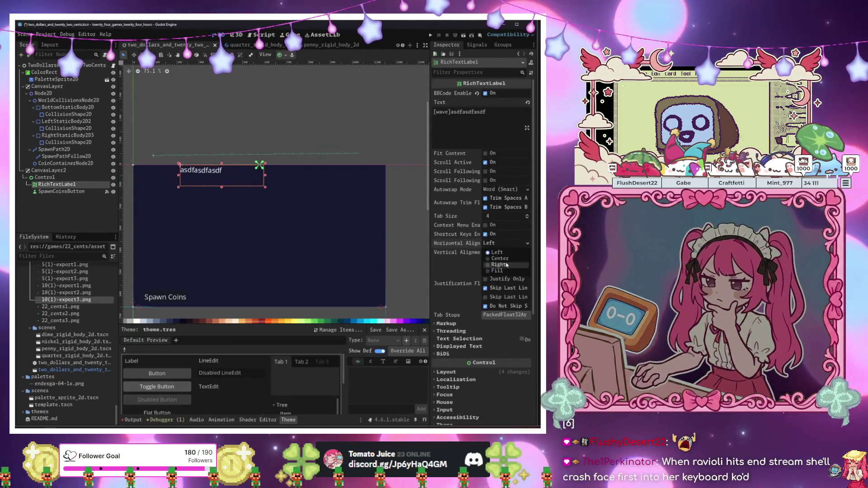
left_click(501, 260)
left_click(504, 253)
left_click(501, 269)
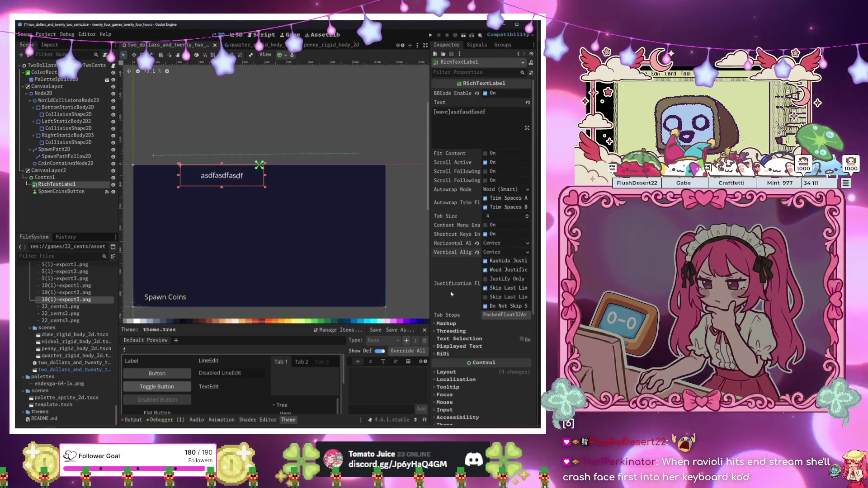
- Change the label text to '[wave]Money Amount:' and re-centre it at the top
left_click_drag(481, 111, 448, 126)
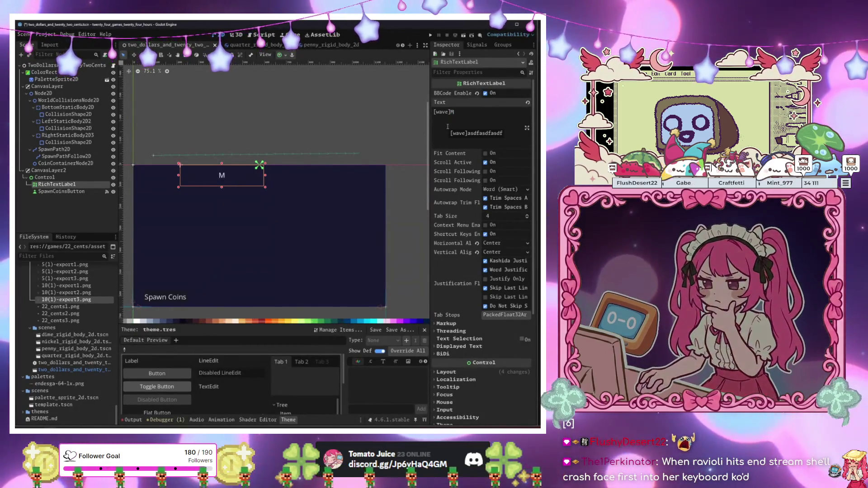
type("Money Amount:")
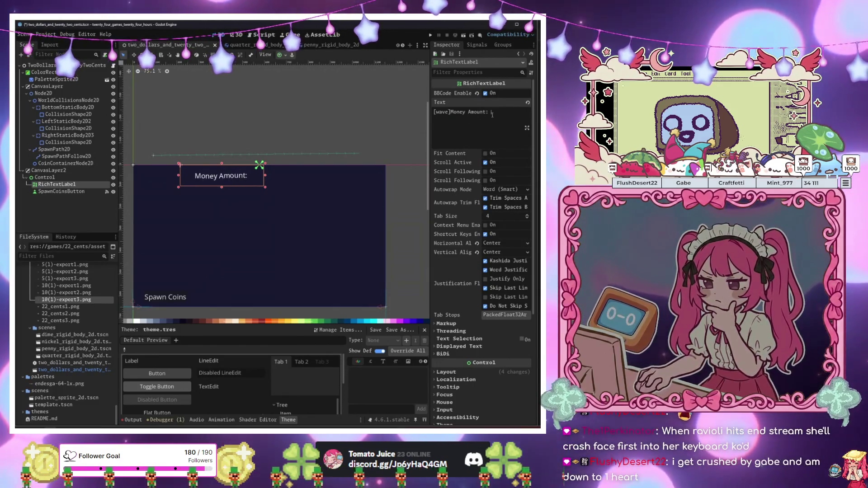
left_click(280, 55)
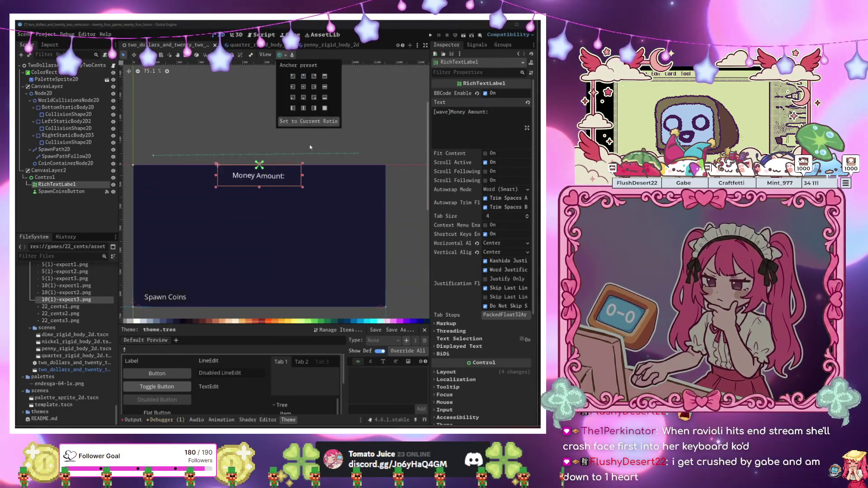
left_click(507, 113)
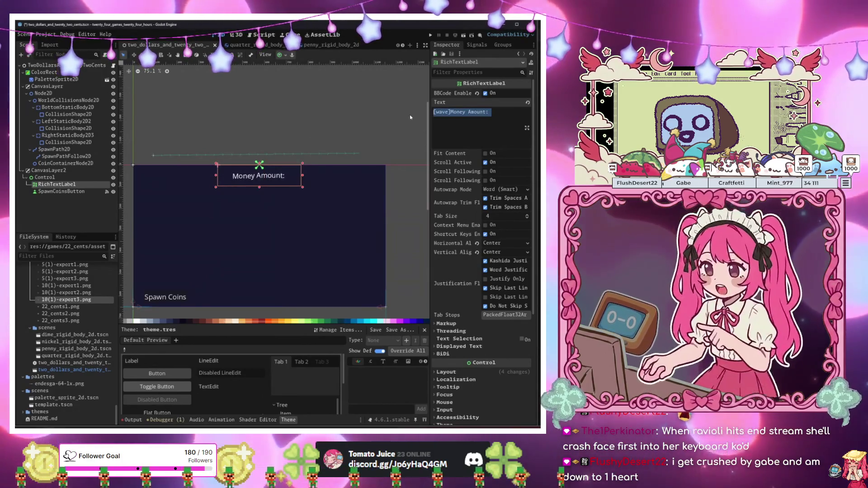
scroll(482, 226, "down", 5)
left_click(191, 104)
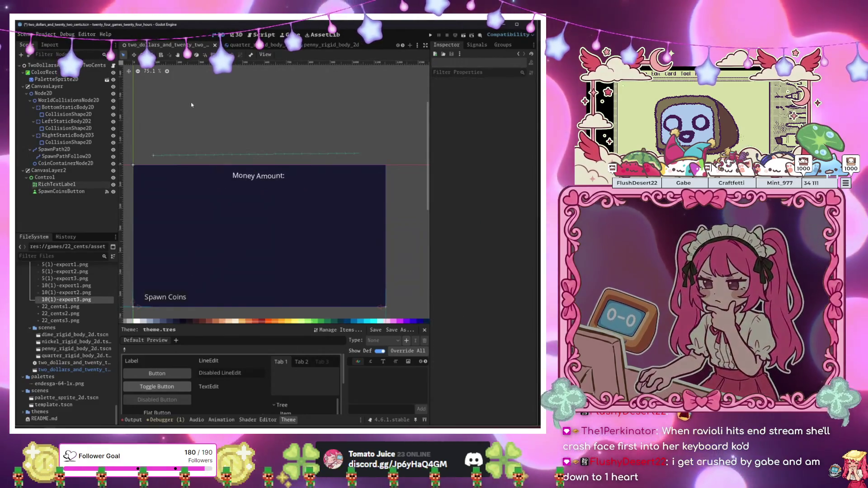
key("ctrl+F3")
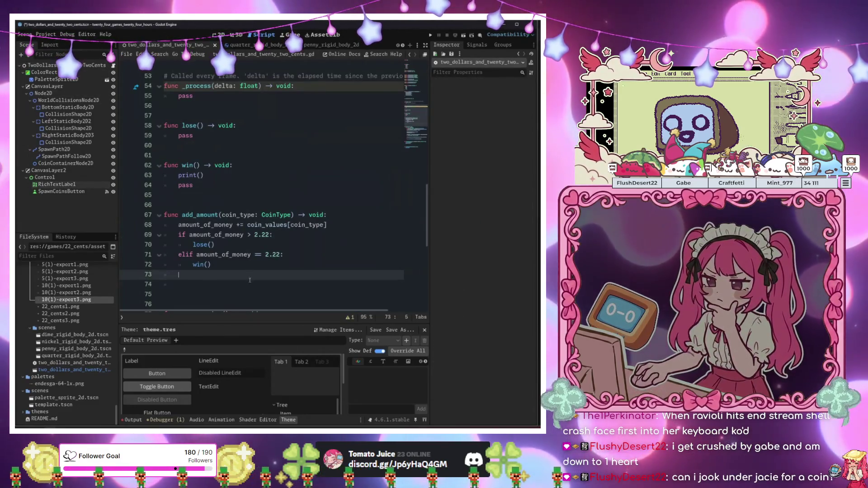
- Rename the RichTextLabel node to MoneyAmountRichTextLabel
left_click(250, 285)
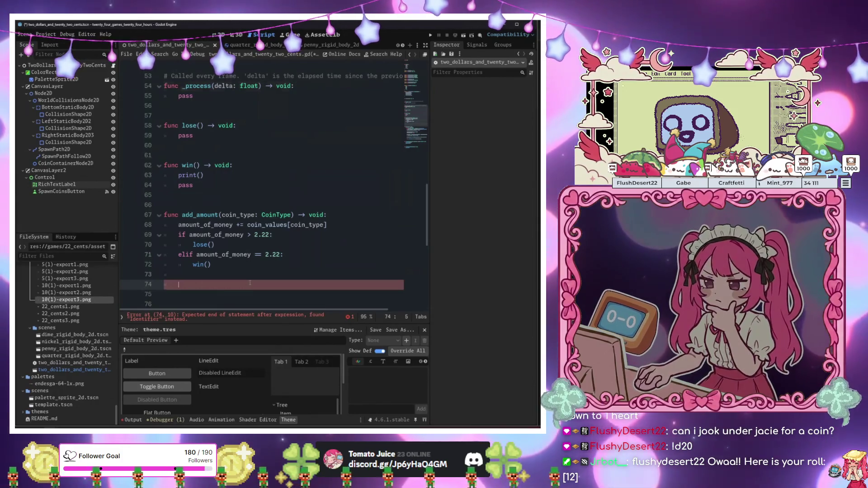
scroll(263, 262, "up", 3)
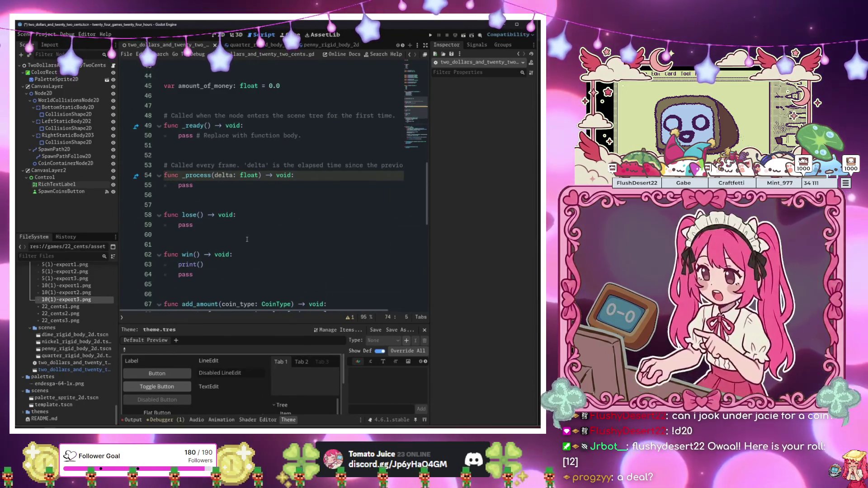
scroll(247, 240, "up", 2)
left_click(73, 184)
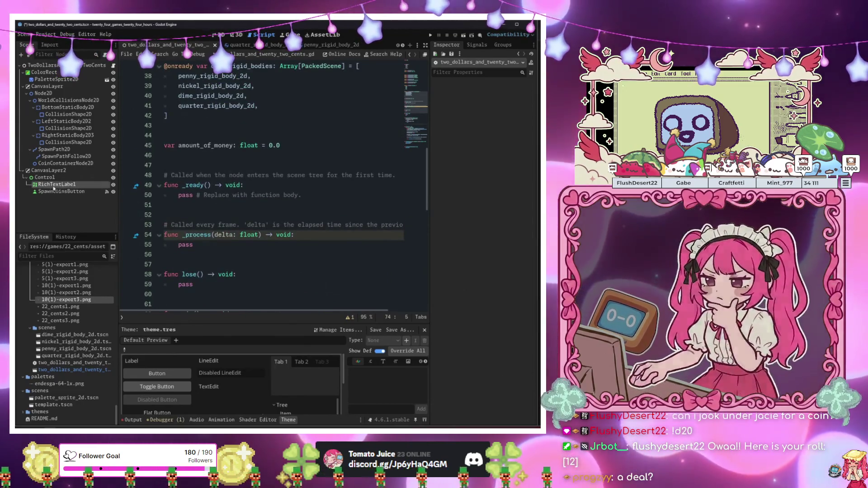
type("MoneyAmo")
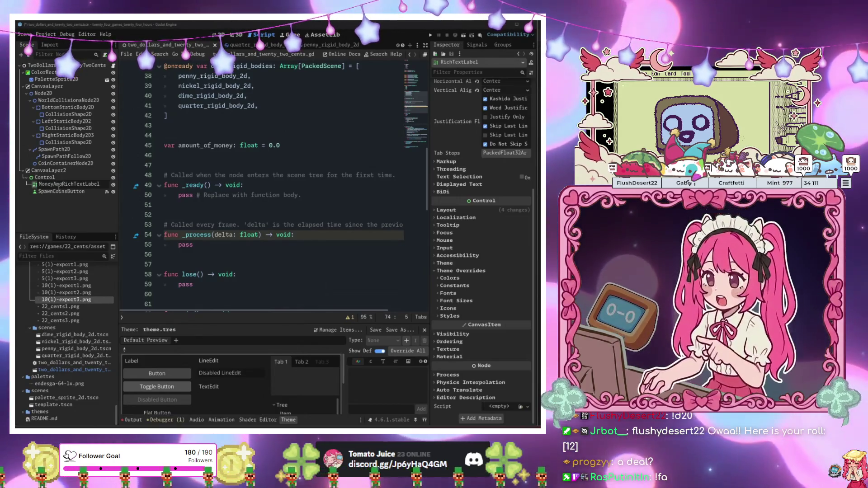
type("unt")
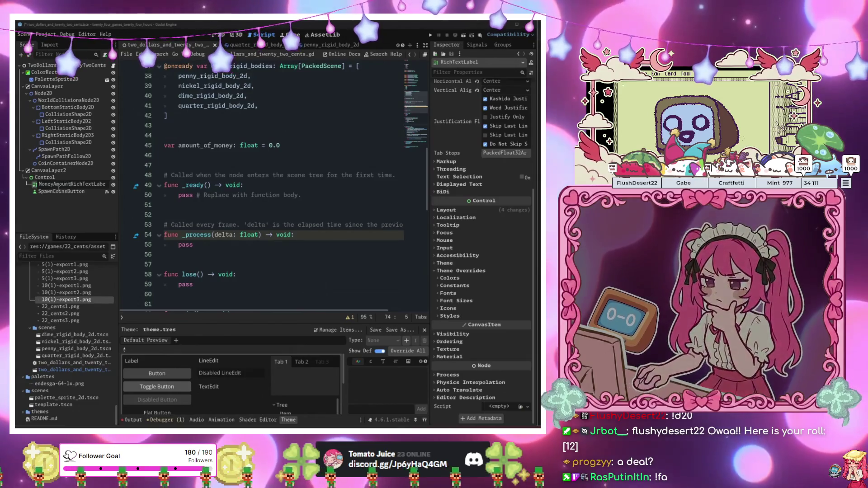
- Ctrl-drag the label into the script to export money_amount_rich_text_label: RichTextLabel
mouse_move(56, 185)
left_mouse_down()
mouse_move(172, 195)
mouse_move(176, 277)
left_mouse_up()
scroll(173, 197, "up", 10)
scroll(222, 217, "down", 10)
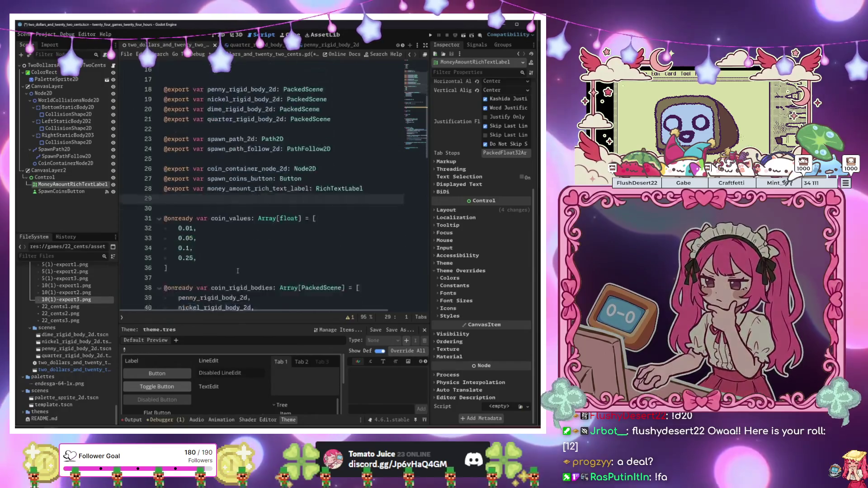
scroll(221, 217, "up", 8)
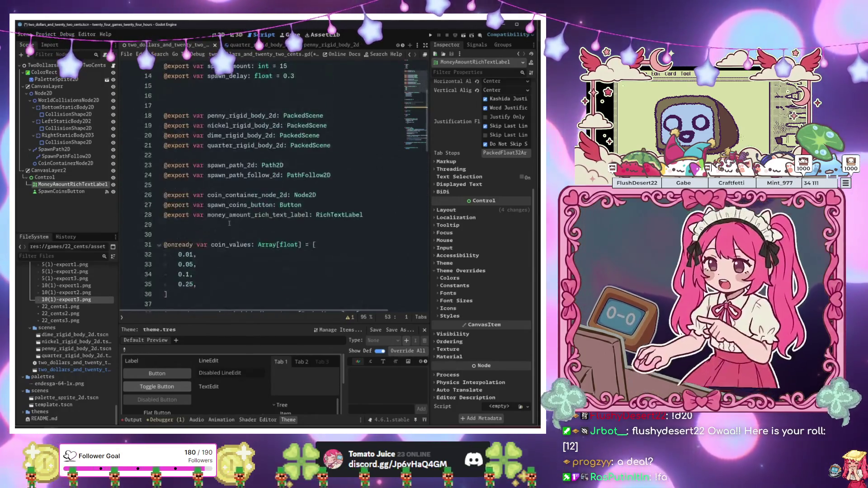
scroll(229, 223, "down", 1)
scroll(230, 223, "down", 10)
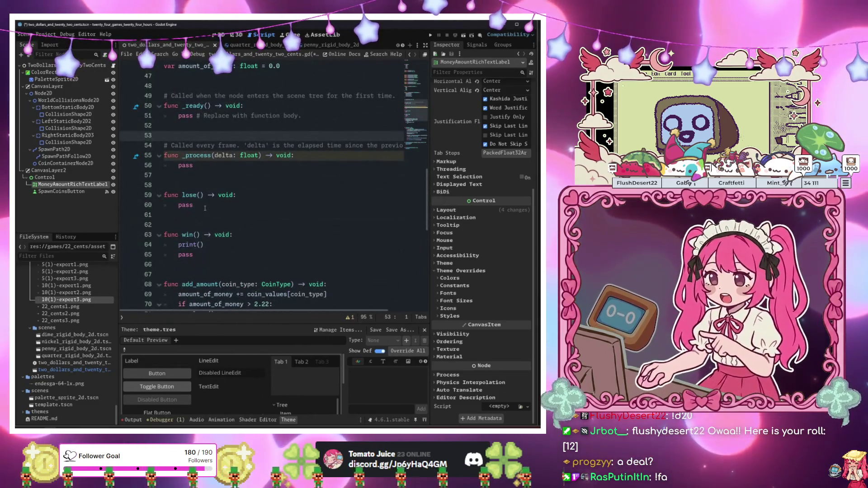
- Start a money_amount_rich_text_label line in win() in place of print(), then undo it
left_click(205, 208)
left_click(202, 244)
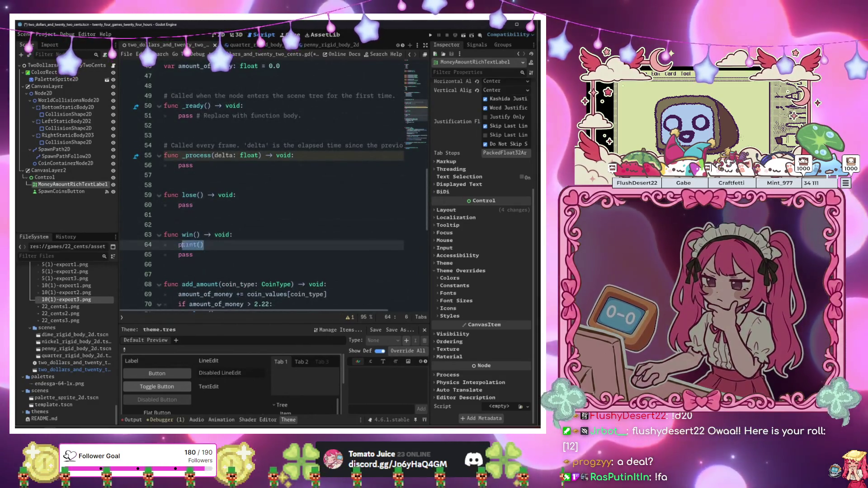
left_click_drag(180, 244, 178, 244)
type("mon")
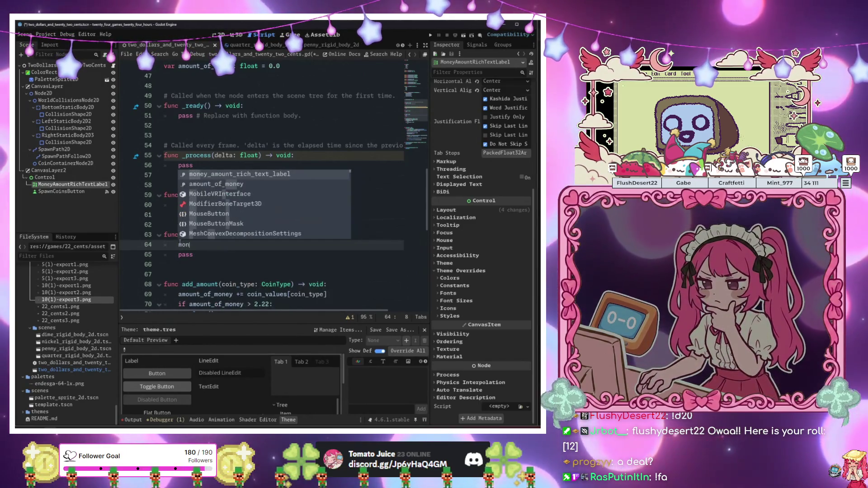
key("Return")
type(".")
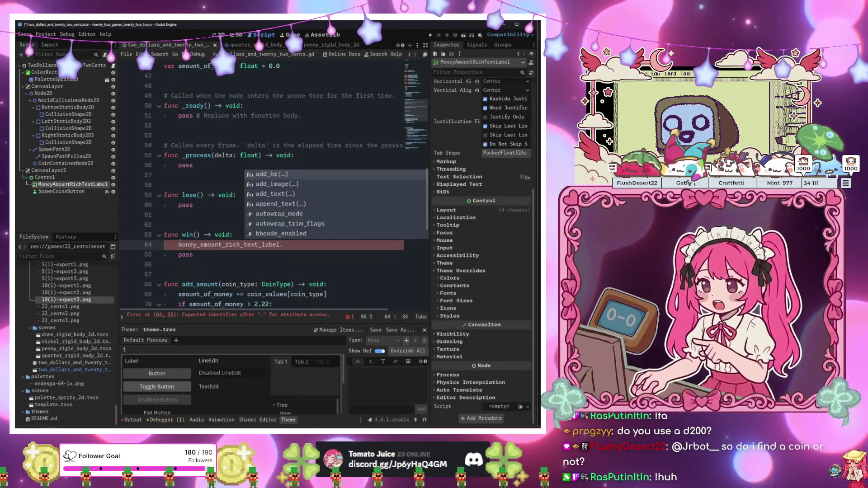
key("ctrl+z")
- End add_amount with money_amount_rich_text_label.text = "" and delete the leftover label line
scroll(268, 250, "down", 3)
left_click(268, 250)
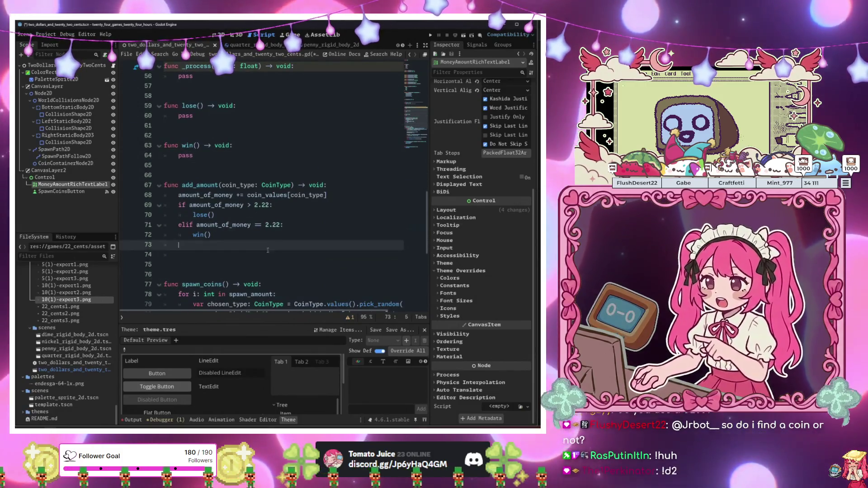
key("Return")
type("money_amount_rich_text_label")
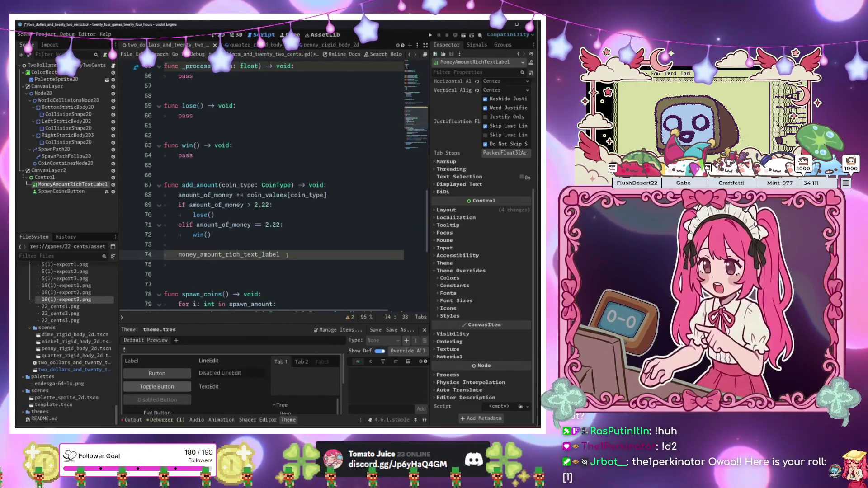
type(".text ")
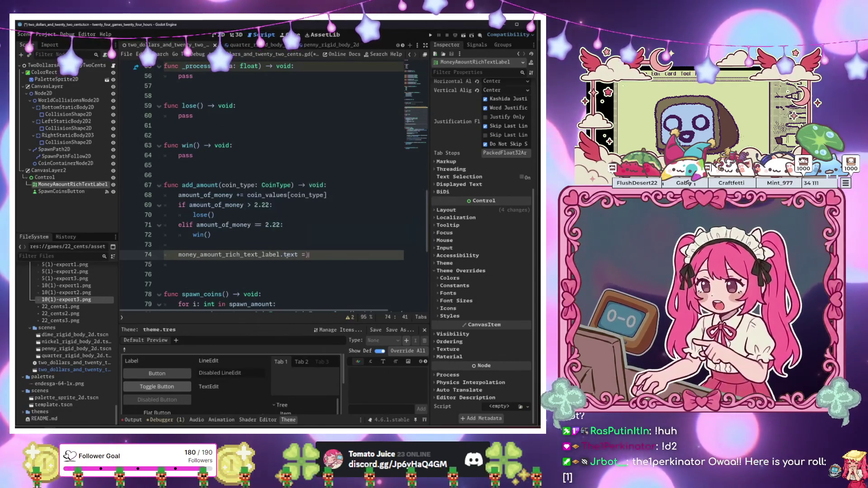
type("= \"")
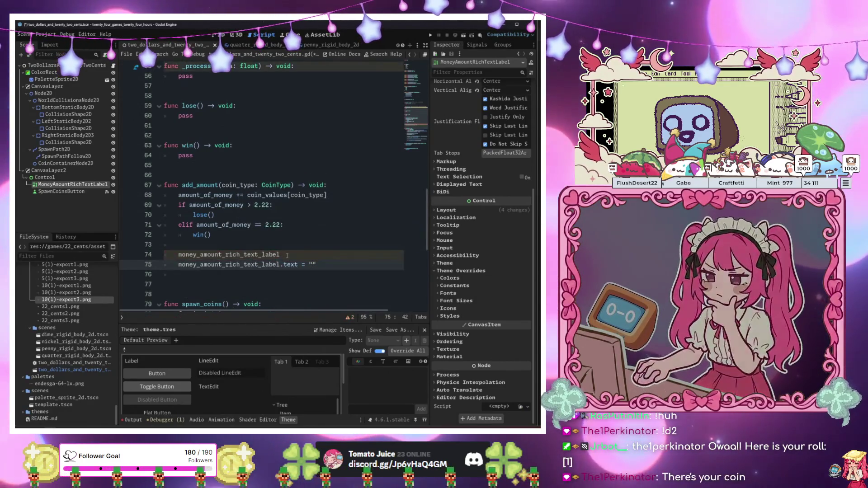
key("Up")
key("ctrl+shift+k")
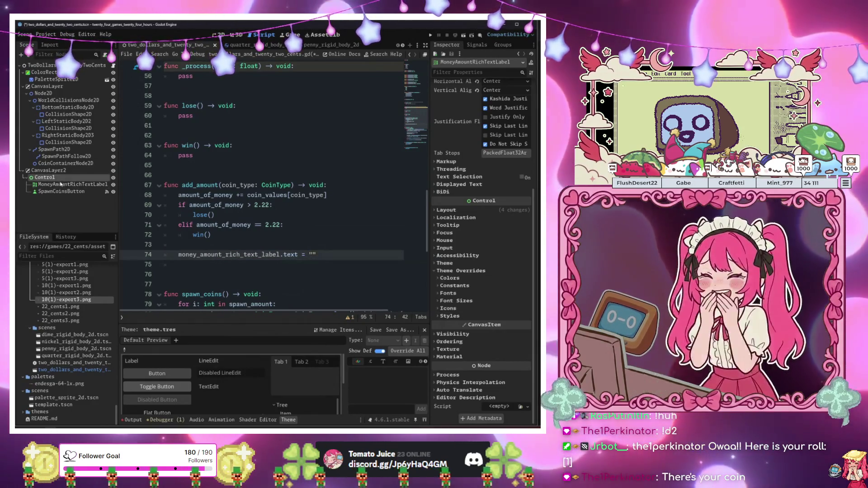
scroll(494, 115, "up", 5)
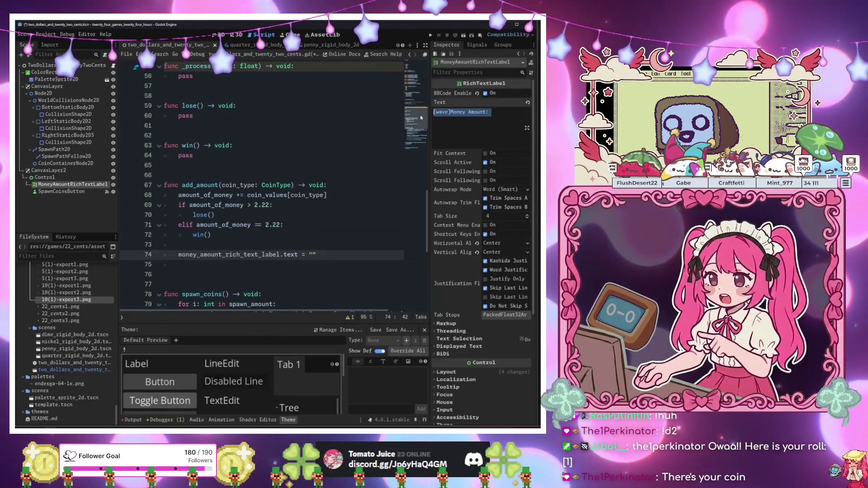
- Set the label text to "[wave]Money Amount: " + str(amount_of_money).pad_zeros(2) and run the game
left_click(364, 248)
left_click(310, 255)
type("[wave]Money Amount:")
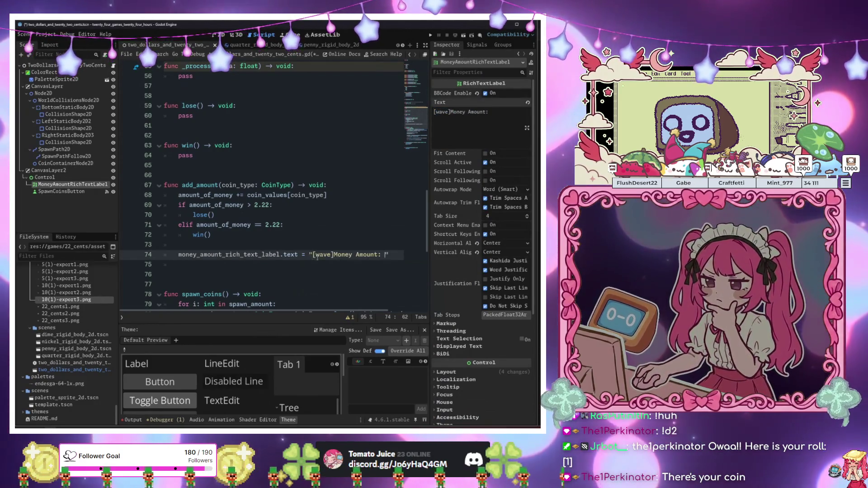
type("+")
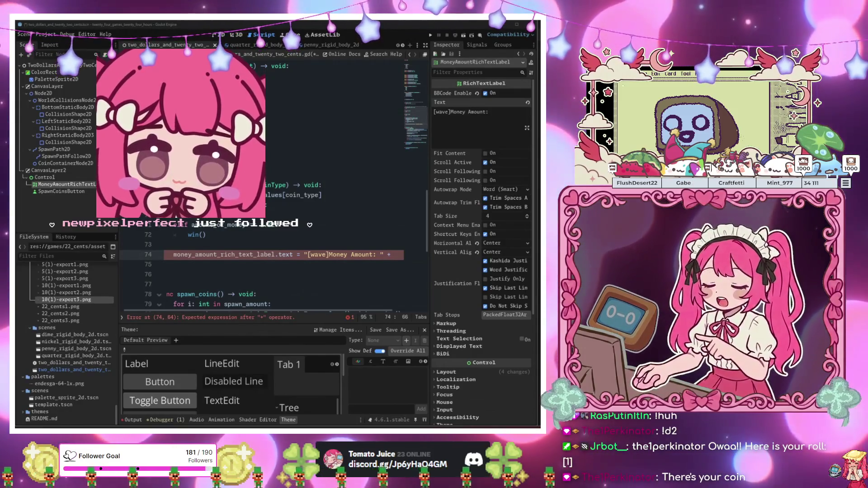
type("str(amount_of_money)")
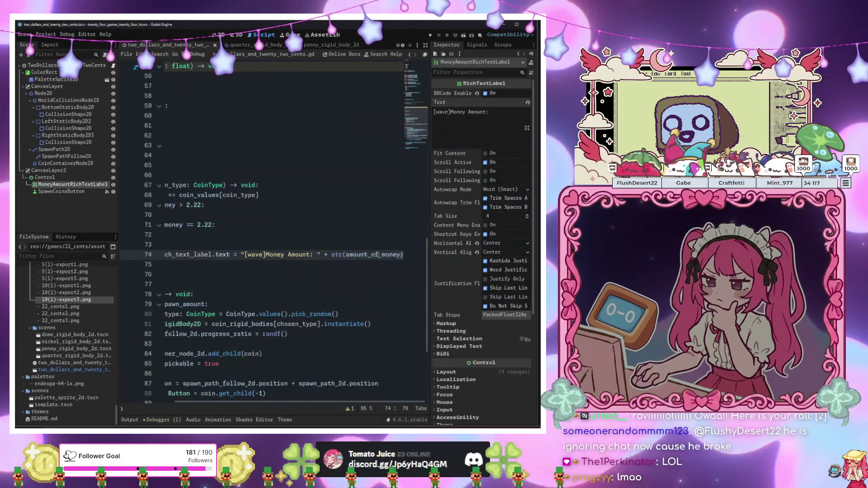
type(".")
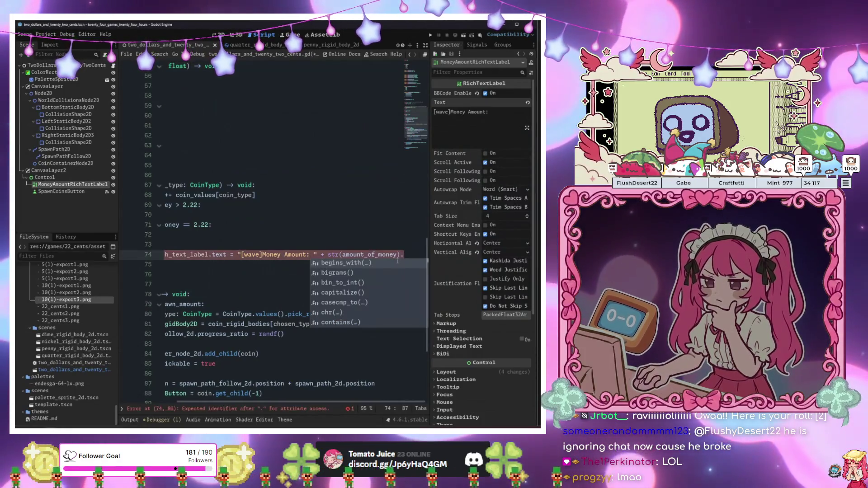
type("pa")
key("Return")
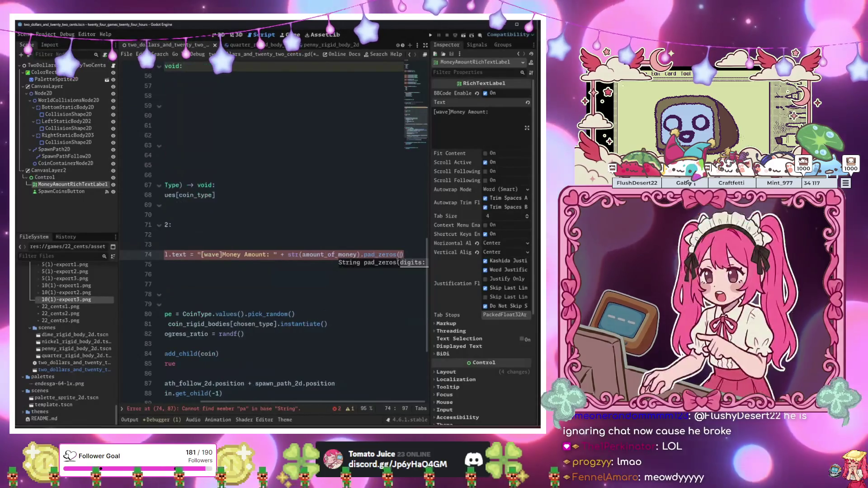
type("2")
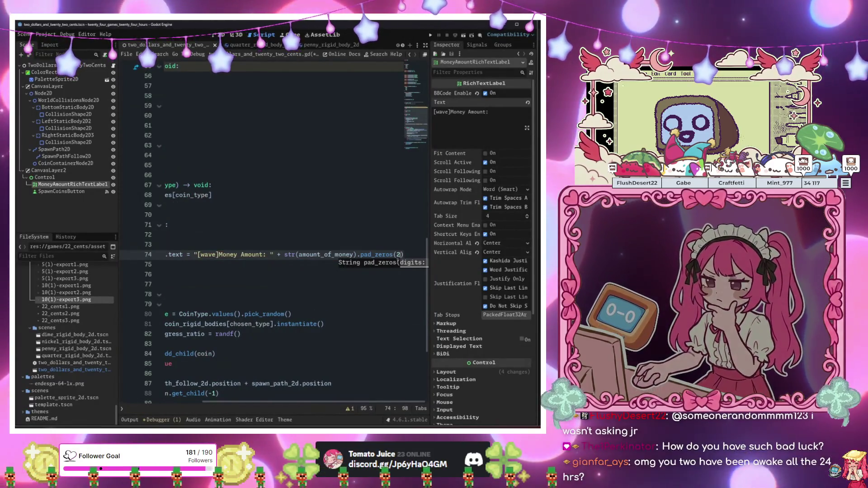
key("F6")
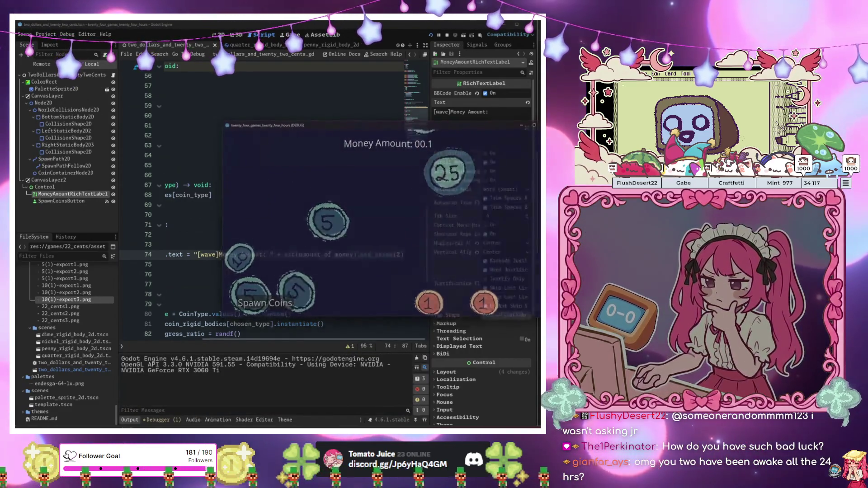
- Replace pad_zeros with pad_decimals(2) and rerun the game
left_click(536, 124)
key("ctrl+z")
key("ctrl+shift+z")
key("BackSpace")
key("BackSpace")
key("BackSpace")
type("d_decimals")
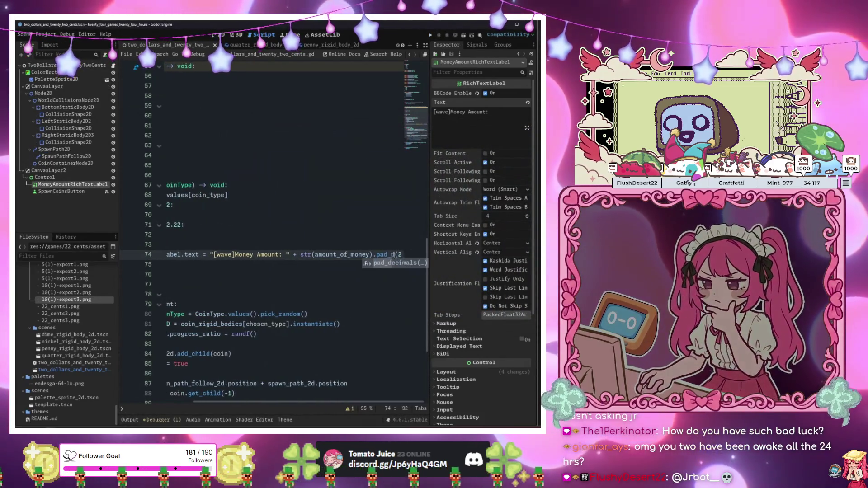
key("Return")
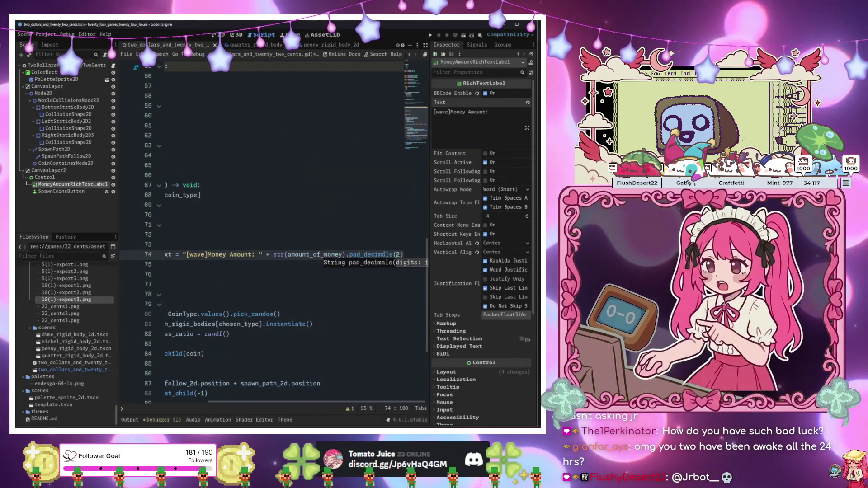
key("F5")
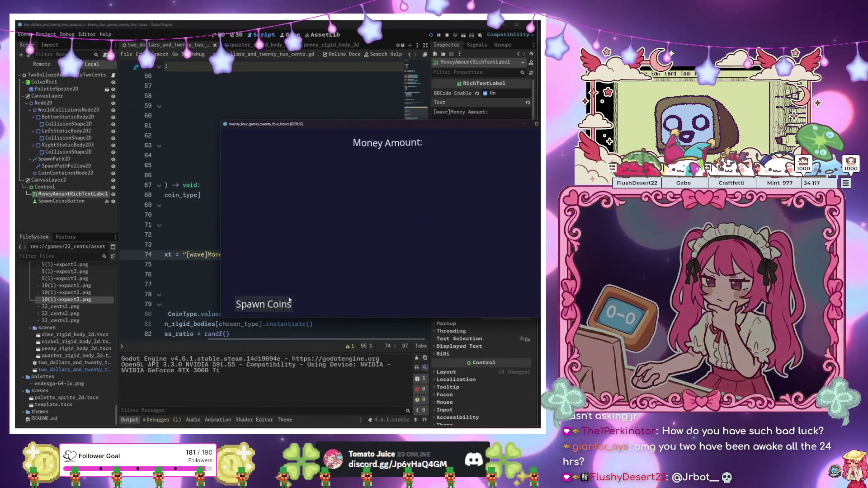
- Spawn a batch of coins and collect all the falling coins
left_click(283, 304)
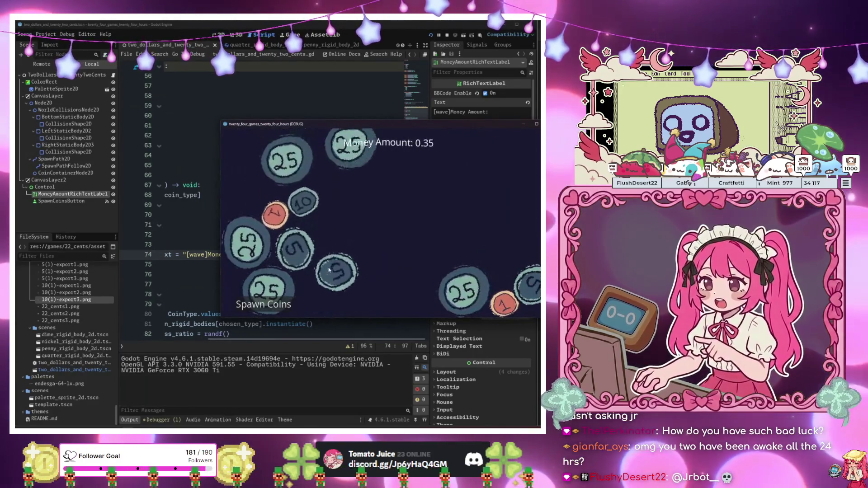
left_click(248, 258)
left_click(306, 239)
left_click(312, 276)
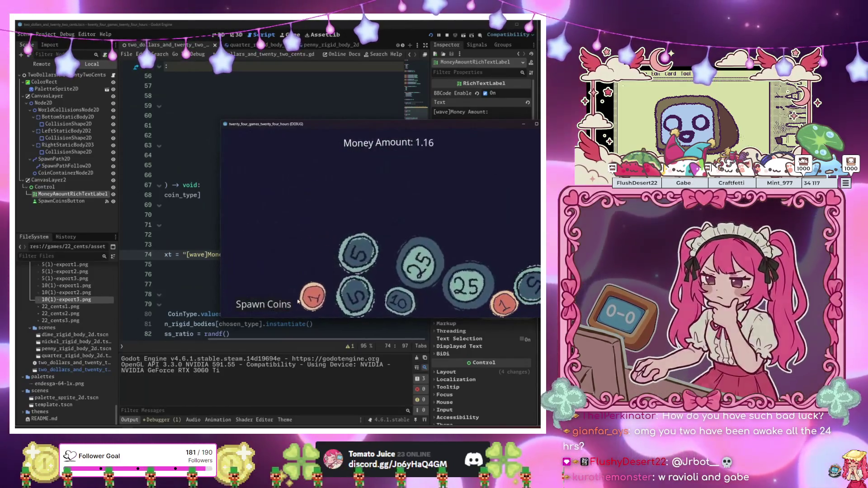
left_click(316, 253)
left_click(344, 290)
left_click(388, 253)
left_click(415, 264)
left_click(392, 302)
left_click(463, 291)
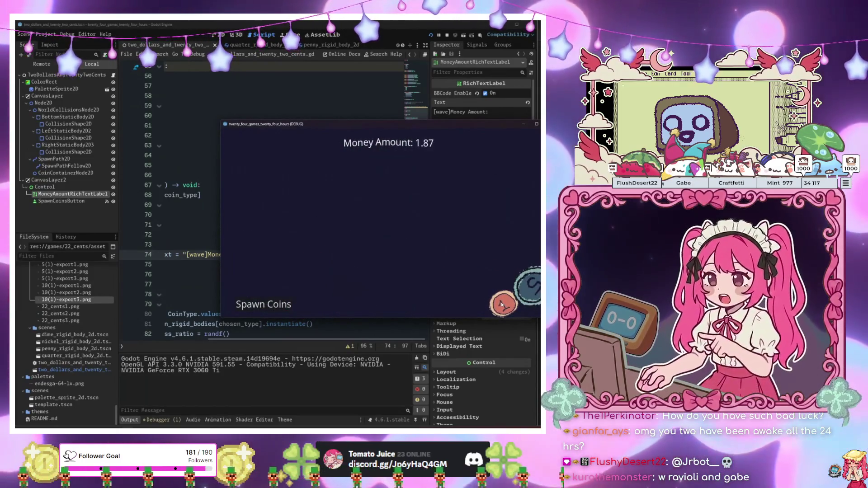
left_click(503, 305)
left_click(528, 286)
- Spawn another batch and collect two 10 coins, a 5 and a 1 to reach 2.22
left_click(261, 306)
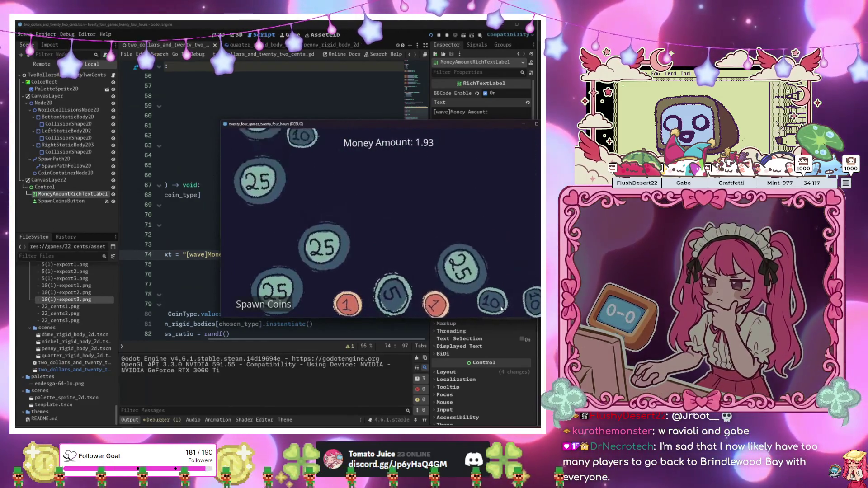
left_click(493, 292)
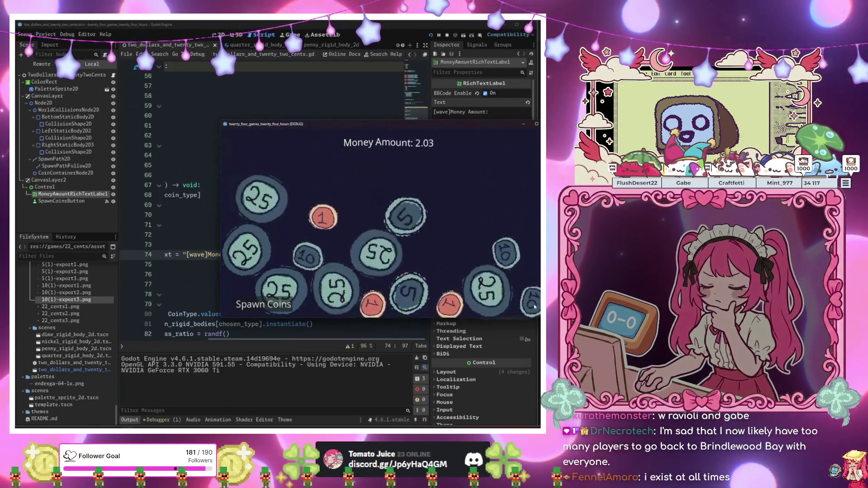
left_click(520, 293)
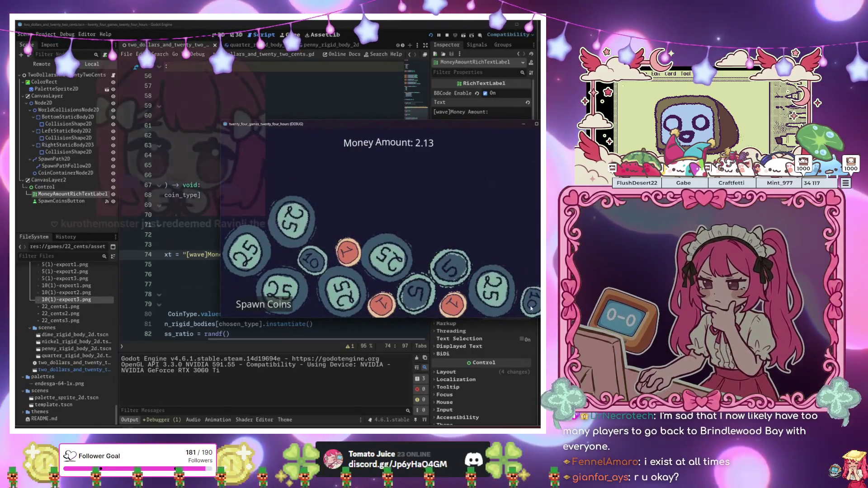
left_click(443, 283)
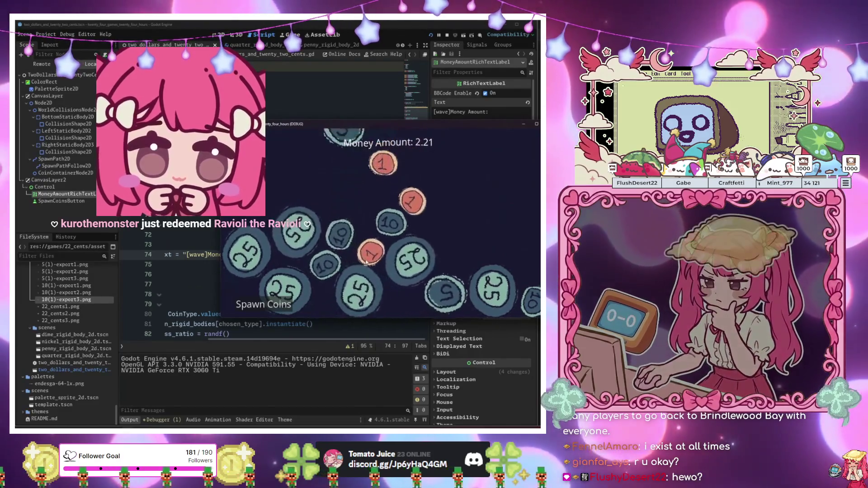
left_click(362, 256)
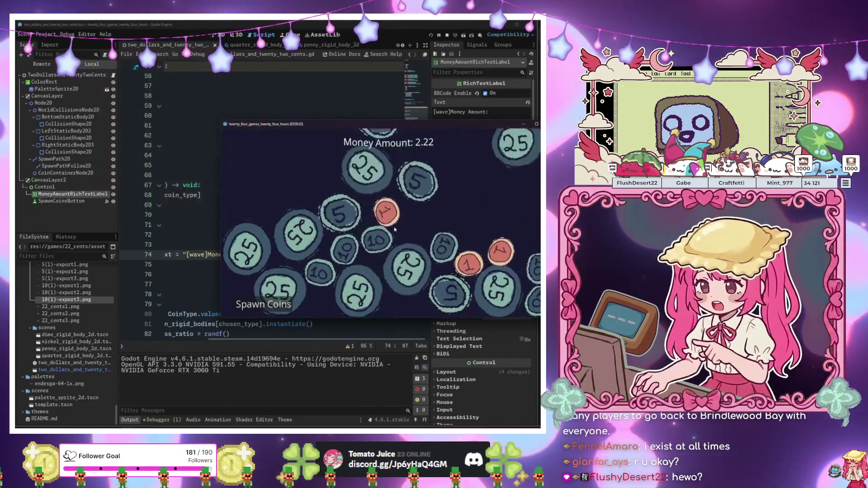
- Move the game window aside to inspect the amount check in the code
left_click_drag(408, 124, 467, 139)
left_click(231, 265)
left_click_drag(231, 247, 158, 246)
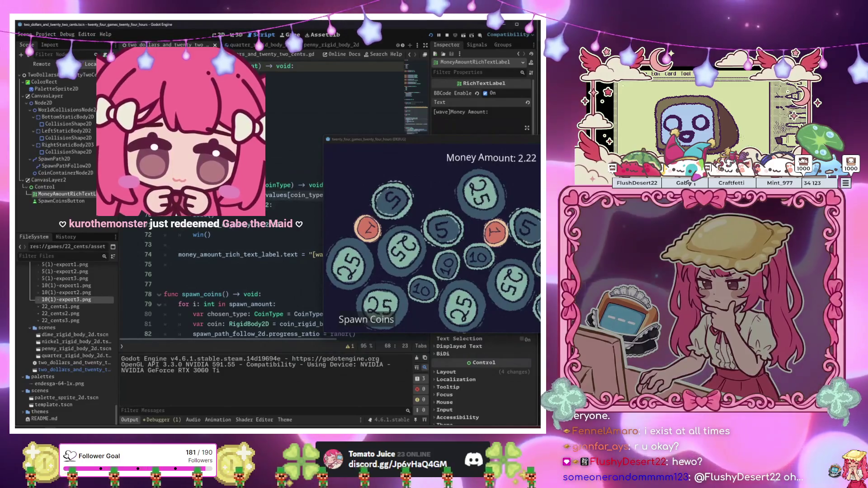
left_click(241, 194)
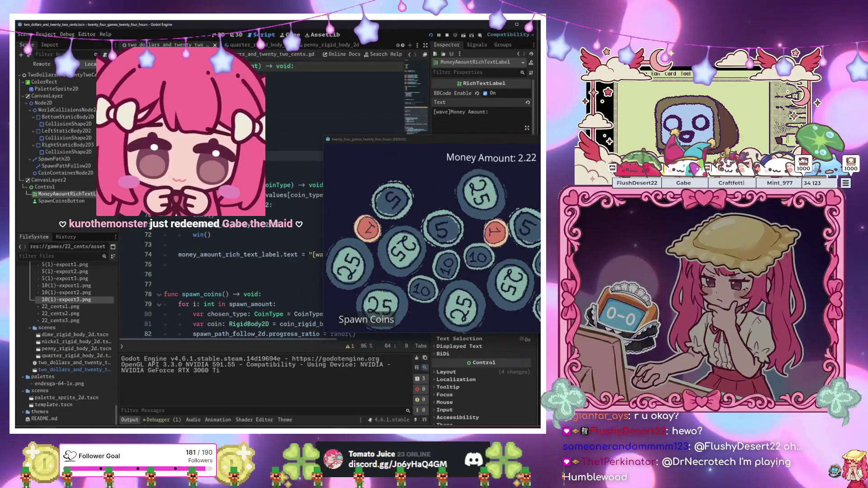
left_click_drag(419, 144, 325, 209)
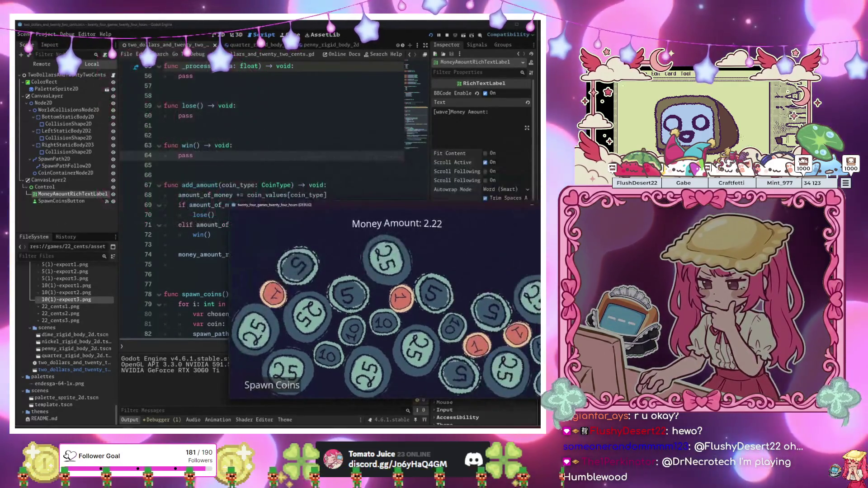
- Open the nineteen_wires.tscn scene from the FileSystem
left_click(44, 186)
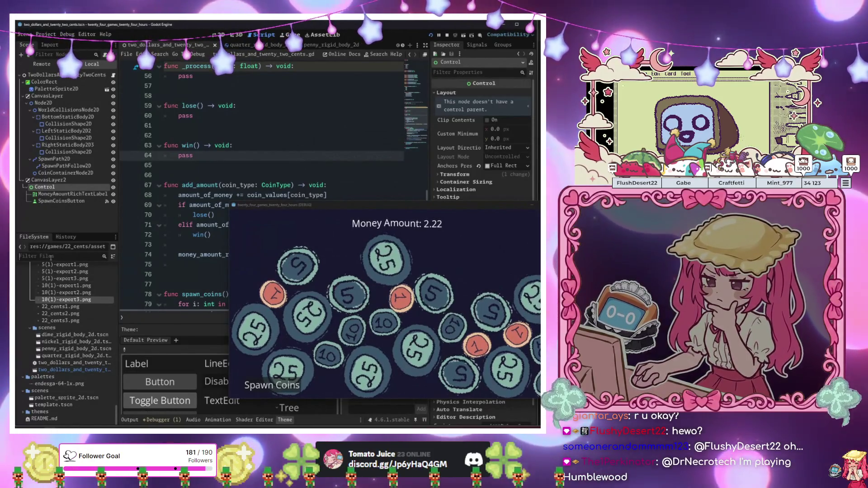
scroll(60, 316, "up", 10)
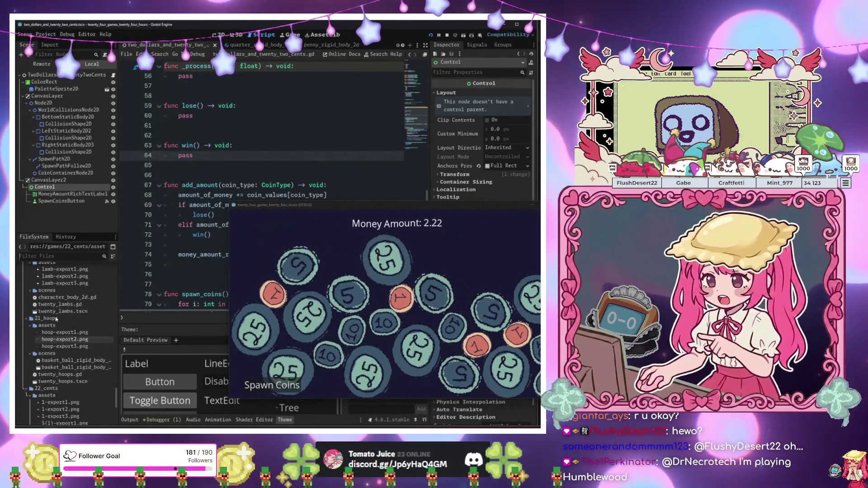
scroll(61, 318, "up", 3)
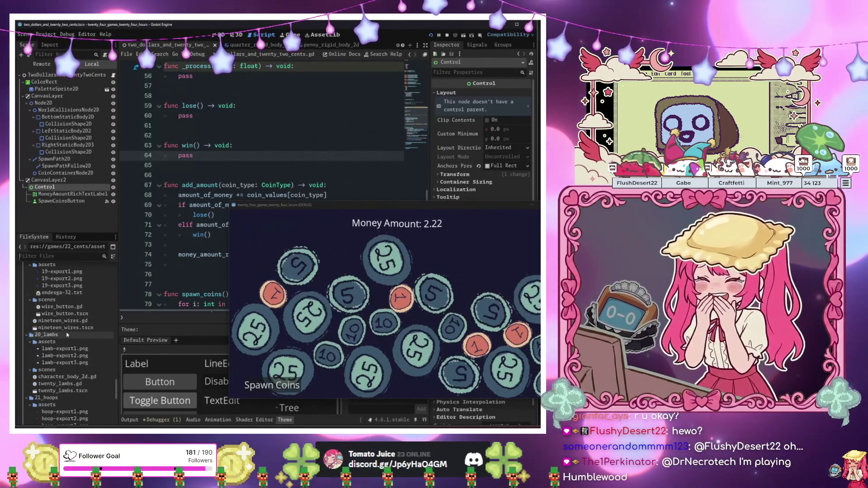
left_click(69, 328)
double_click(69, 329)
- Select YouWinRichTextLabel in nineteen_wires, then go back to the two_dollars_and_twenty_two_cents scene
mouse_move(294, 214)
left_mouse_down()
mouse_move(322, 187)
mouse_move(436, 183)
left_mouse_up()
scroll(240, 193, "down", 10)
scroll(240, 193, "down", 7)
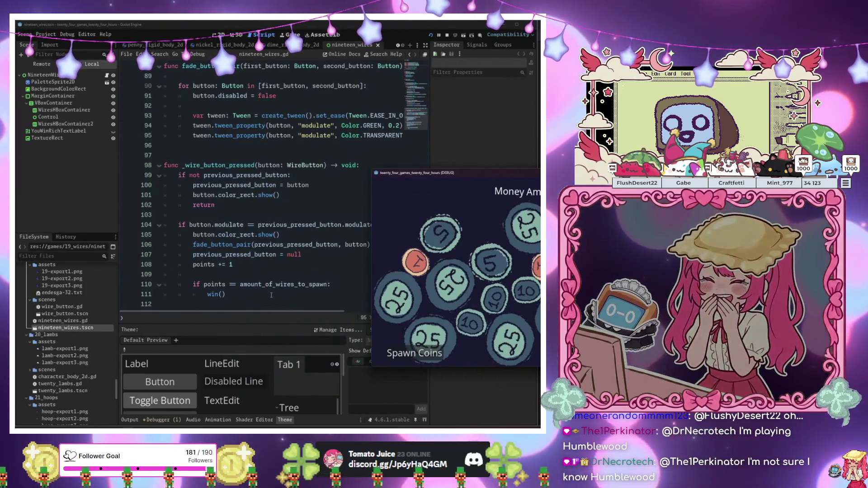
scroll(269, 287, "up", 14)
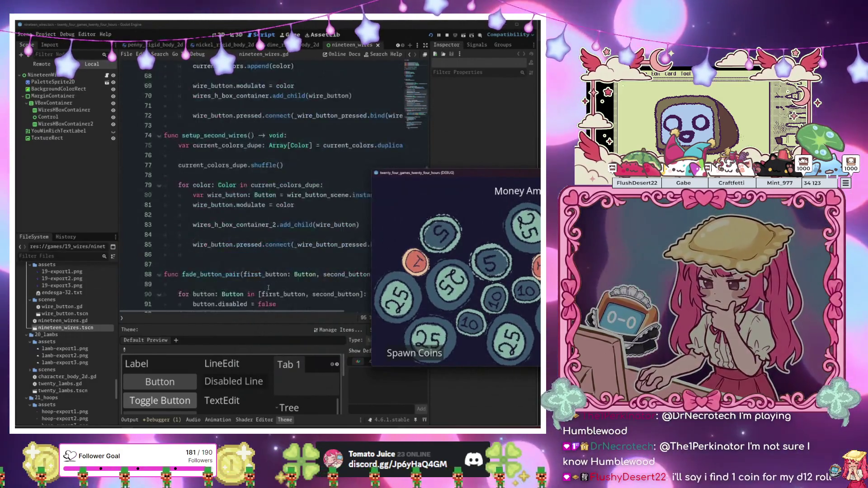
scroll(269, 287, "down", 14)
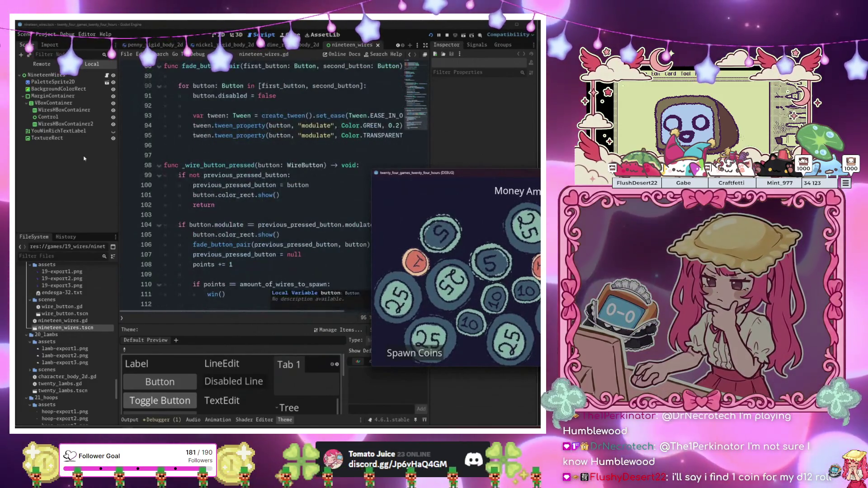
left_click(68, 131)
left_click(244, 96)
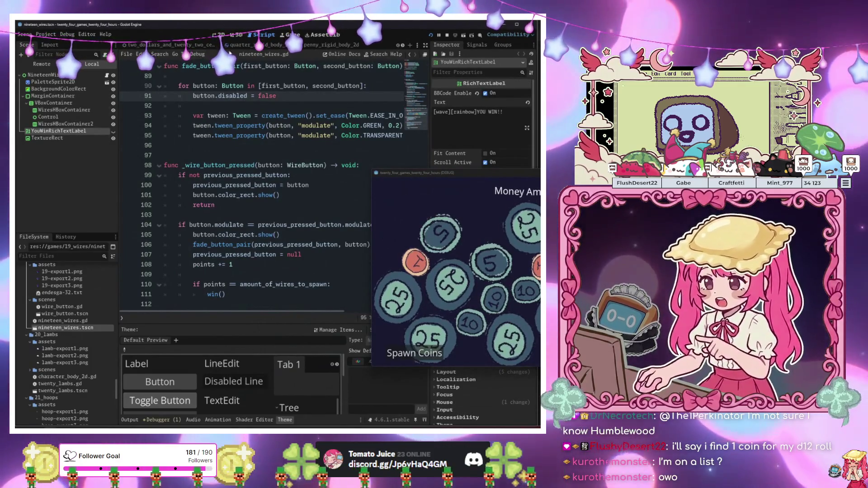
left_click(167, 44)
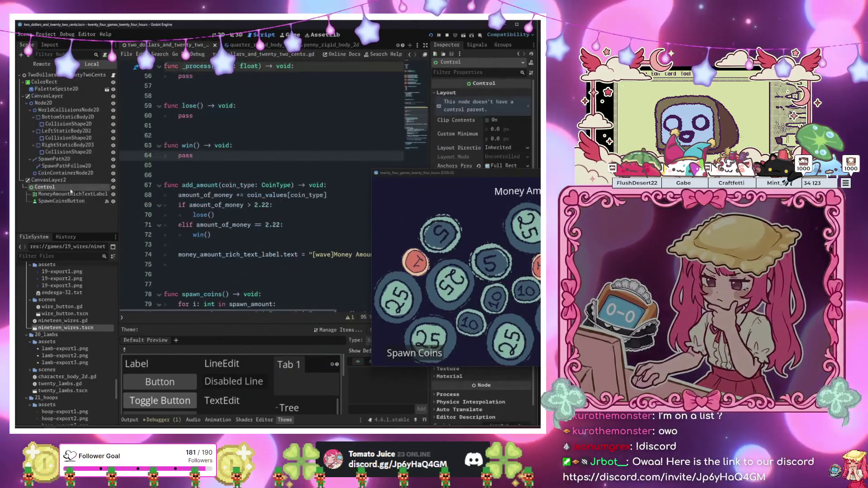
- Paste the YouWinRichTextLabel under Control and export it as you_win_rich_text_label
left_click(48, 187)
key("ctrl+v")
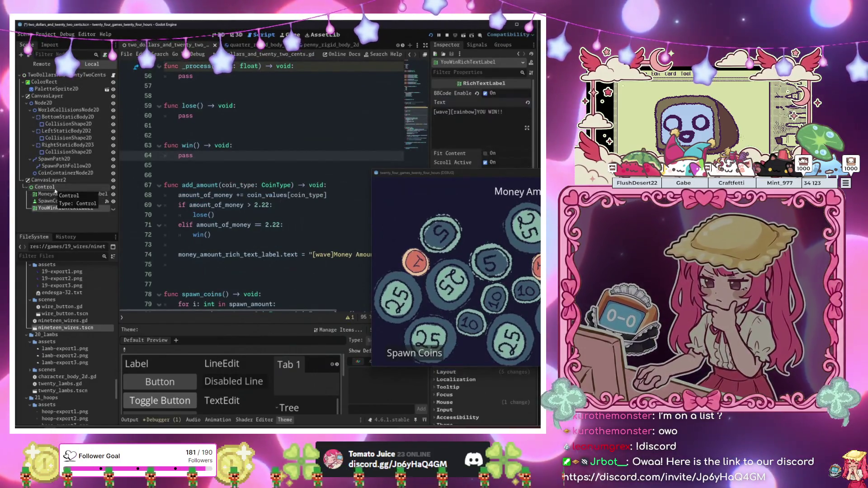
scroll(204, 139, "up", 10)
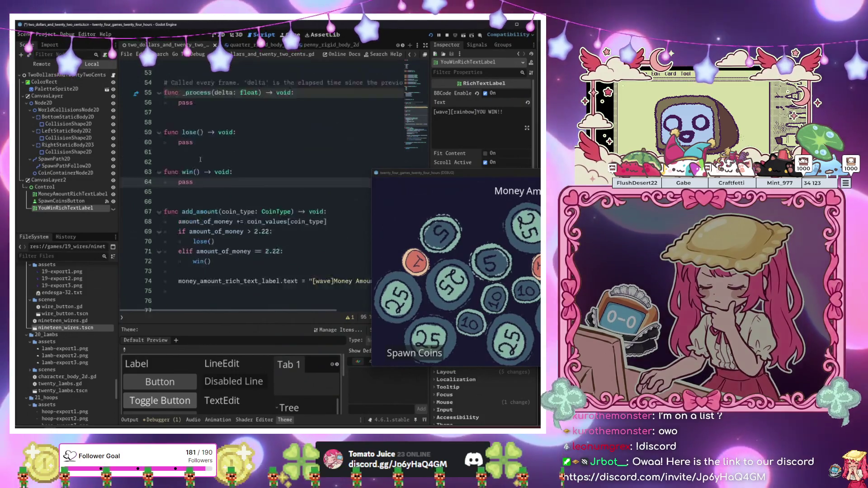
left_click_drag(83, 211, 243, 149)
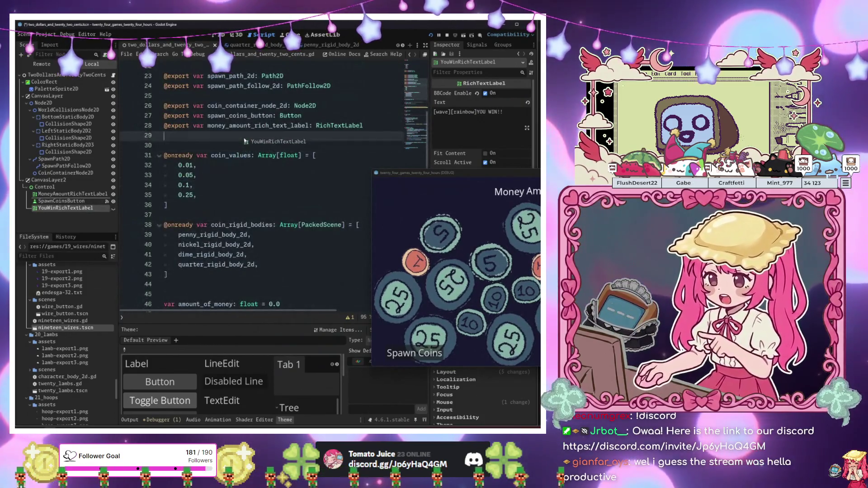
- Replace win()'s placeholder with you_win_rich_text_label.show()
scroll(245, 165, "down", 7)
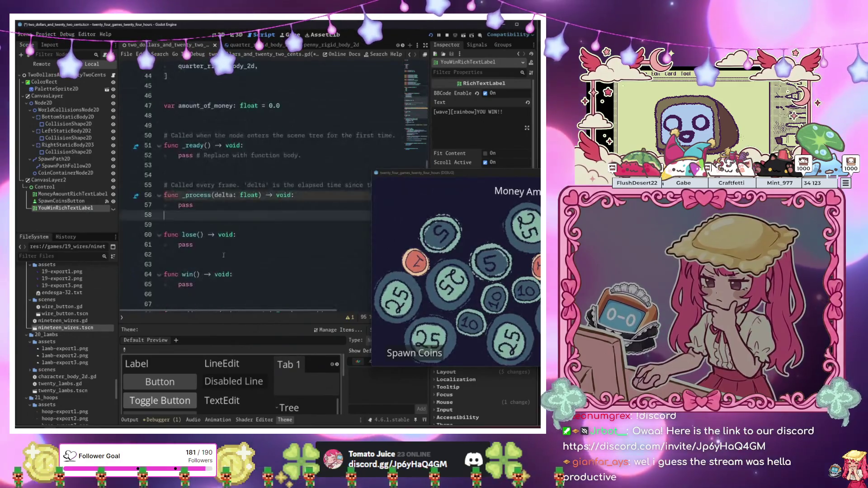
left_click(211, 287)
key("BackSpace")
type("you")
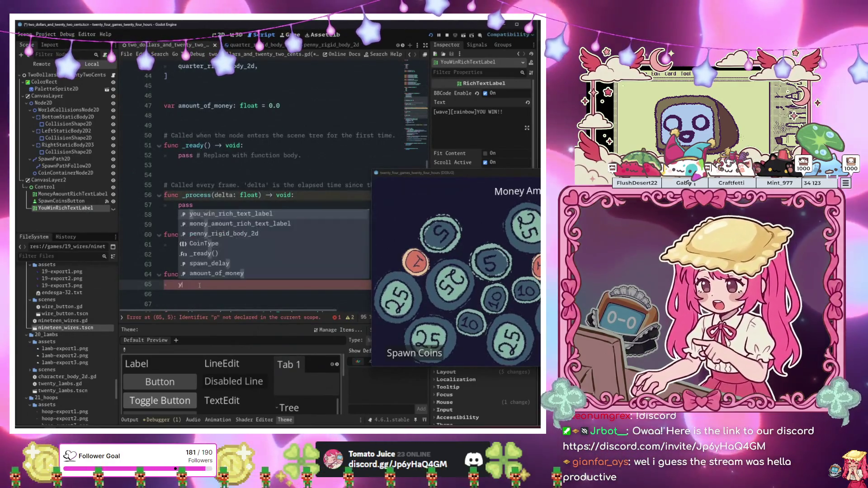
key("Return")
type(".")
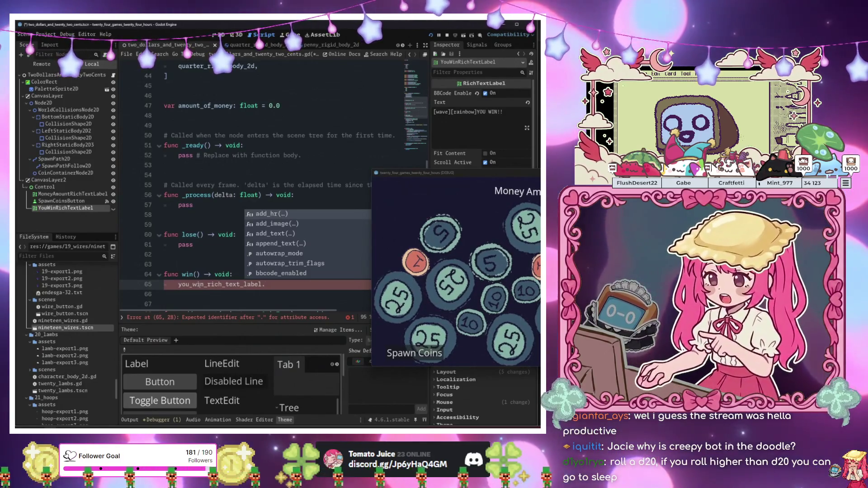
type("show")
key("Return")
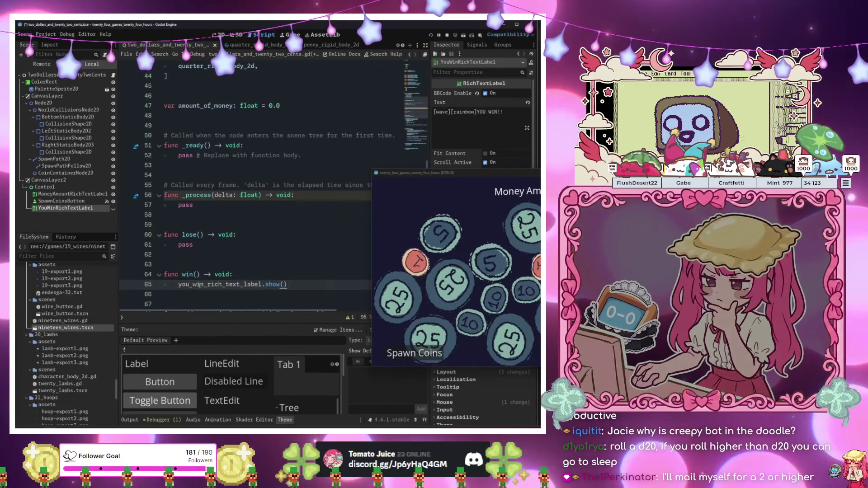
left_click(220, 34)
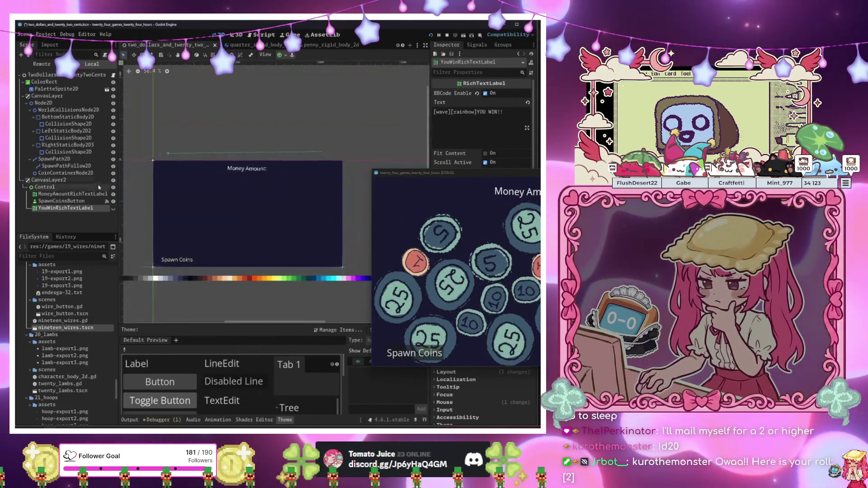
left_click(75, 209)
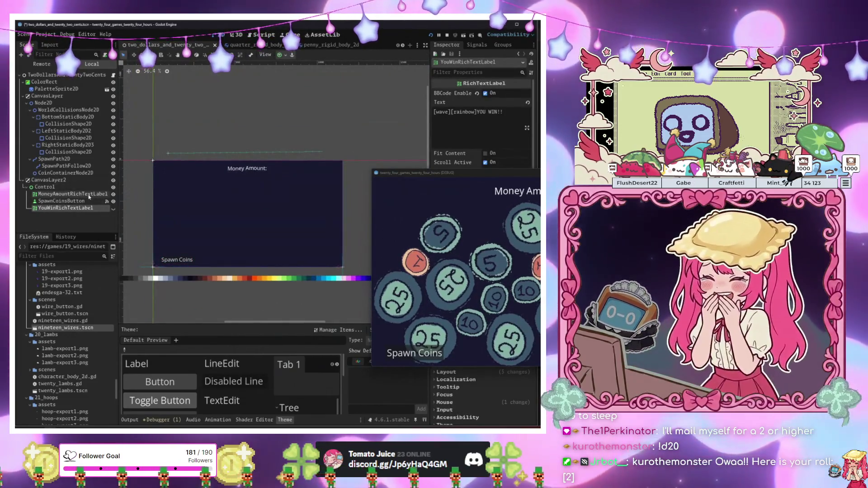
left_click(114, 210)
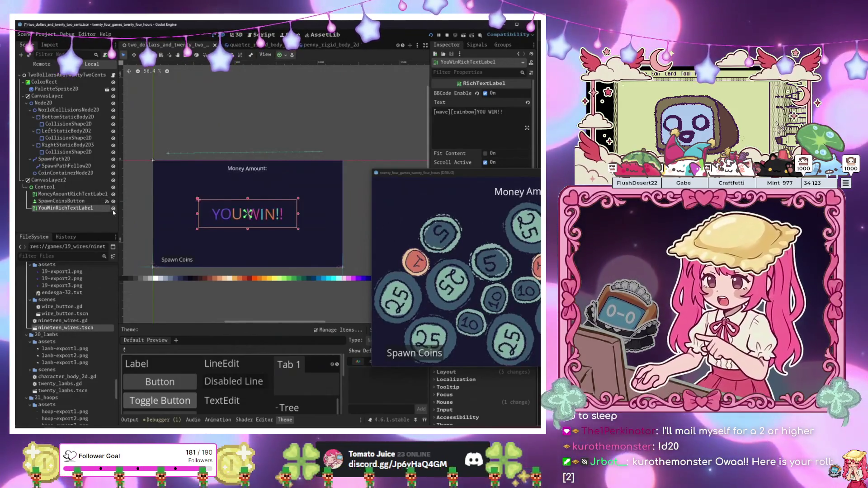
left_click(113, 210)
left_click(114, 209)
left_click(113, 210)
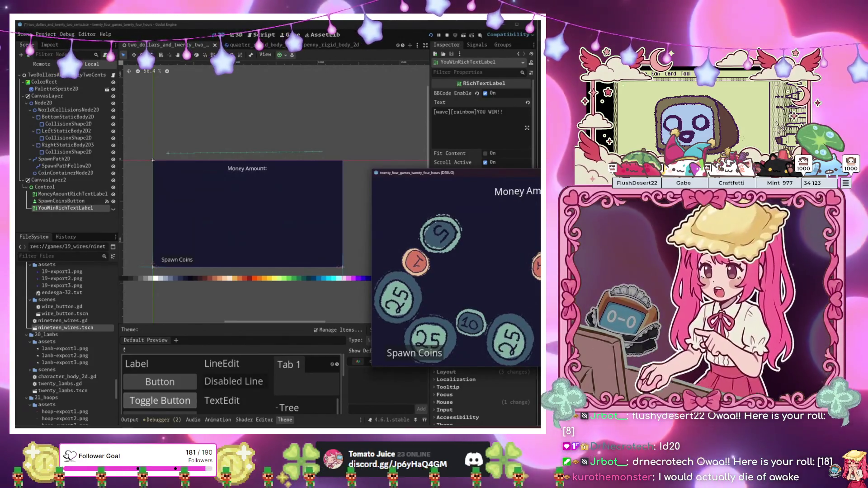
left_click_drag(429, 173, 280, 157)
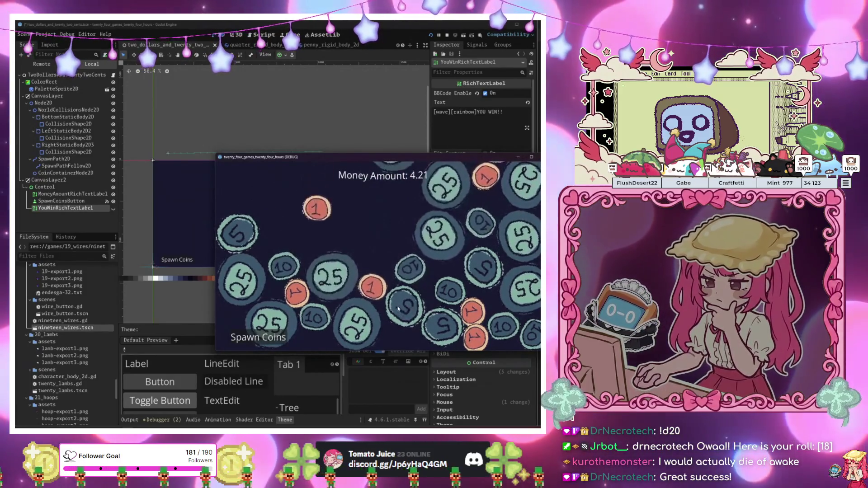
- Collect five coins to bring Money Amount to 5.26, then stop the game
left_click(342, 283)
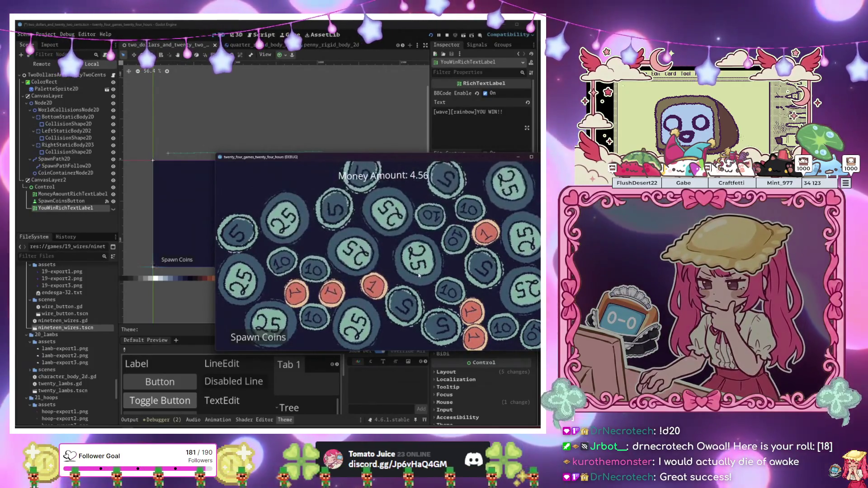
left_click(416, 258)
left_click(455, 238)
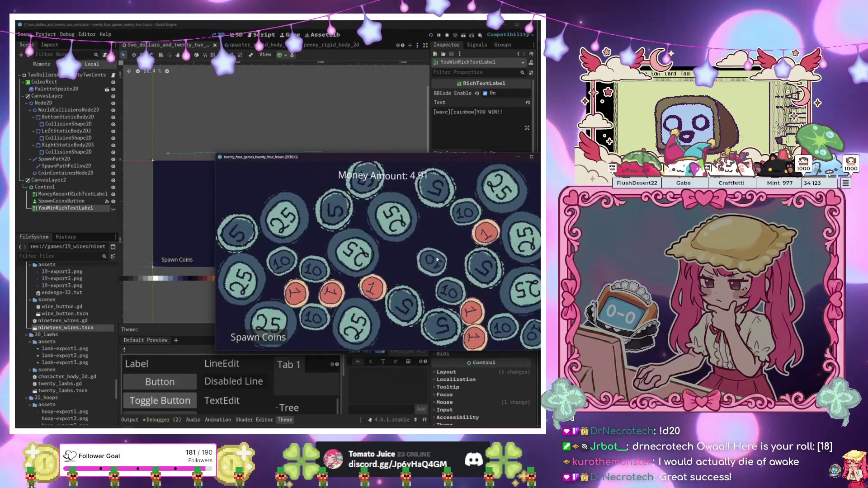
left_click(431, 221)
left_click(356, 252)
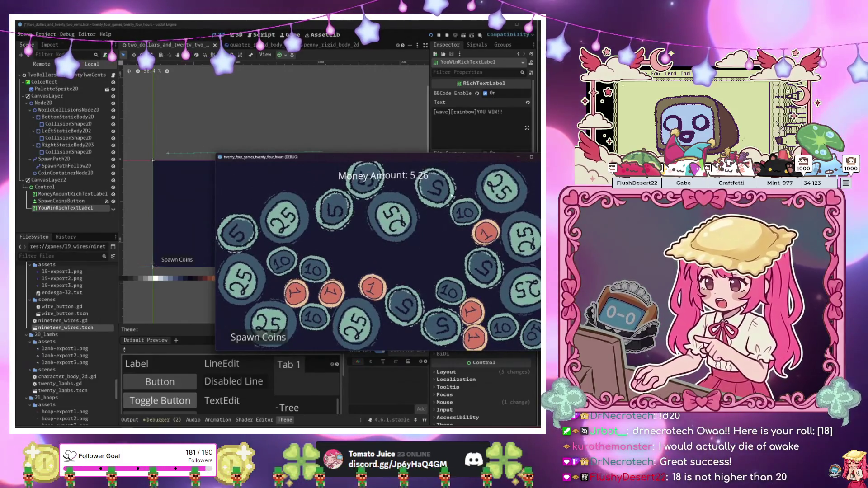
key("F8")
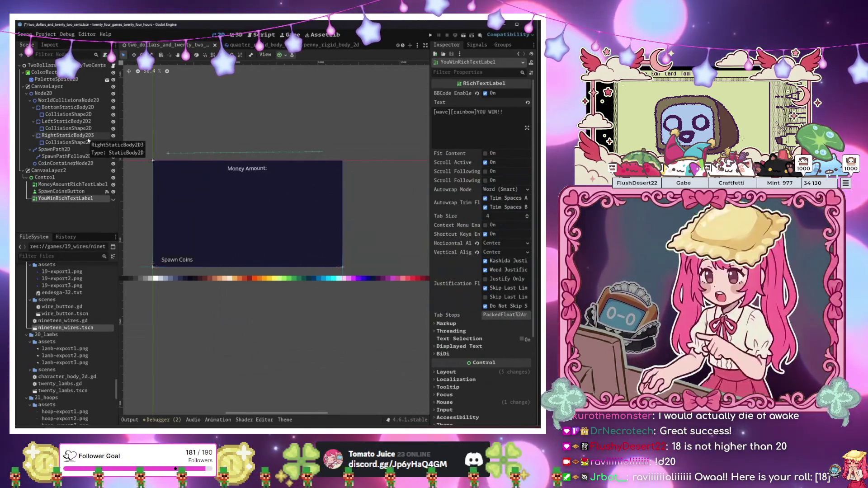
- Turn off Can Sleep on the QuarterRigidBody2D in the quarter coin scene
left_click(238, 46)
left_click(43, 65)
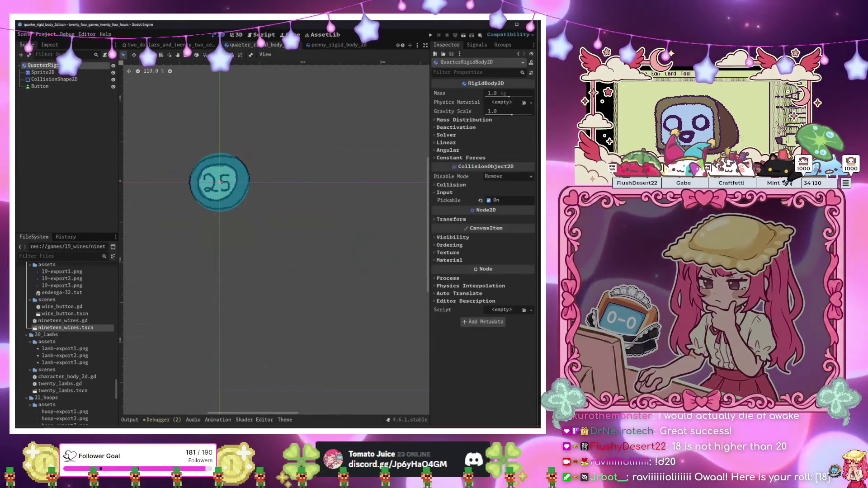
left_click(495, 120)
left_click(494, 120)
left_click(457, 127)
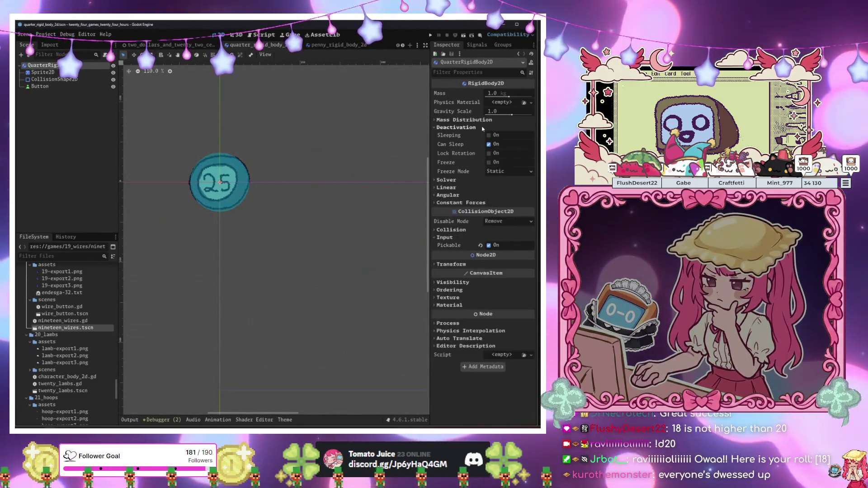
mouse_move(457, 145)
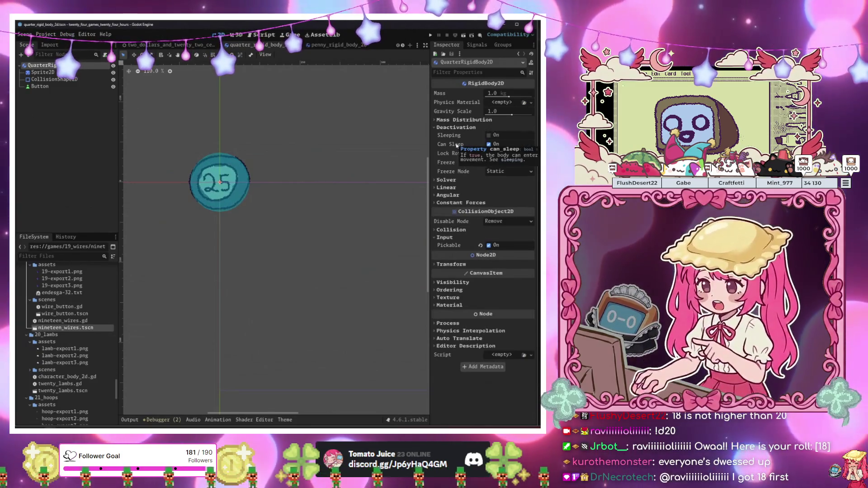
left_click(489, 145)
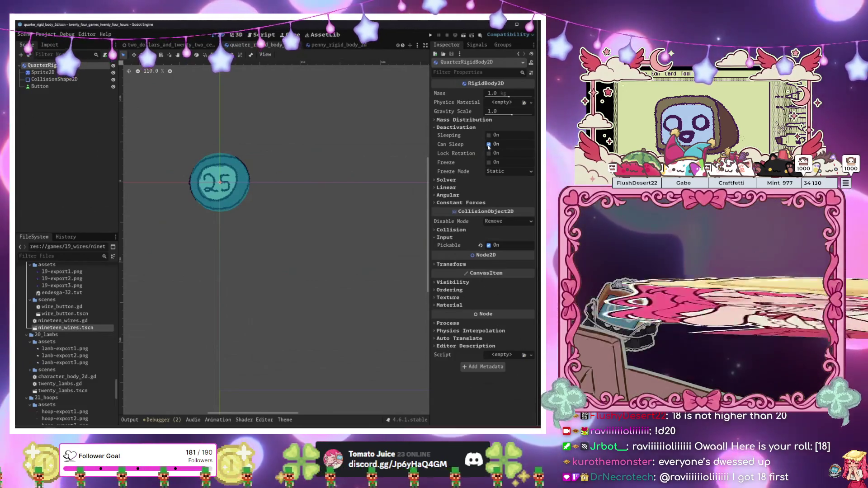
- Adjust the Can Sleep deactivation settings in the penny, nickel and dime coin scenes
left_click(339, 44)
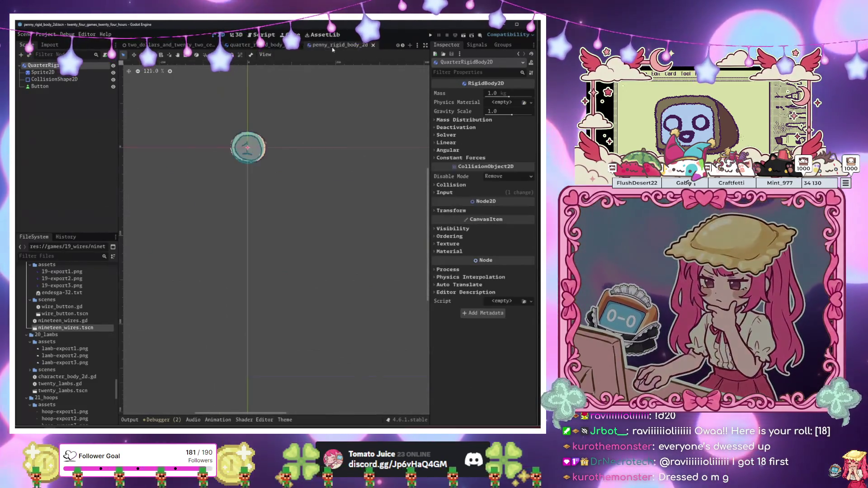
left_click(451, 129)
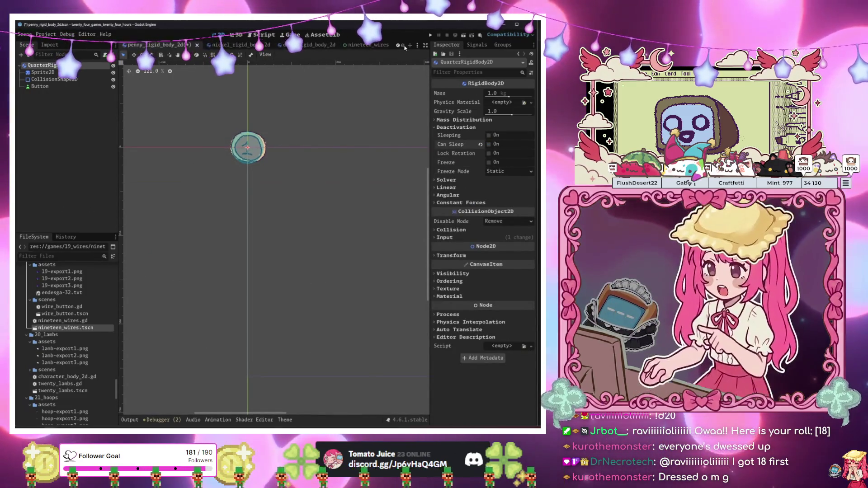
left_click(257, 47)
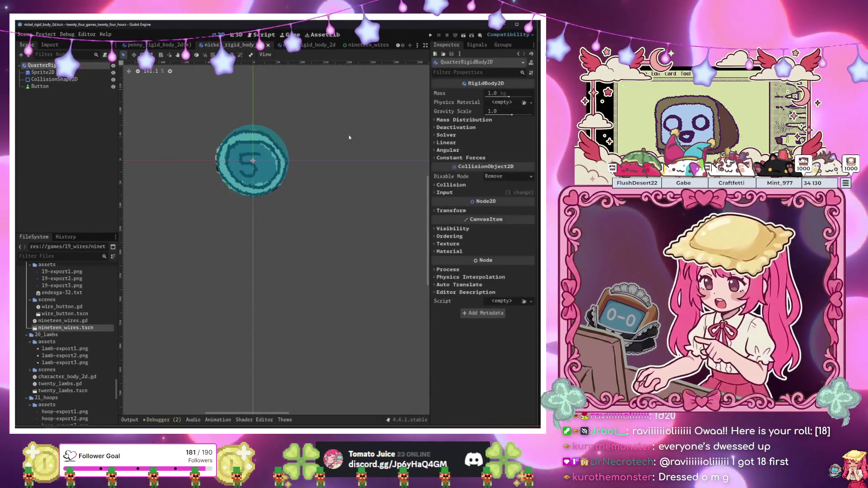
left_click(454, 127)
left_click(489, 144)
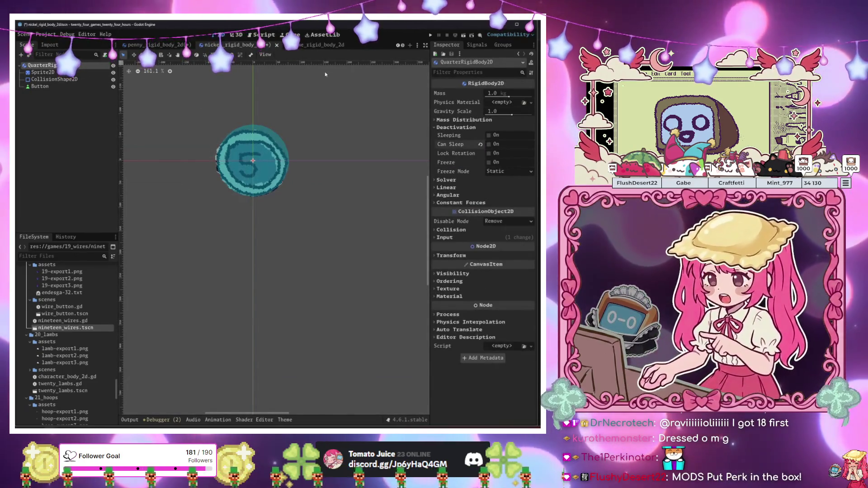
left_click(318, 47)
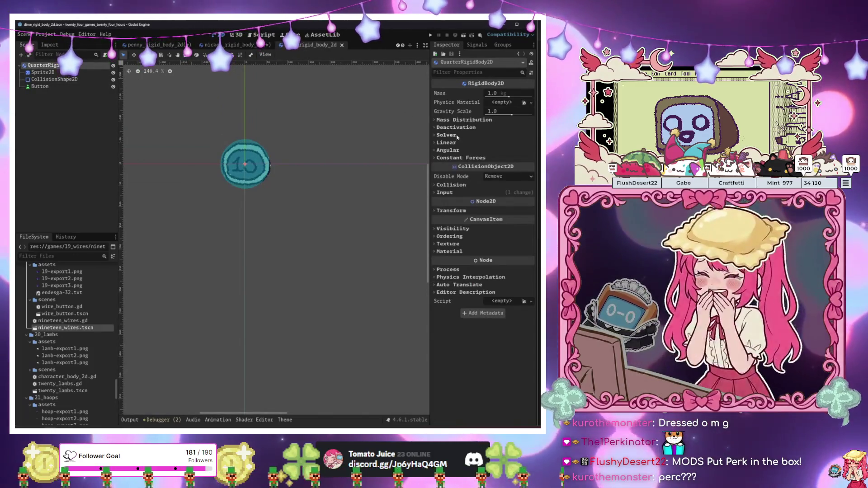
left_click(454, 127)
- Save and run the game, spawning six batches of coins
key("F5")
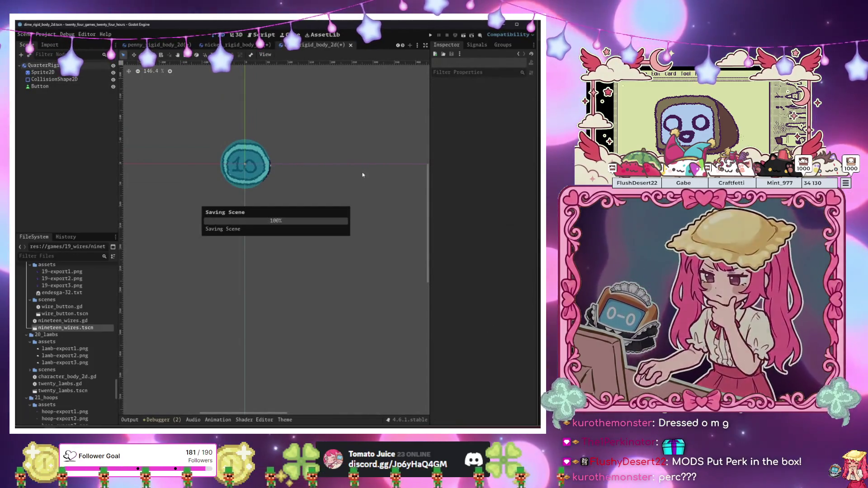
left_click(267, 304)
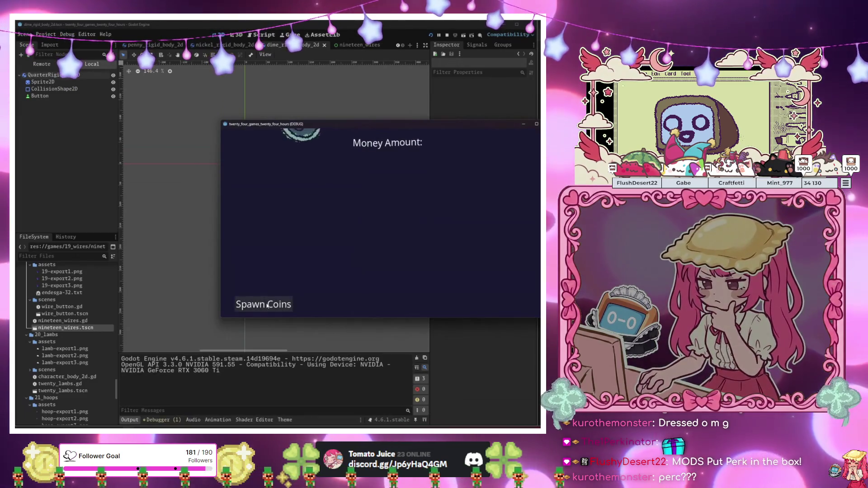
left_click(266, 304)
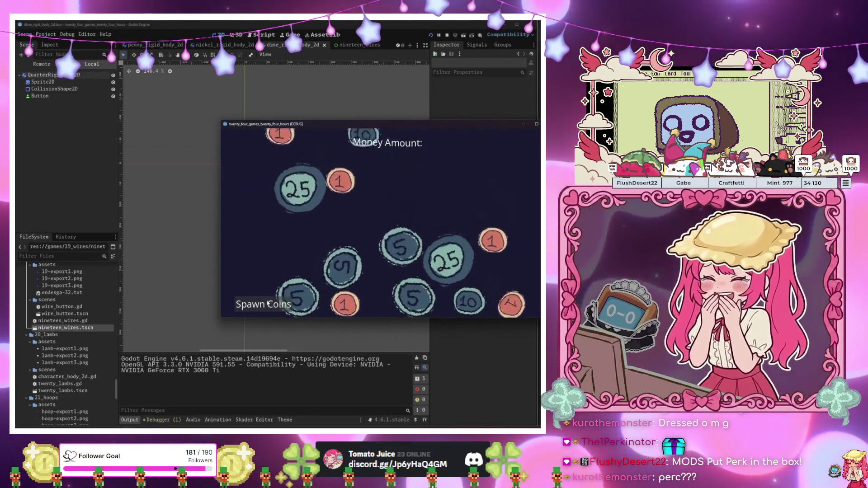
left_click(267, 305)
left_click(268, 302)
left_click(268, 303)
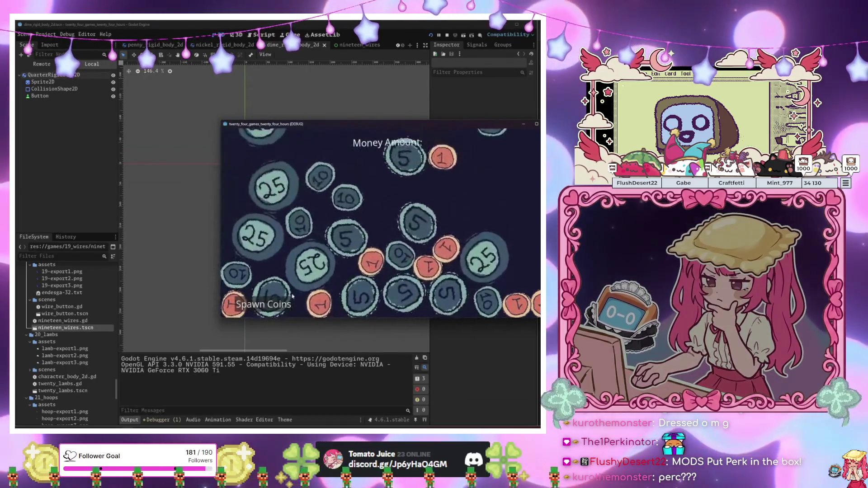
left_click(267, 302)
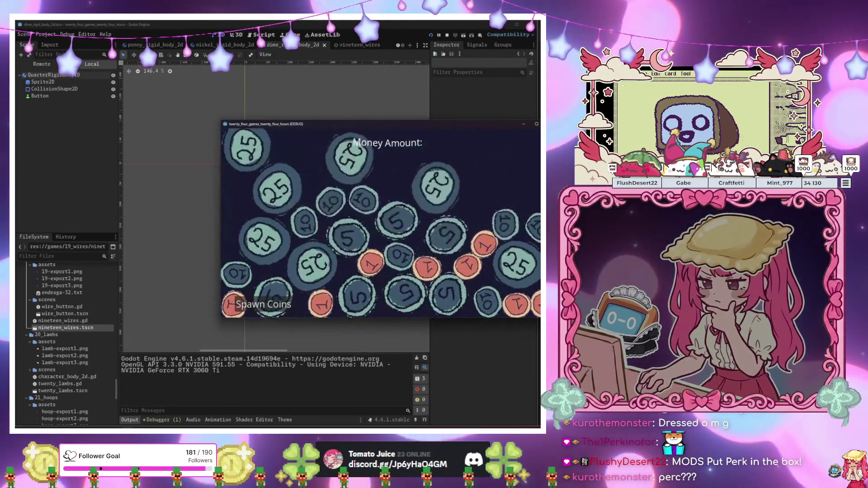
- Collect 25, 10, 5, 1, 25, 25 and three 1-cent coins until Money Amount reads 2.22
left_click(318, 252)
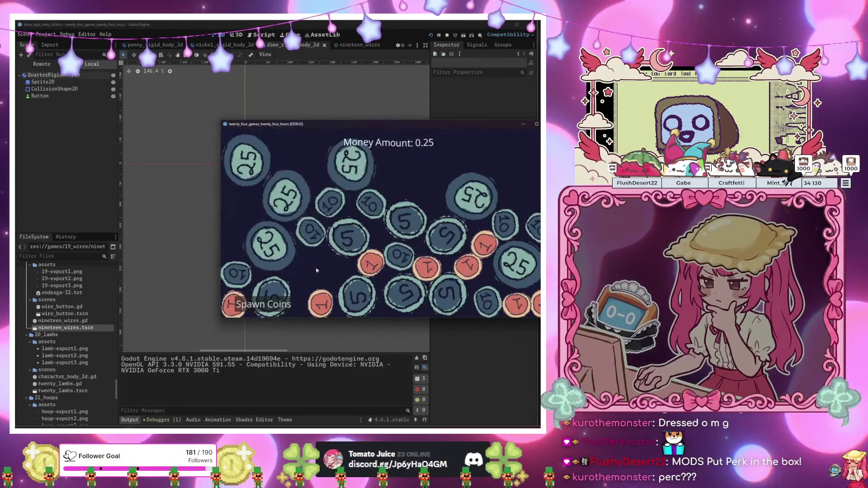
left_click(397, 263)
left_click(351, 244)
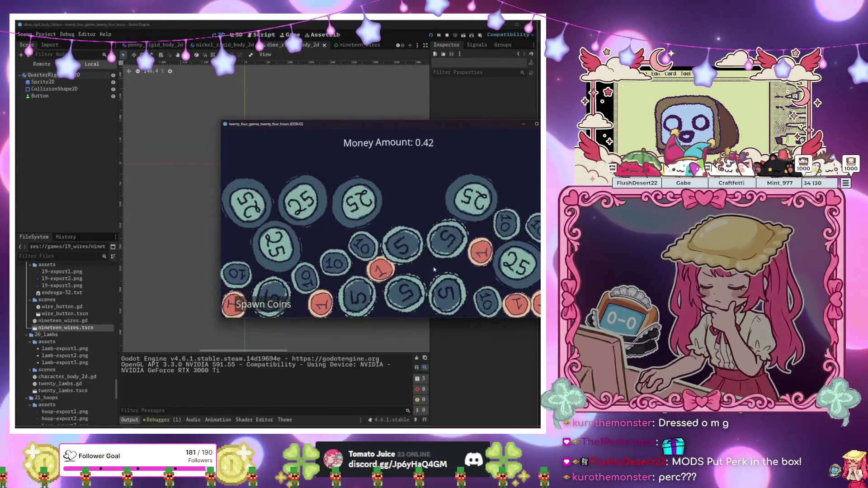
left_click(381, 269)
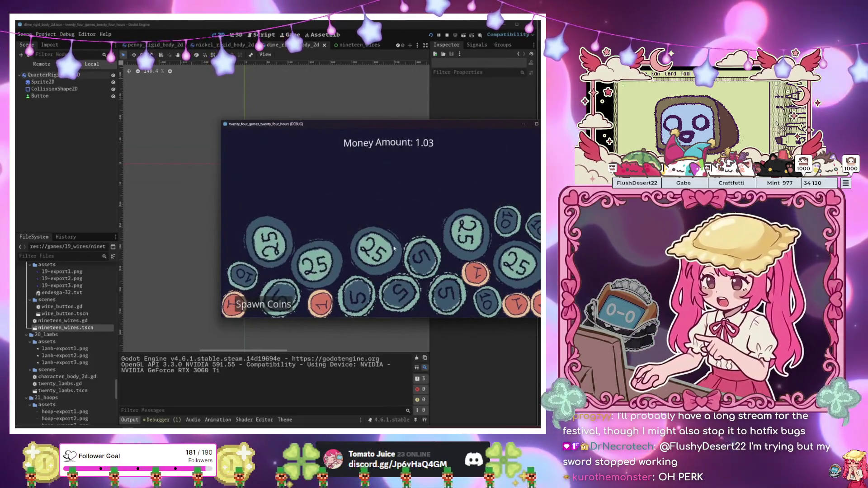
left_click(478, 236)
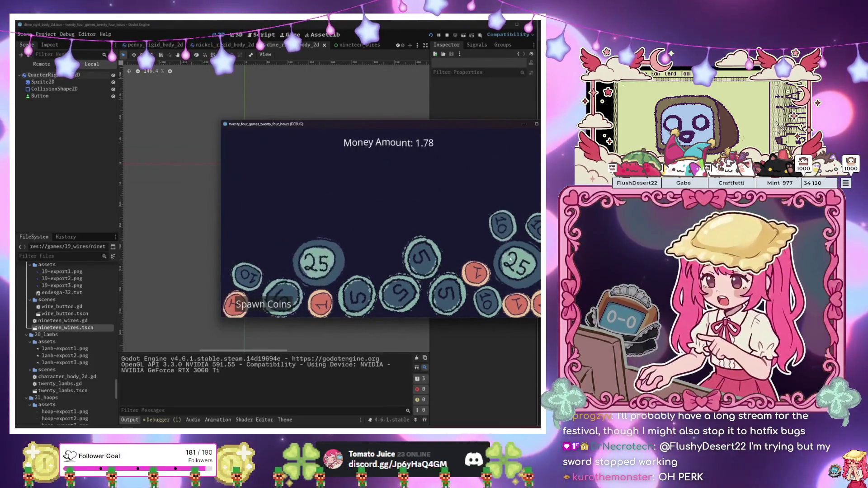
left_click(434, 253)
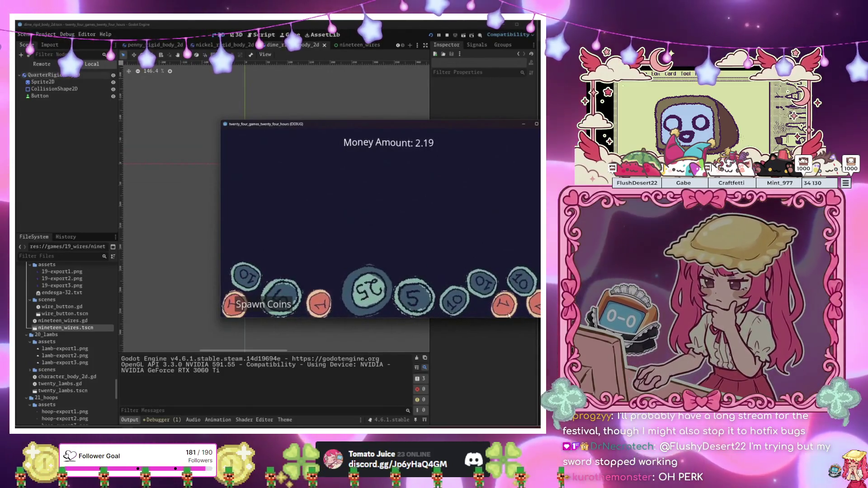
left_click(503, 305)
left_click(534, 305)
left_click(319, 303)
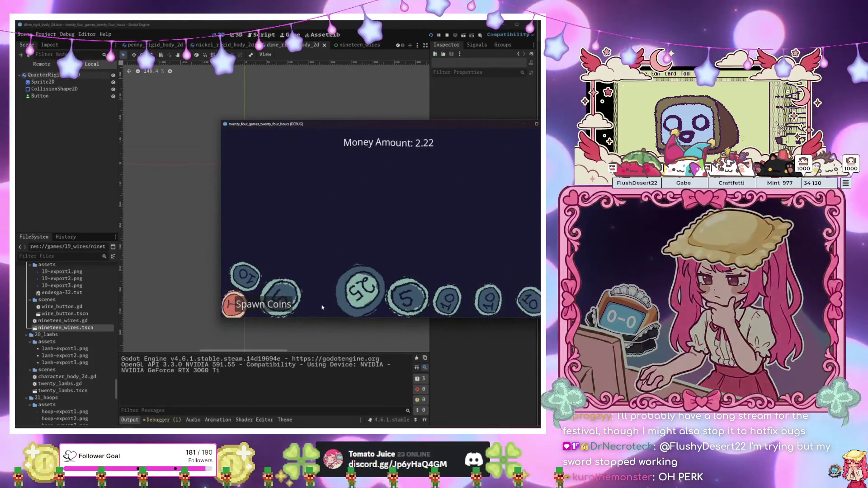
left_click_drag(279, 120, 250, 130)
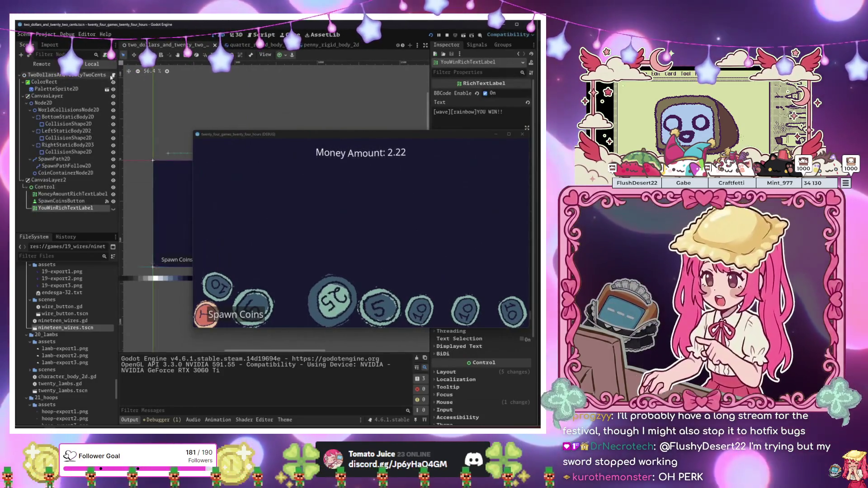
- Open two_dollars_and_twenty_two_cents.gd and inspect the running main node in the Remote tree
left_click(113, 75)
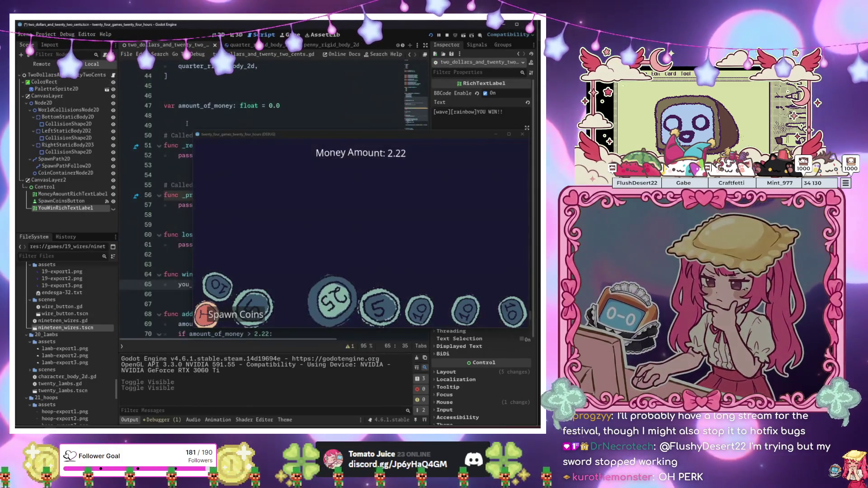
left_click_drag(225, 134, 348, 111)
scroll(228, 231, "up", 1)
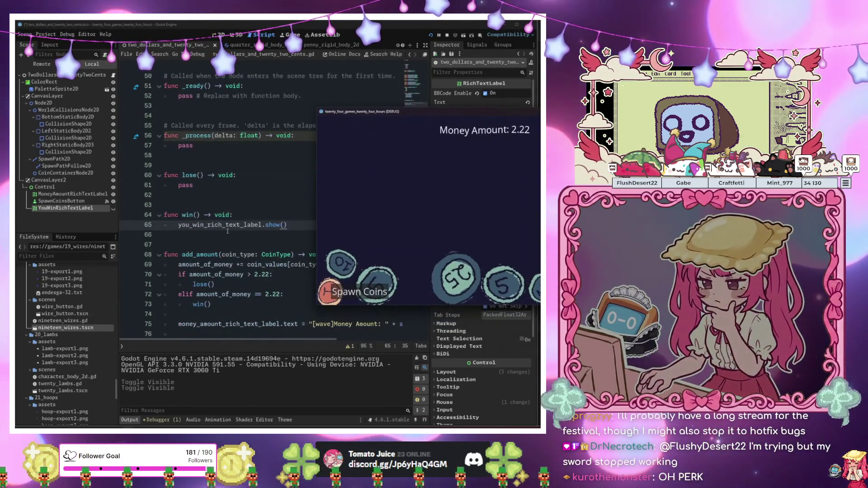
scroll(227, 230, "up", 6)
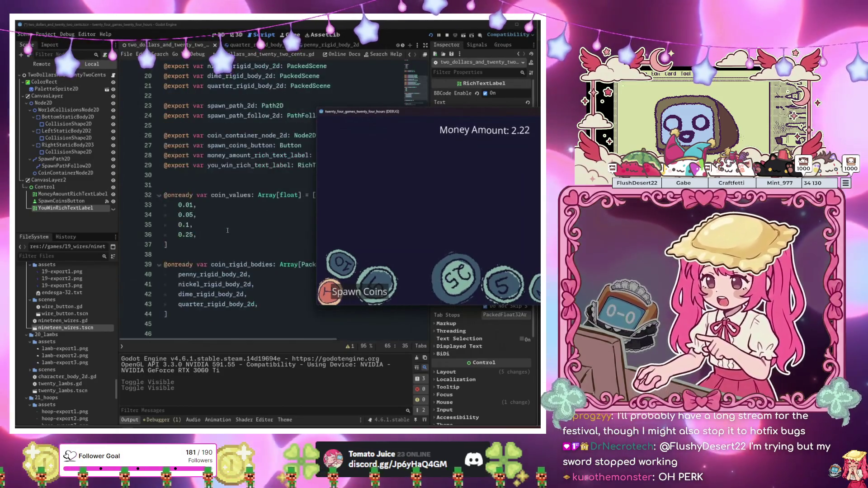
scroll(228, 229, "up", 1)
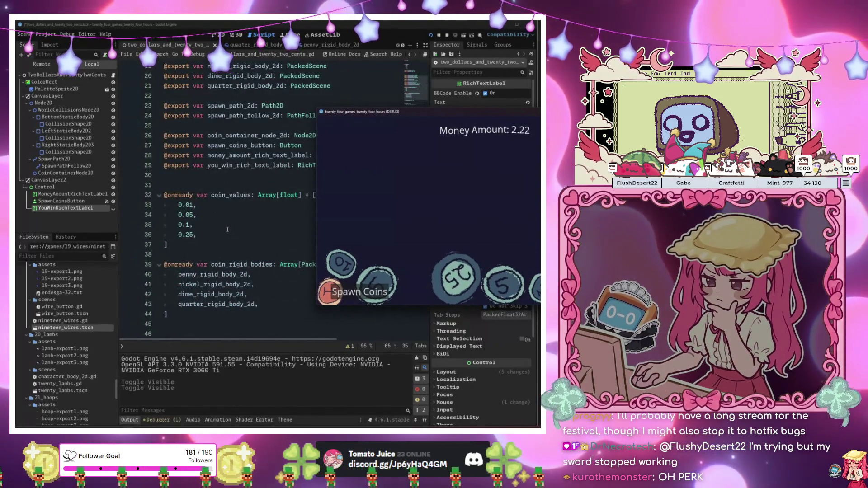
scroll(227, 230, "down", 8)
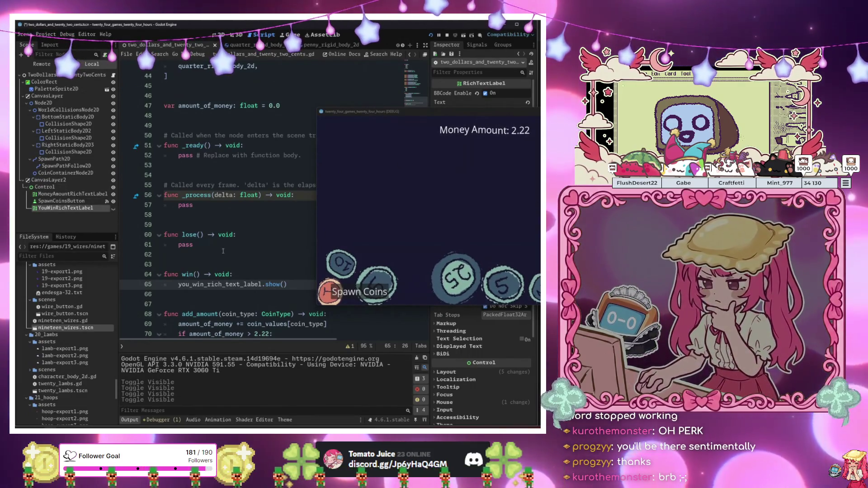
scroll(223, 251, "down", 2)
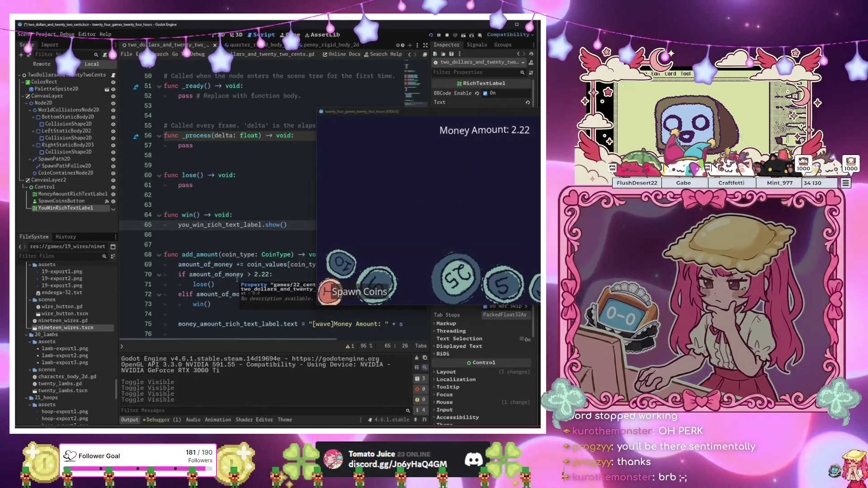
left_click(44, 64)
left_click(67, 84)
mouse_move(412, 115)
left_mouse_down()
mouse_move(319, 147)
mouse_move(140, 271)
mouse_move(286, 268)
mouse_move(485, 167)
left_mouse_up()
- Change the elif on line 72 to if and rerun the game
left_click(246, 292)
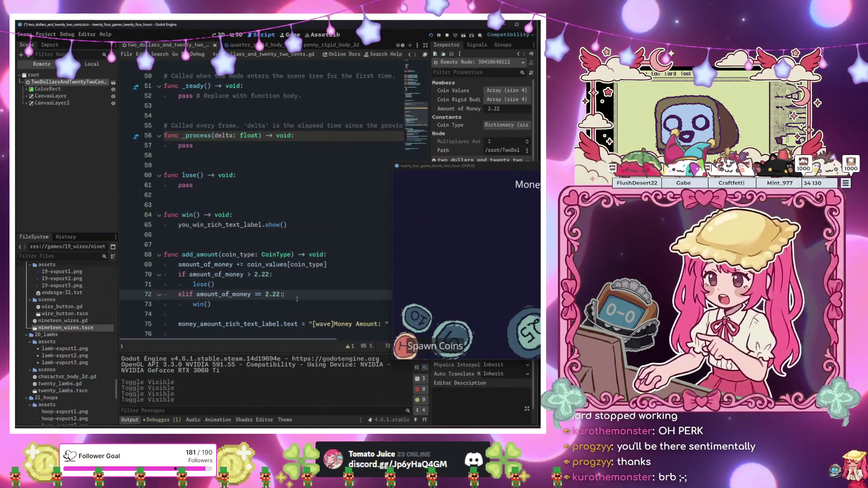
left_click(285, 306)
scroll(286, 307, "down", 4)
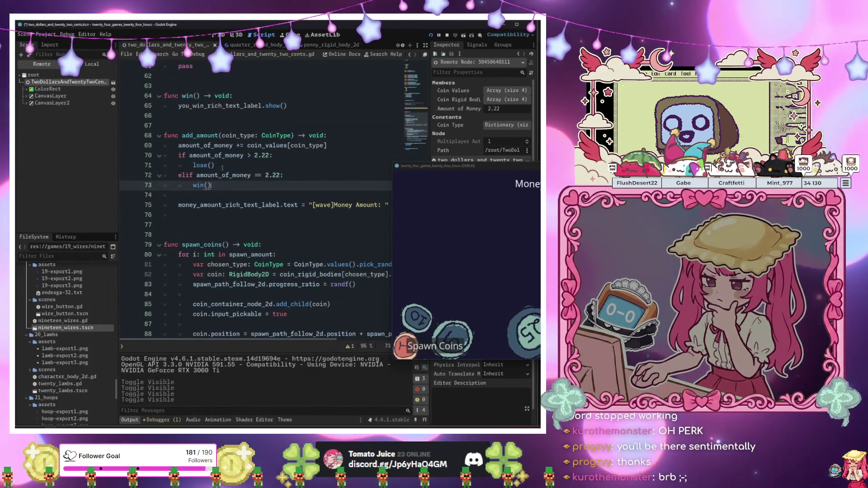
left_click(183, 176)
key("BackSpace")
key("BackSpace")
left_click(241, 187)
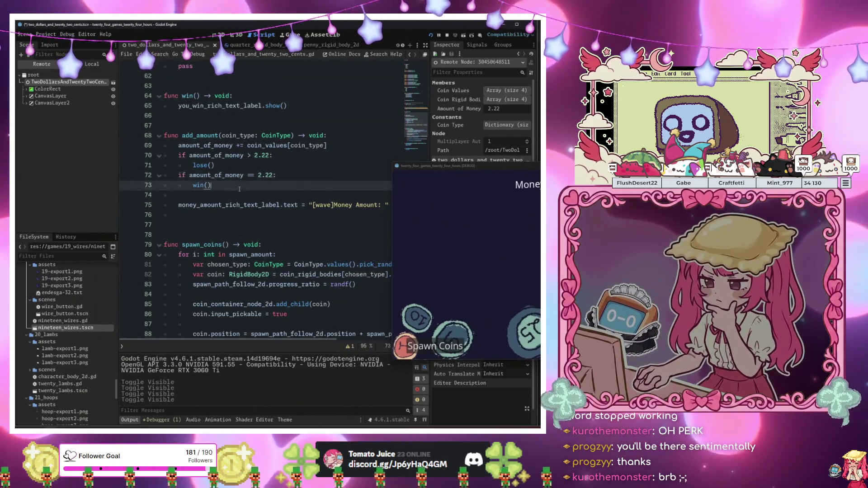
key("F6")
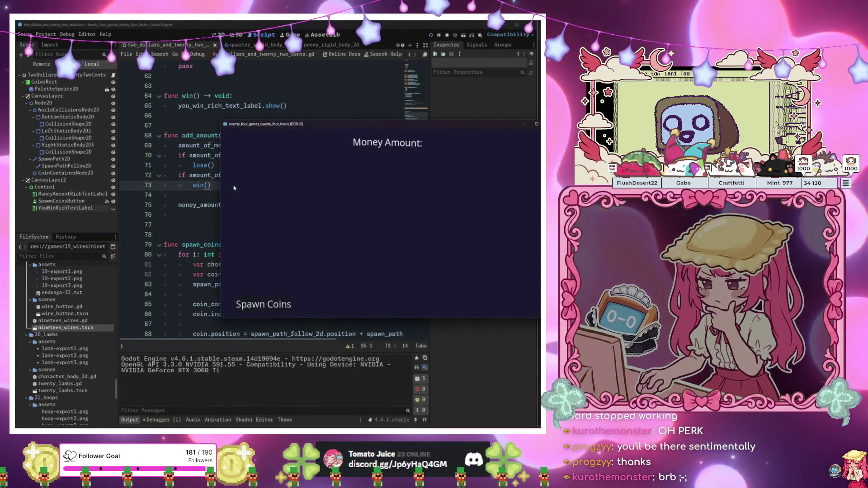
- Spawn coins, set a breakpoint on the win check line, and collect a coin to hit it
left_click(260, 303)
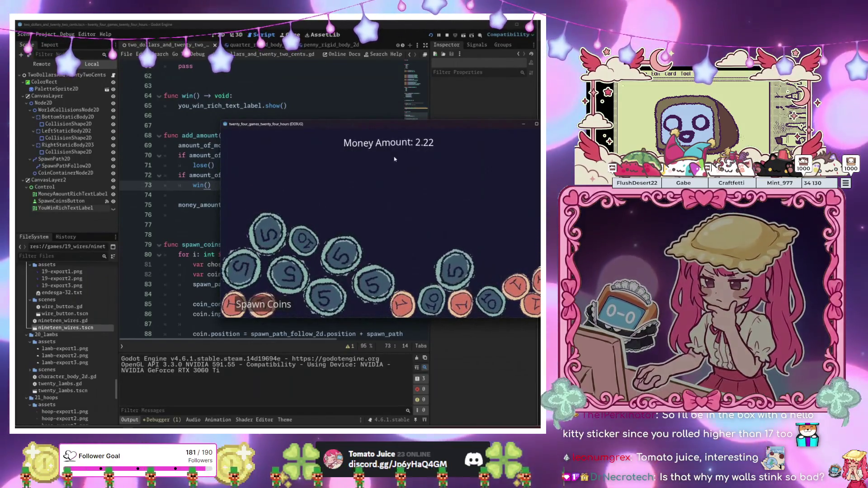
left_click_drag(397, 124, 552, 179)
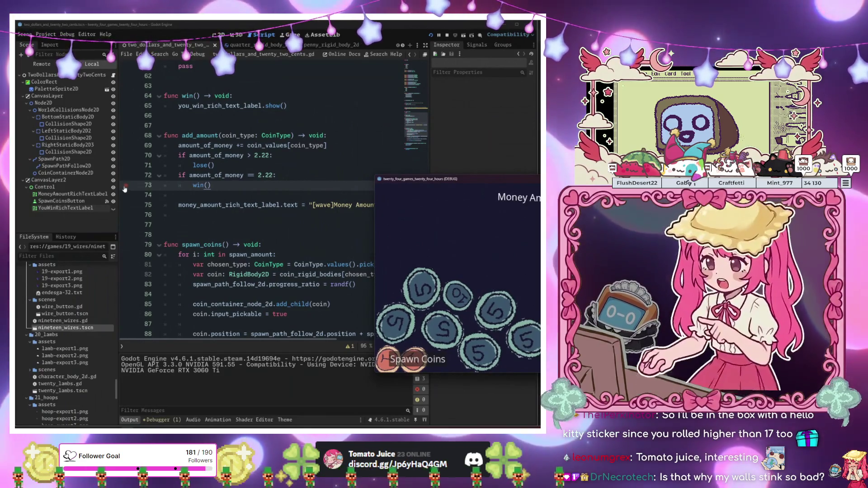
left_click(125, 185)
left_click(126, 175)
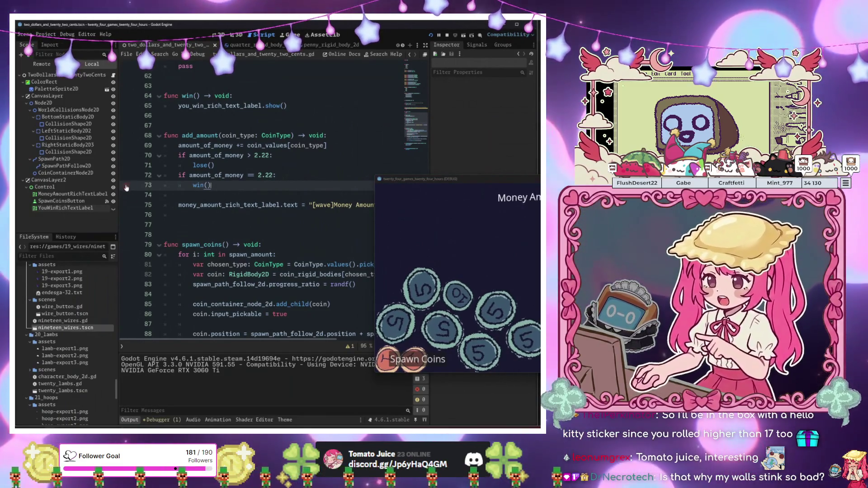
left_click(507, 315)
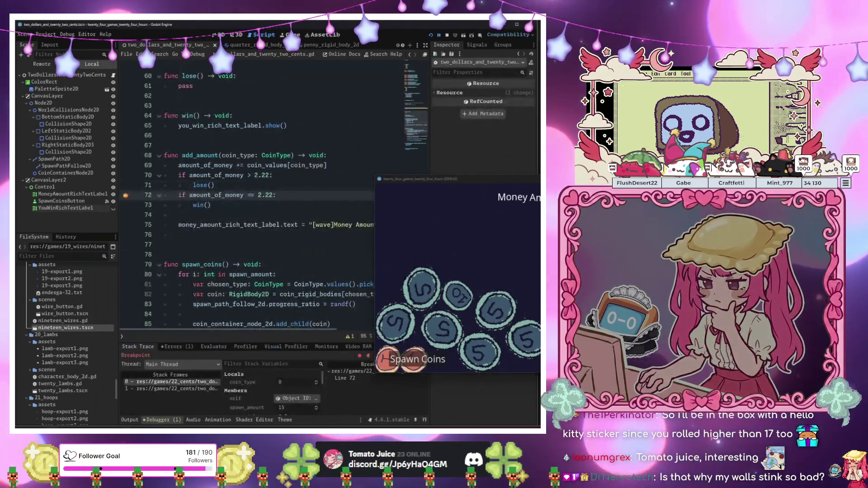
left_click_drag(393, 176, 363, 155)
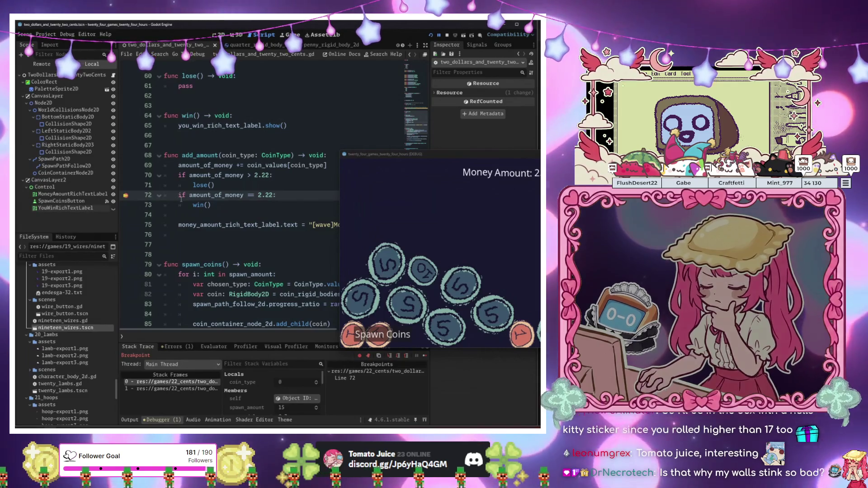
- Restore elif on line 72, restart the game and spawn a fresh coin batch
type("el")
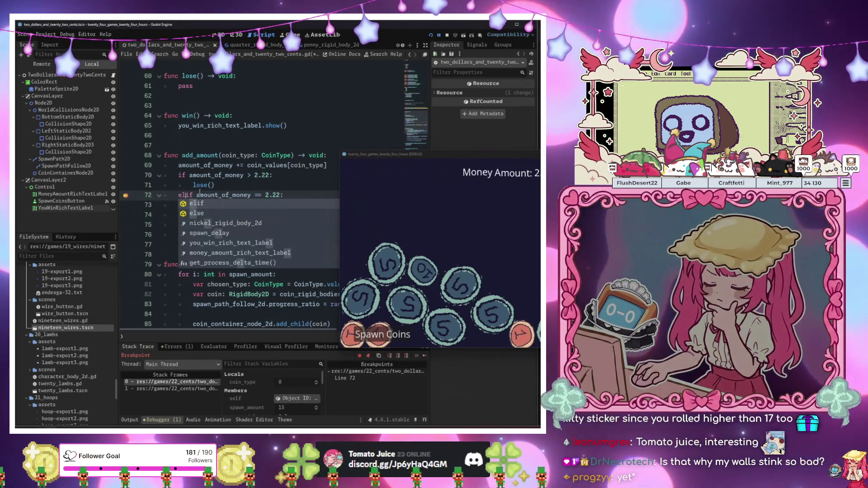
left_click(216, 185)
key("F8")
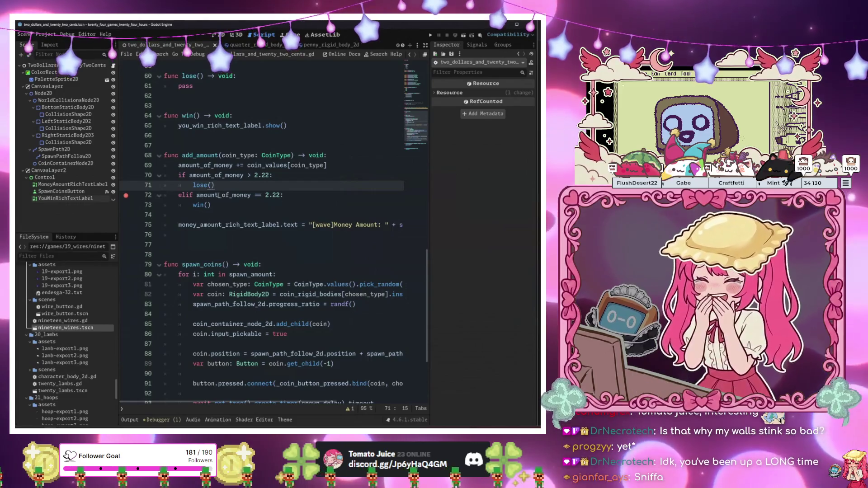
key("F6")
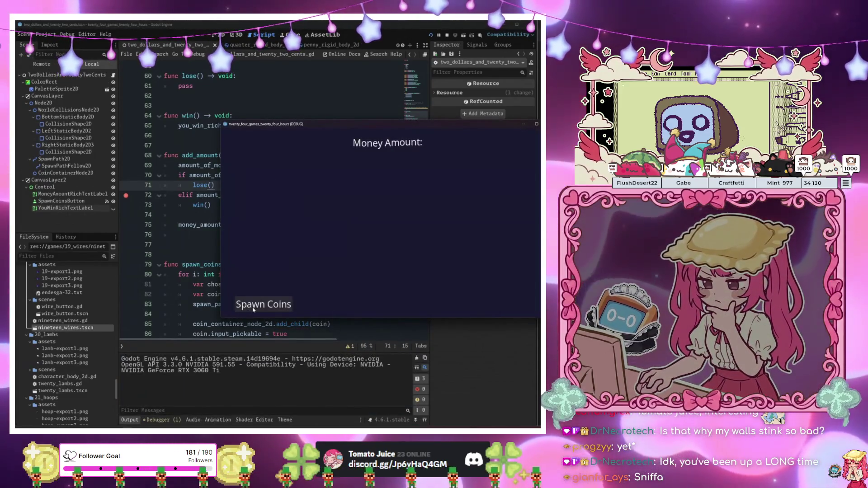
left_click(253, 309)
left_click_drag(505, 130, 465, 271)
- In lose(), replace pass with amount_of_money = 0.0 and the money label update
left_click(249, 86)
key("BackSpace")
key("BackSpace")
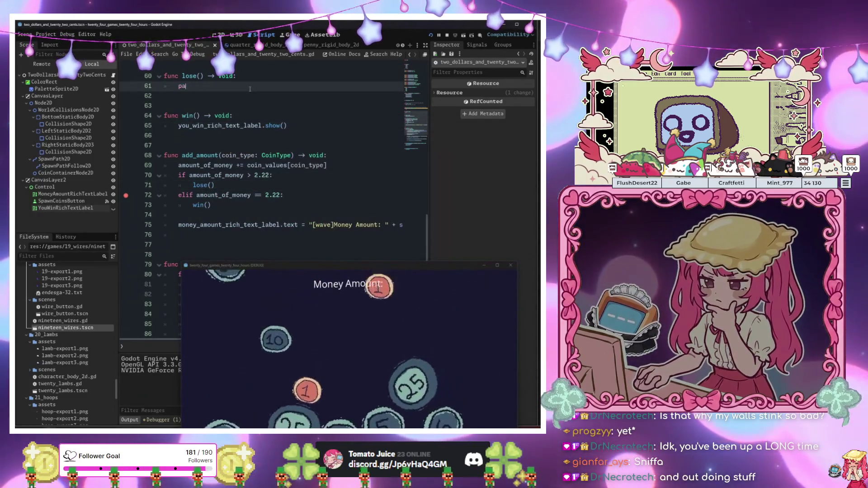
key("BackSpace")
key("BackSpace")
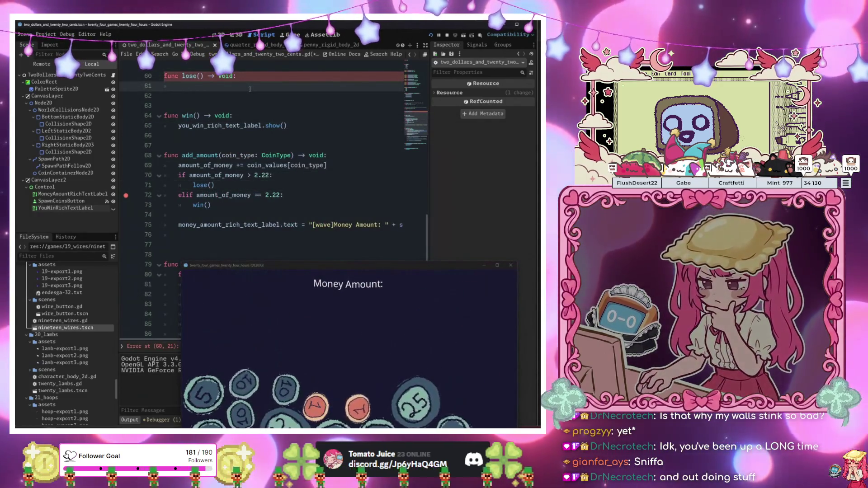
type("mount_of_money = ")
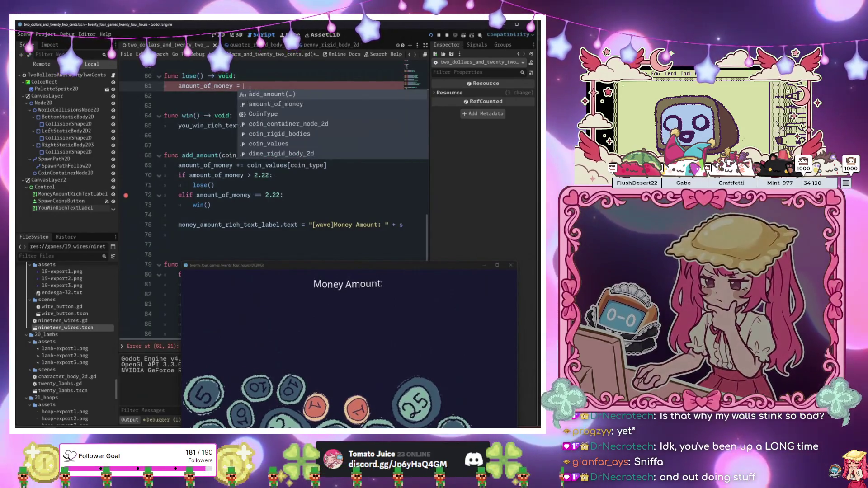
type("0.0")
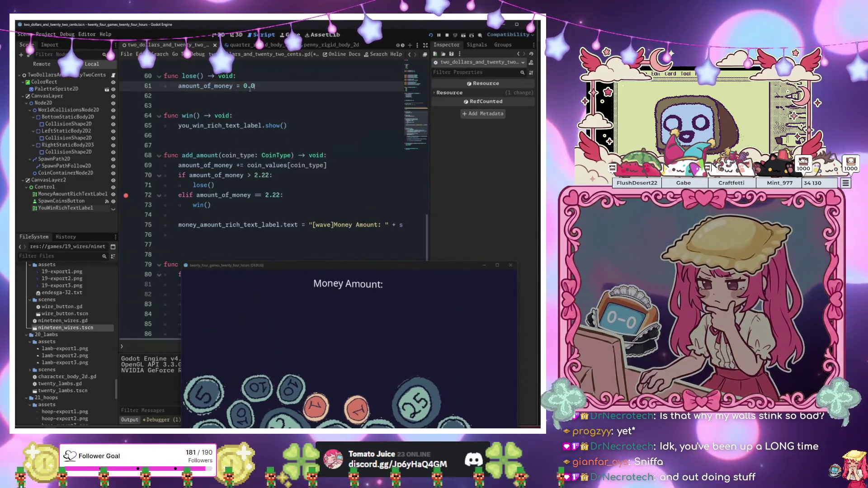
left_click(255, 226)
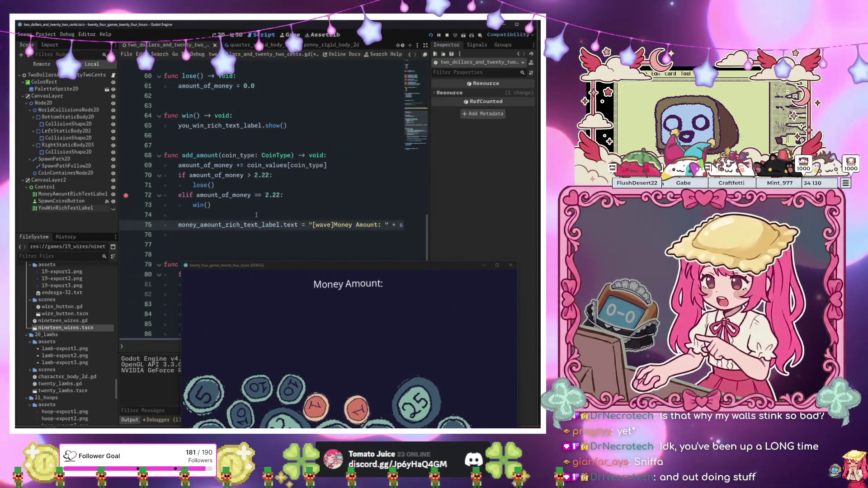
left_click(248, 96)
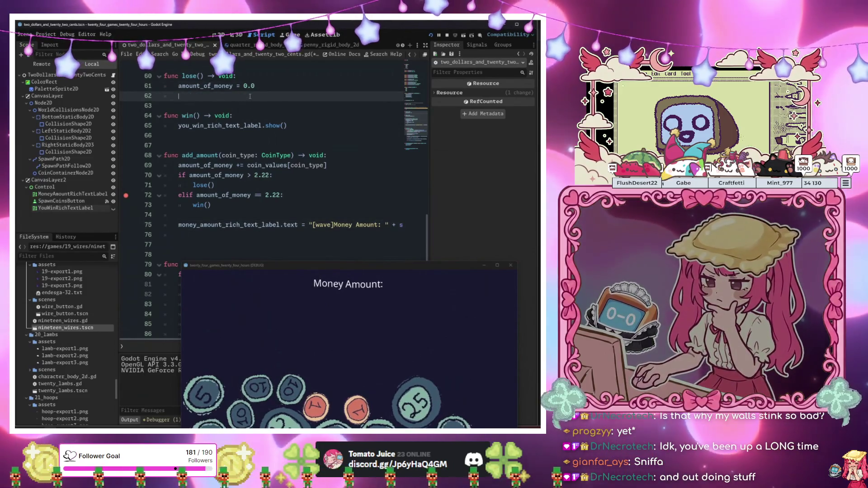
key("ctrl+v")
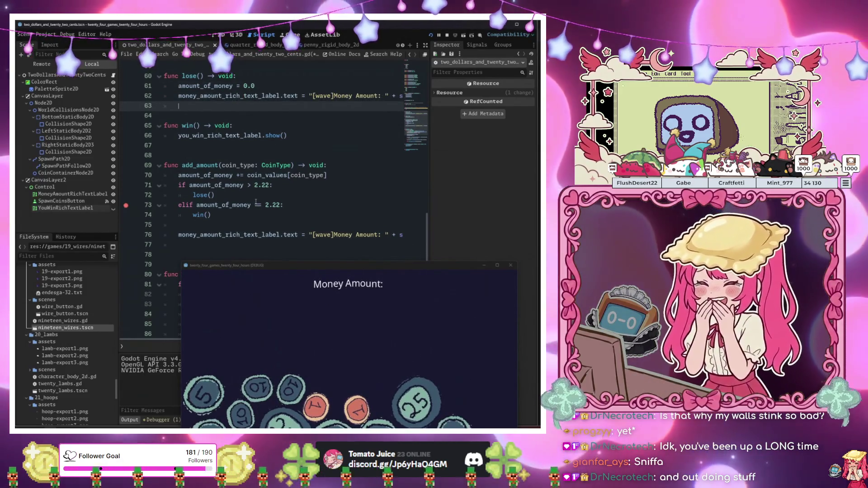
key("Return")
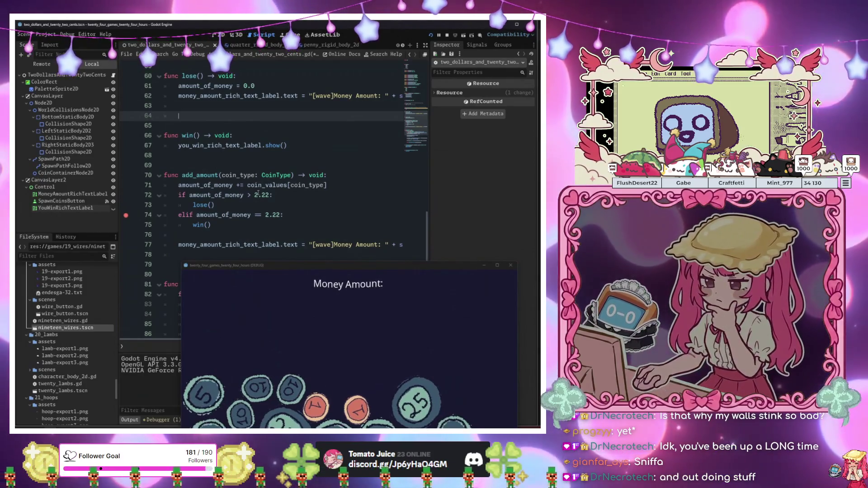
key("Up")
- Add a for loop calling coin.queue_free() on coin_container_node_2d.get_children(), then rerun the game
type("for ")
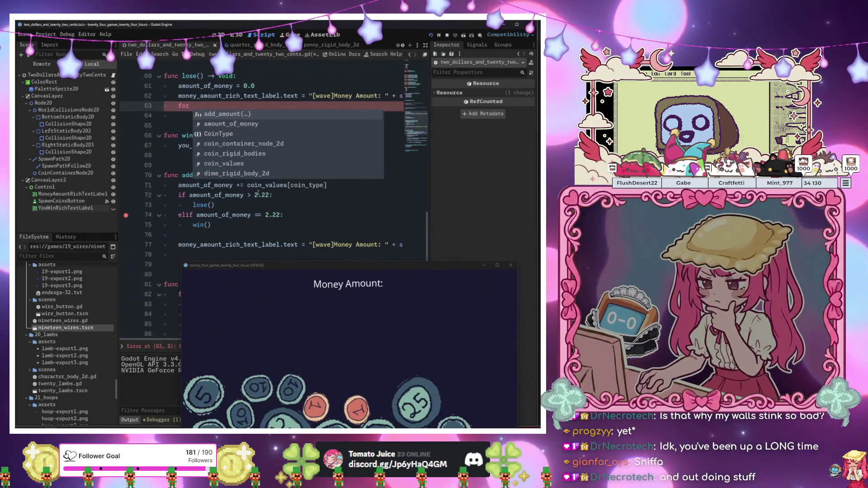
type("coin: ")
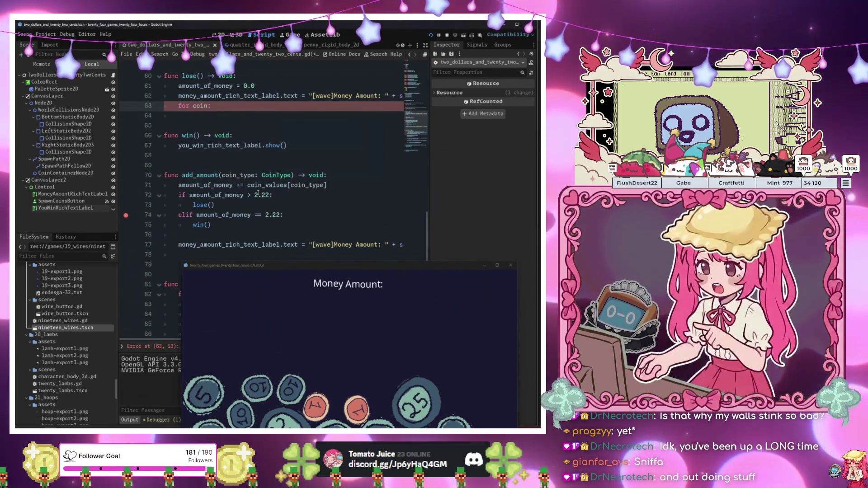
type("RigidBody2D in ")
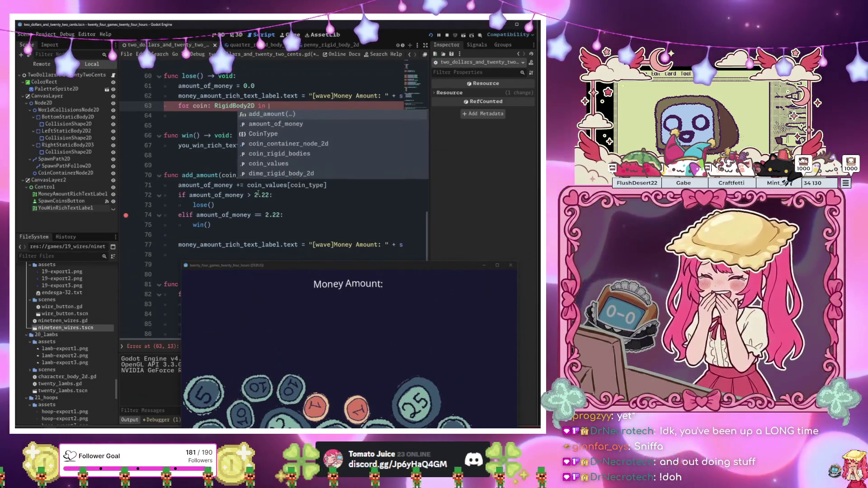
type("coin_c")
key("Return")
type(".")
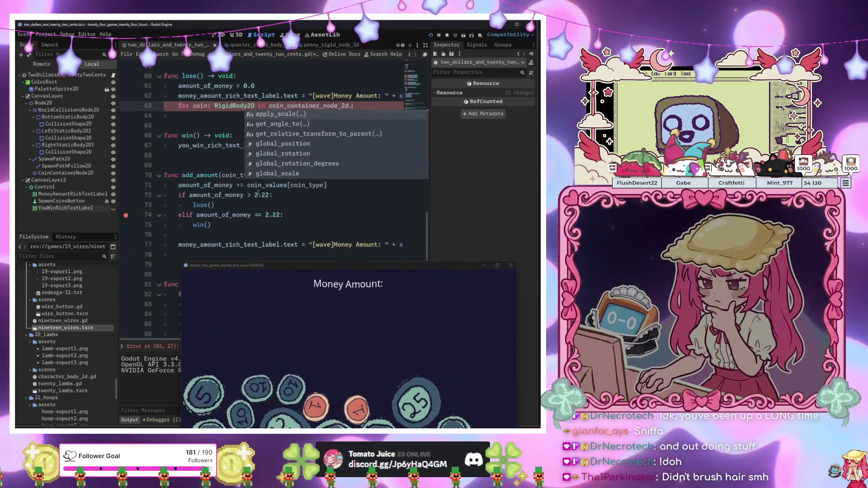
type("get_chi")
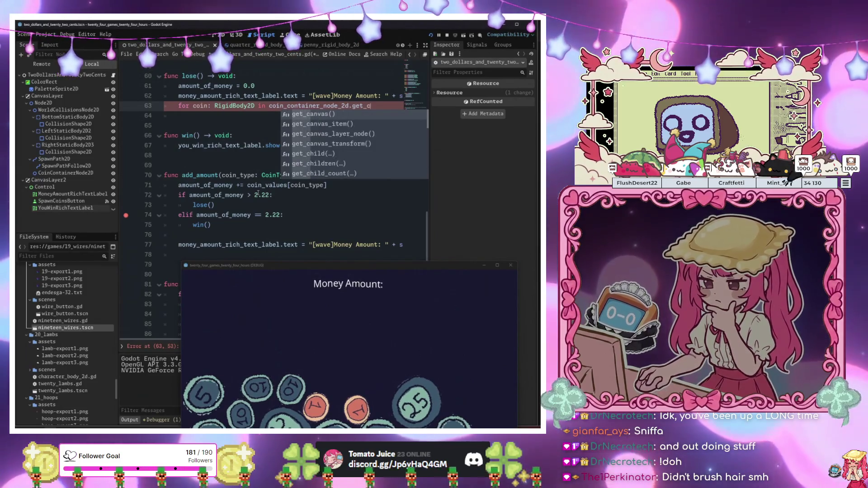
key("Down")
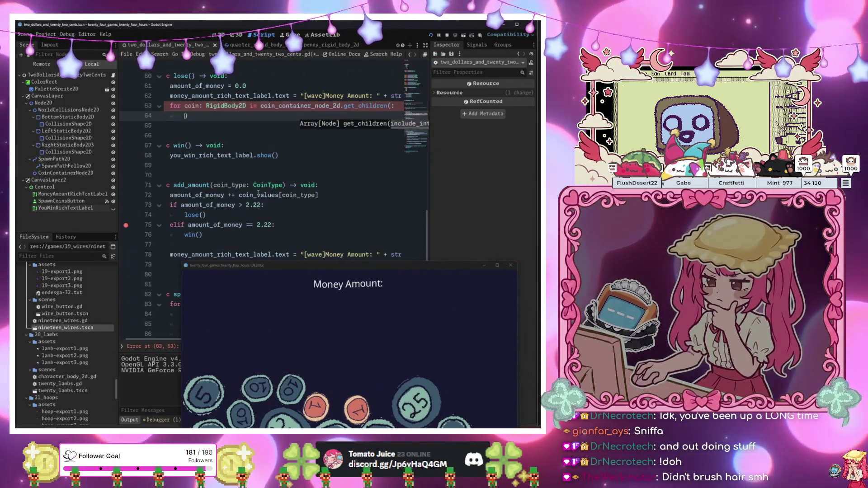
key("Return")
type(":")
key("Return")
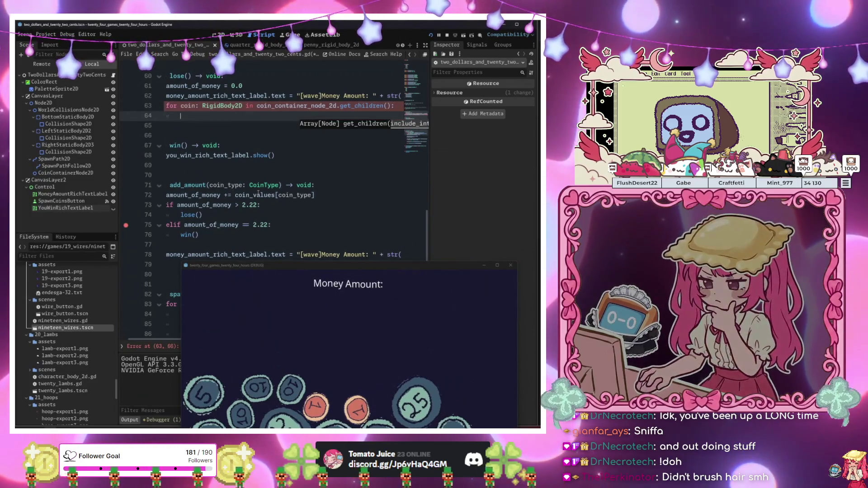
type("coin.")
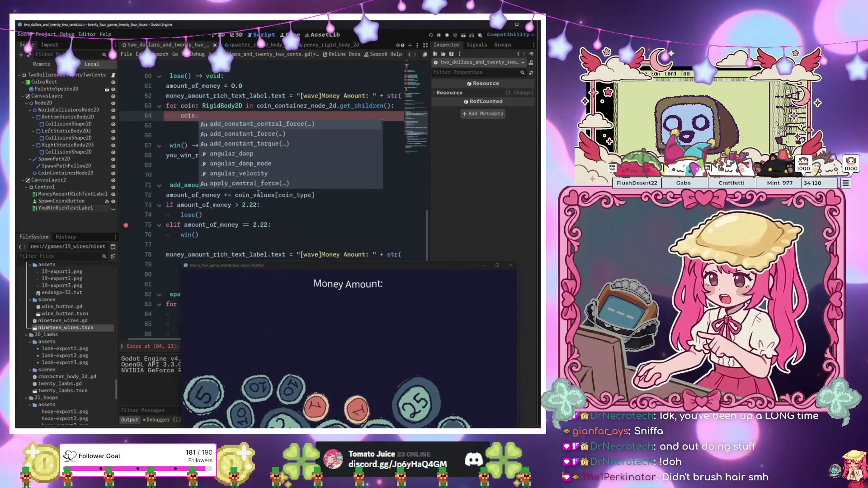
type("que")
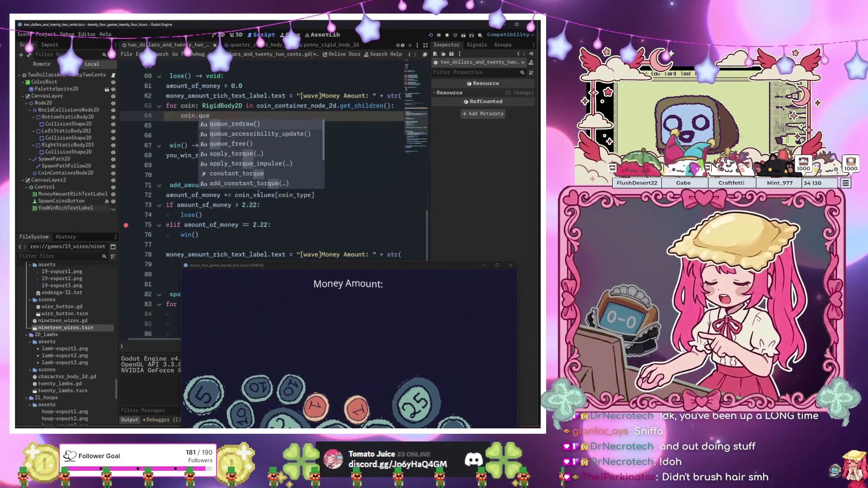
key("Down")
key("Down")
key("Return")
left_click(257, 194)
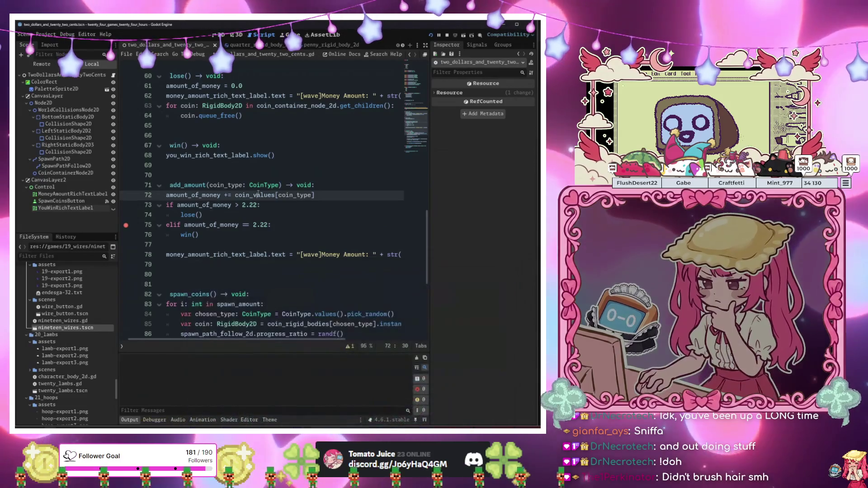
key("F6")
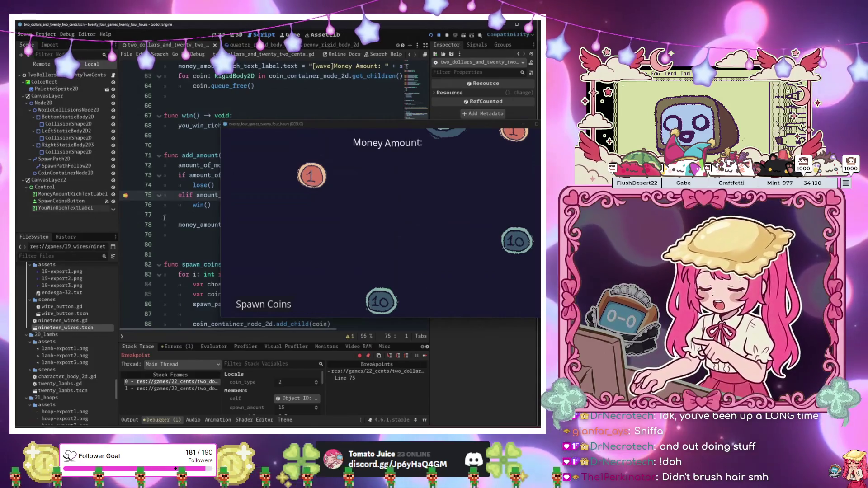
- Move the breakpoint from the elif check to the win() call and resume the game
left_click(126, 195)
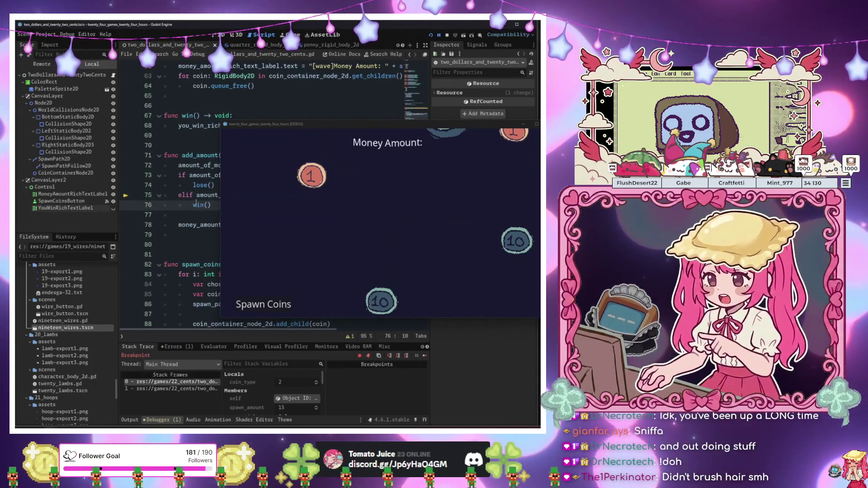
left_click(125, 205)
key("F12")
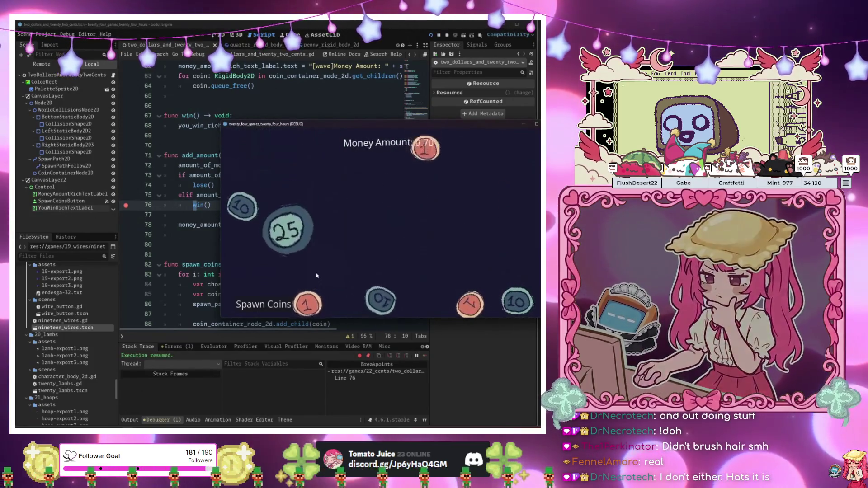
- Spawn and collect coins until Money Amount reads 2.22
left_click(378, 268)
left_click(276, 305)
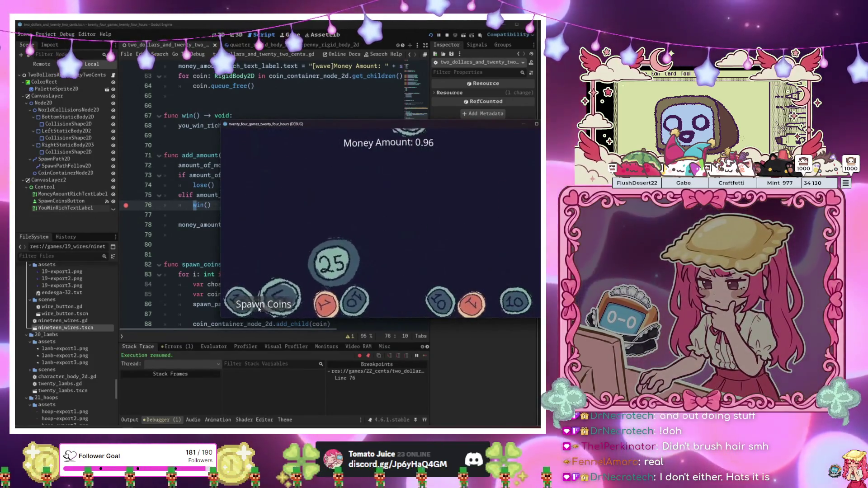
left_click(276, 306)
left_click(337, 259)
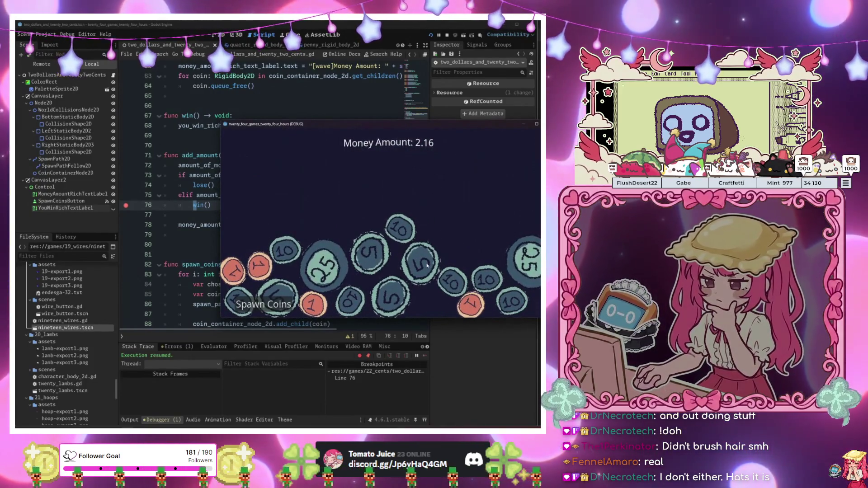
left_click(317, 304)
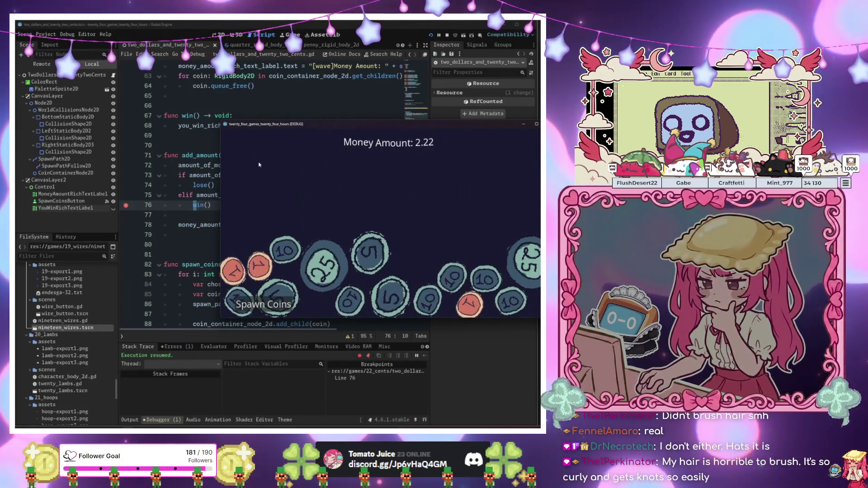
left_click_drag(270, 127, 410, 114)
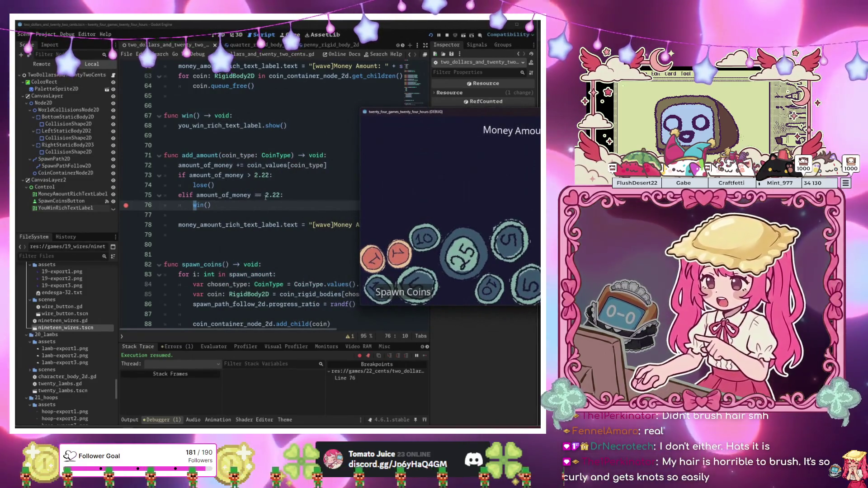
- Examine the 2.22 elif check and select the scene's root node
left_click(280, 195)
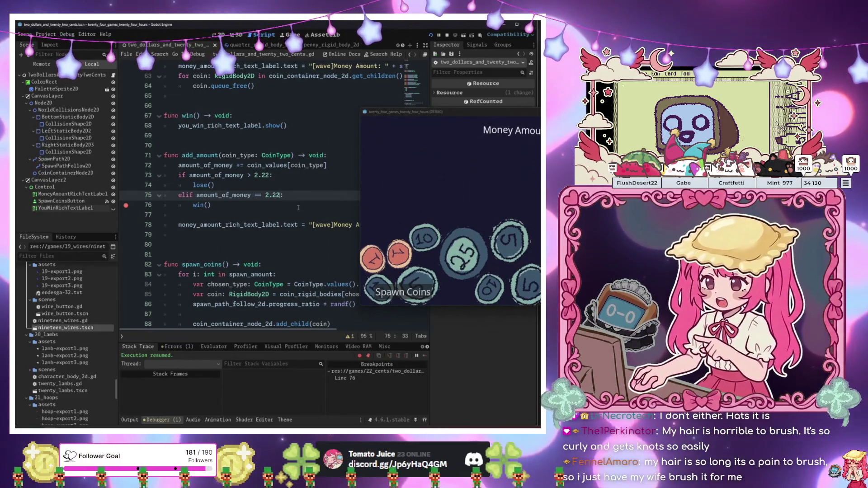
left_click_drag(407, 112, 310, 238)
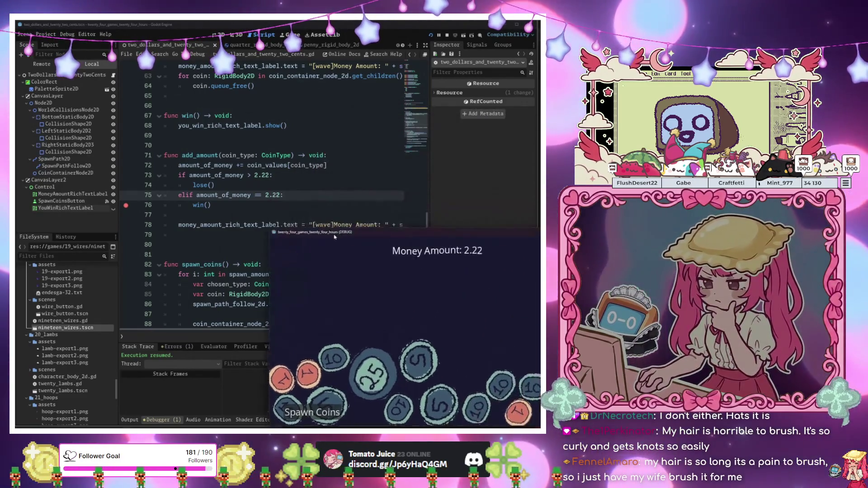
left_click(67, 74)
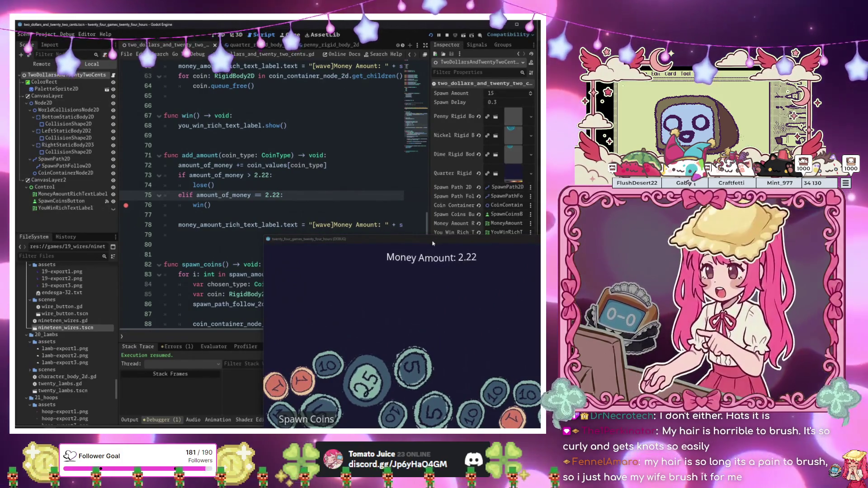
- Collect a 10 coin to reach 2.21, add a line-72 breakpoint, and collect another coin to hit it
left_click_drag(490, 238, 388, 321)
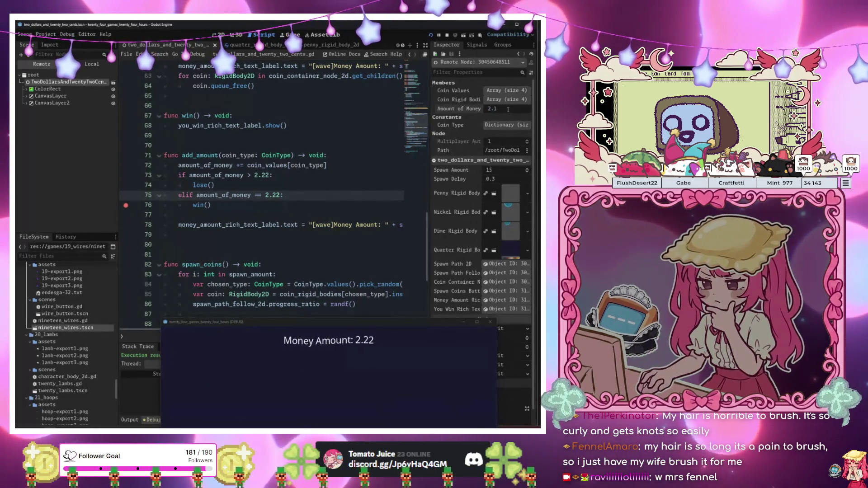
left_click_drag(407, 320, 379, 250)
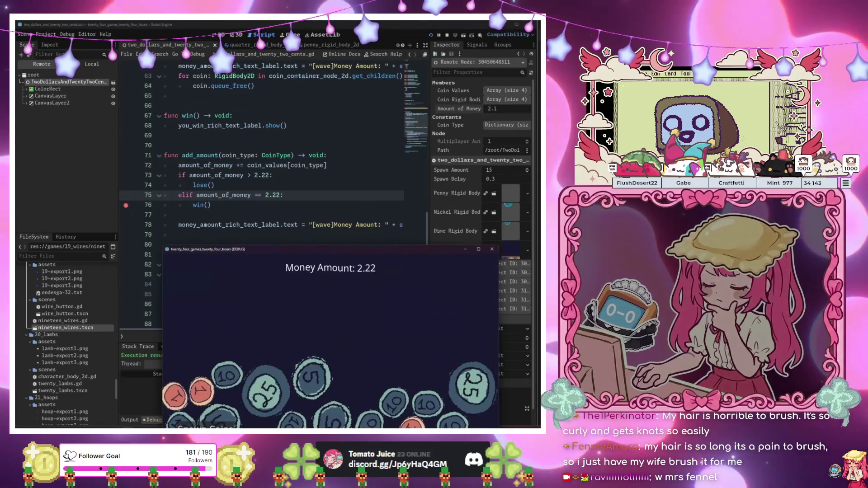
left_click(228, 378)
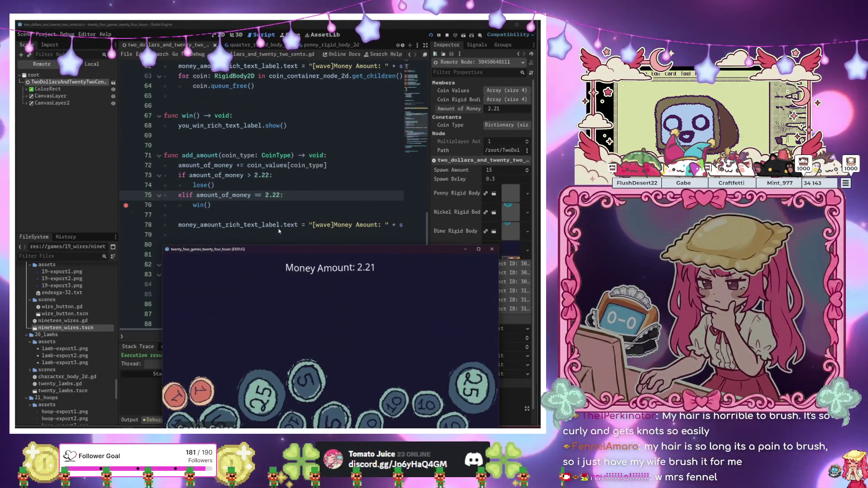
left_click(126, 166)
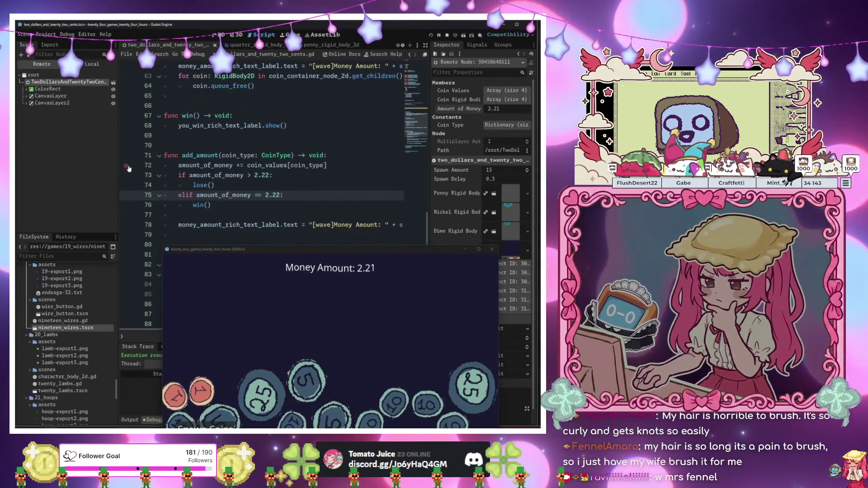
left_click(179, 395)
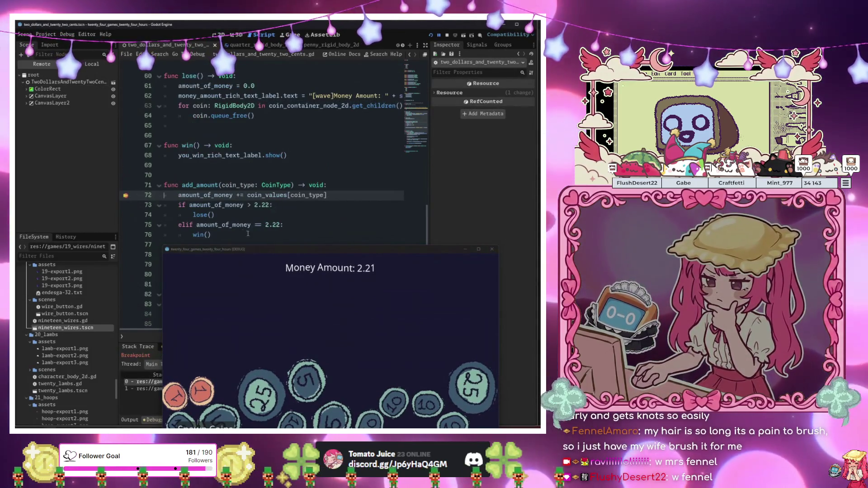
- Check spawn_amount and step one line past the money addition
mouse_move(251, 254)
left_mouse_down()
mouse_move(138, 340)
mouse_move(140, 367)
mouse_move(303, 408)
mouse_move(471, 421)
left_mouse_up()
scroll(271, 272, "down", 2)
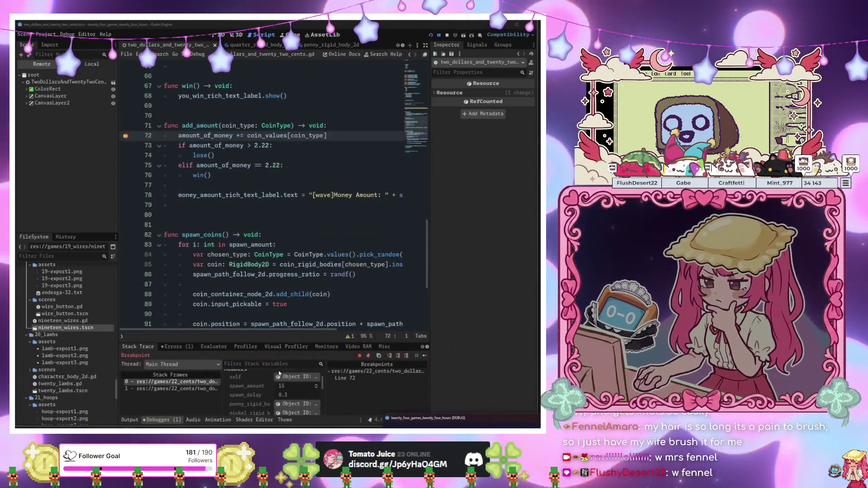
left_click(263, 246)
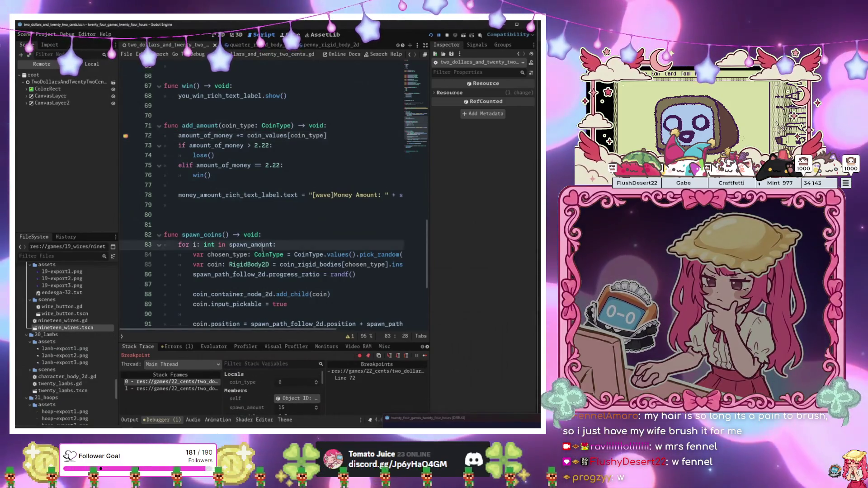
mouse_move(263, 249)
key("F10")
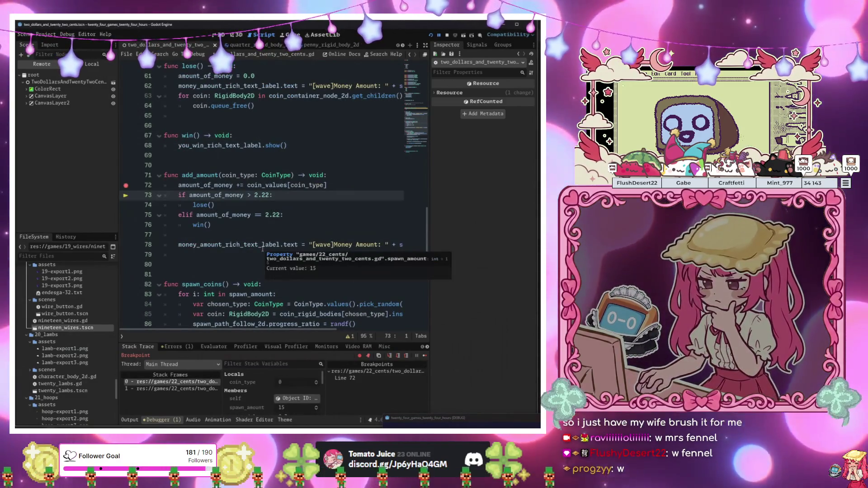
scroll(266, 403, "down", 3)
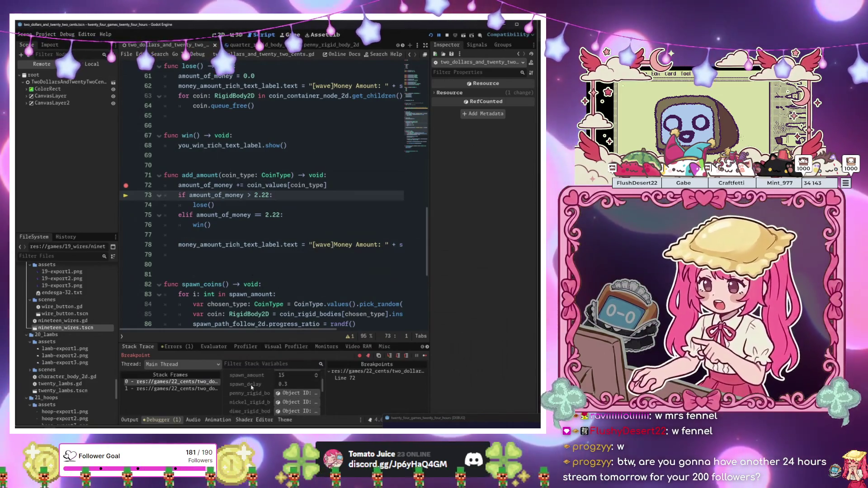
scroll(252, 394, "down", 3)
scroll(252, 393, "down", 3)
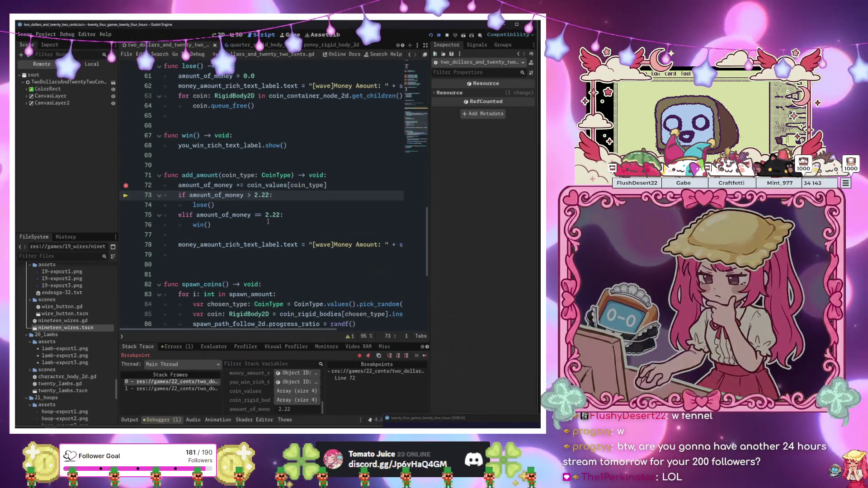
- Step over the lose and elif win checks, seeing win() skipped
key("F10")
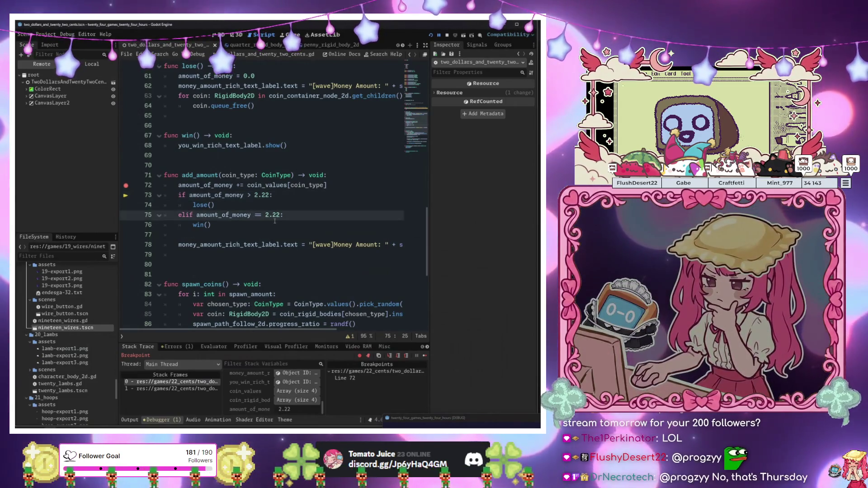
key("F10")
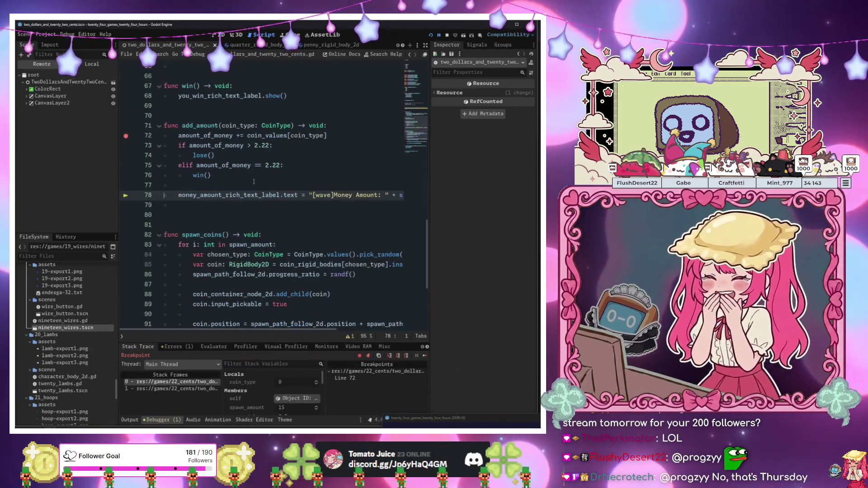
left_click(266, 165)
scroll(272, 384, "down", 5)
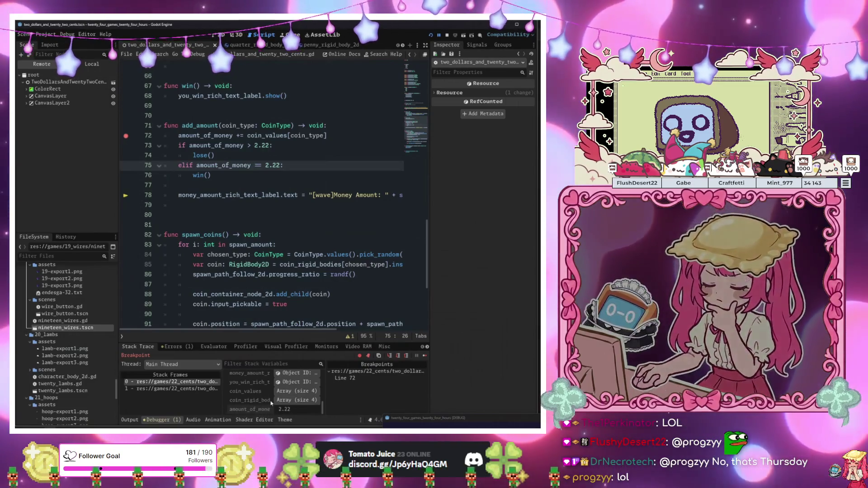
- Widen the debugger columns and compare amount_of_money 2.22 against line 75's comparison
mouse_move(222, 371)
left_mouse_down()
mouse_move(201, 372)
mouse_move(231, 372)
left_mouse_up()
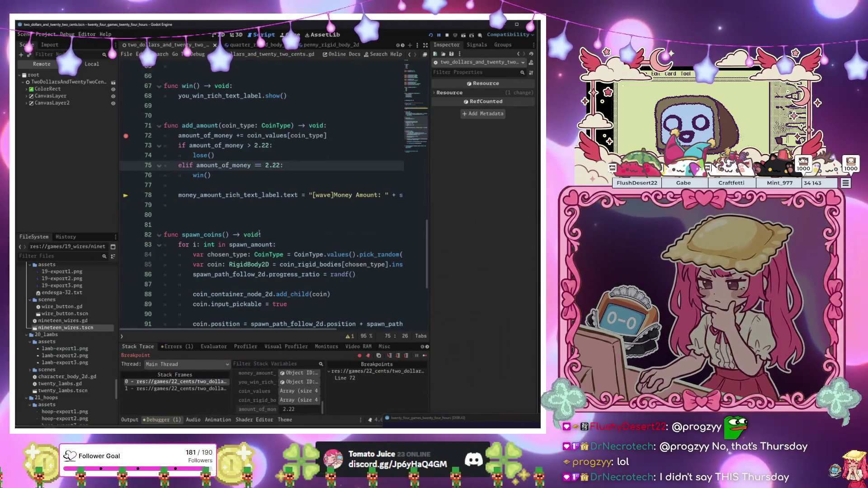
left_click(278, 165)
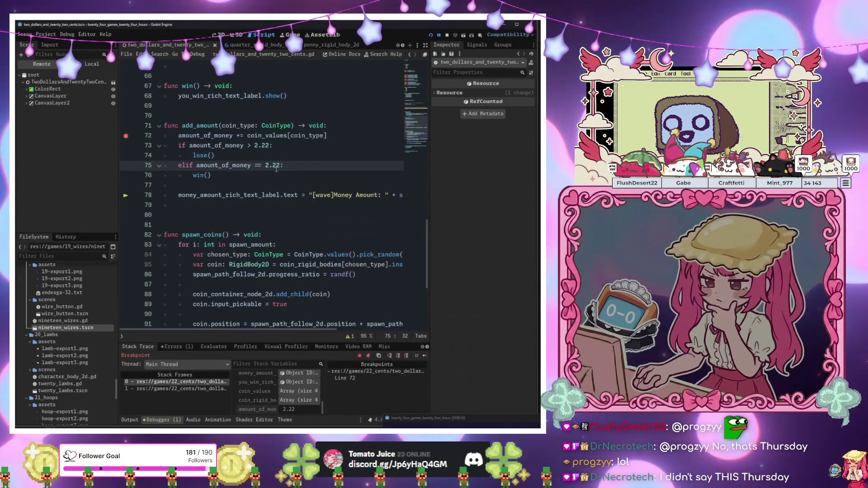
left_click_drag(229, 383, 195, 383)
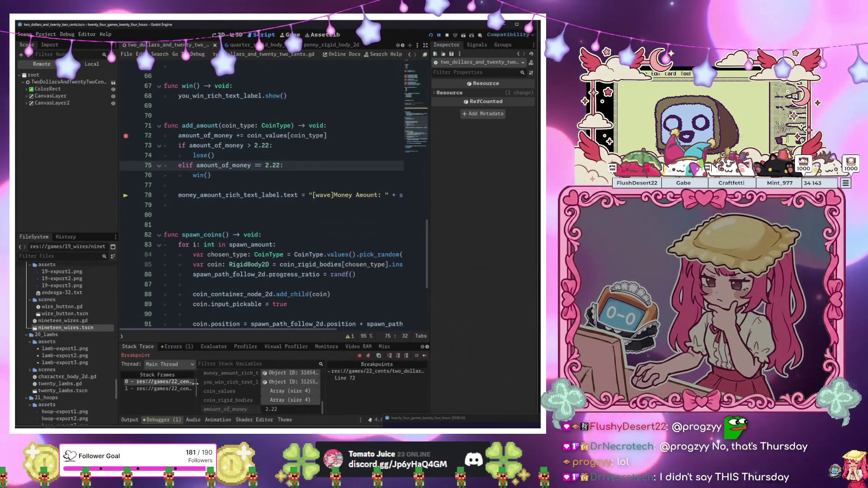
left_click(285, 165)
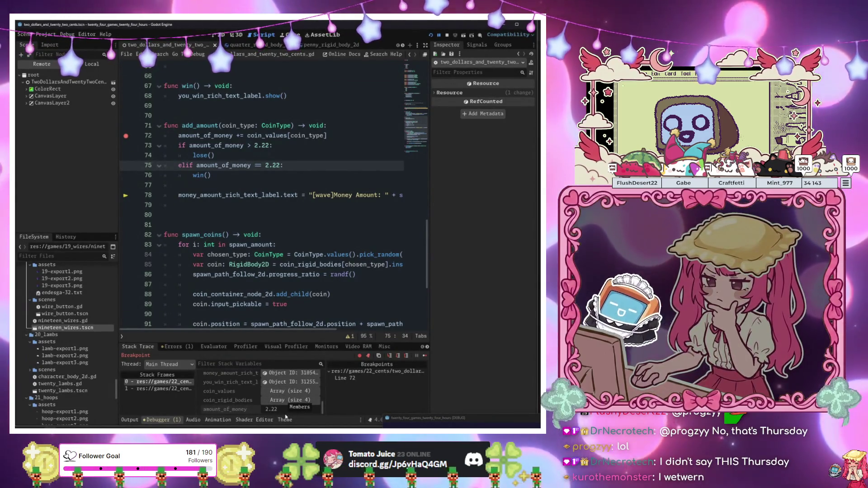
key("Left")
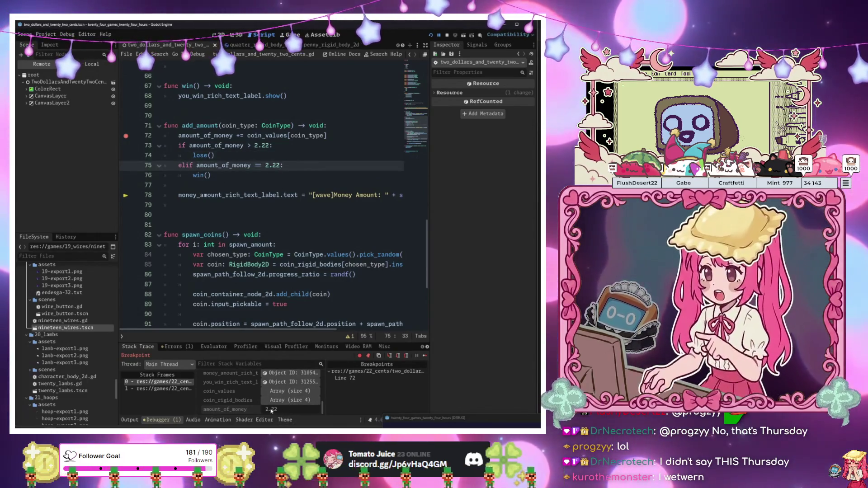
left_click_drag(414, 420, 437, 225)
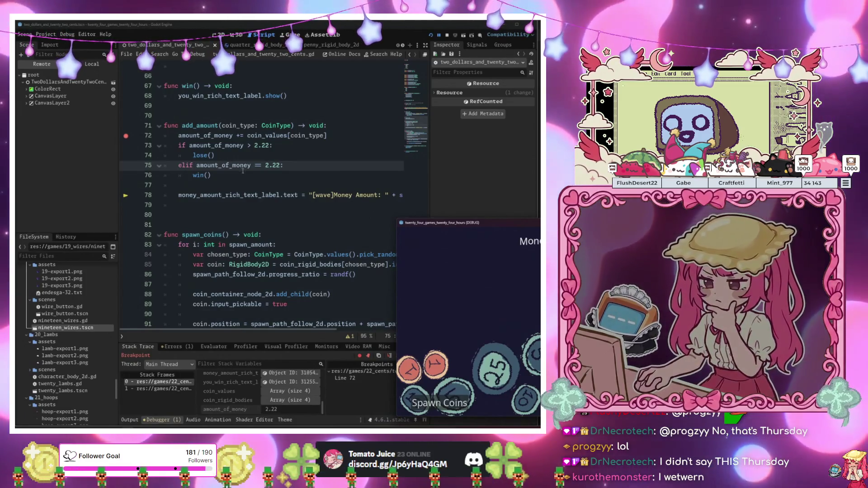
left_click(260, 186)
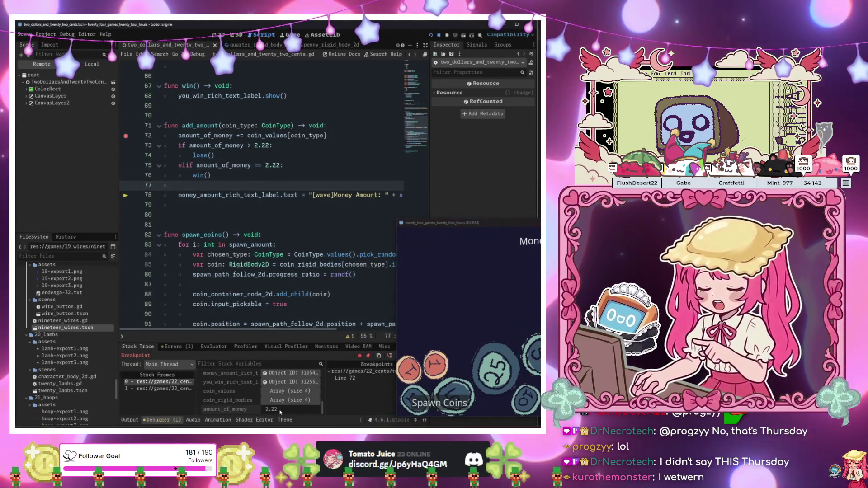
left_click(262, 225)
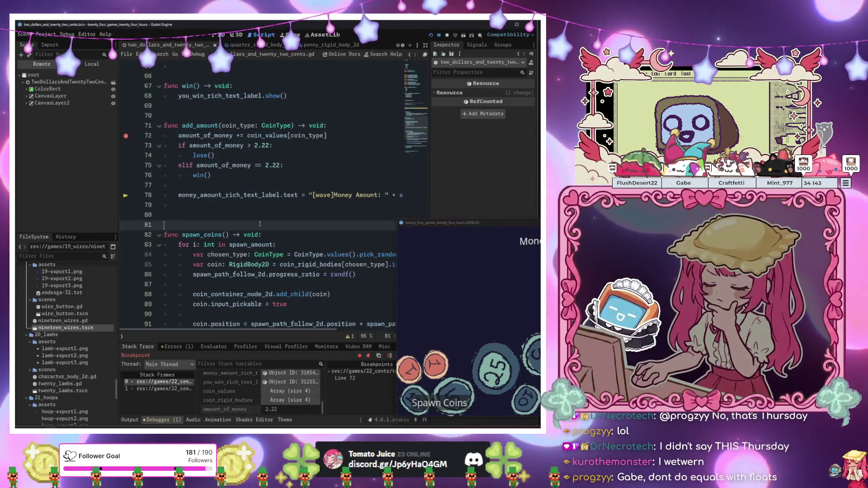
left_click(262, 165)
left_click(263, 194)
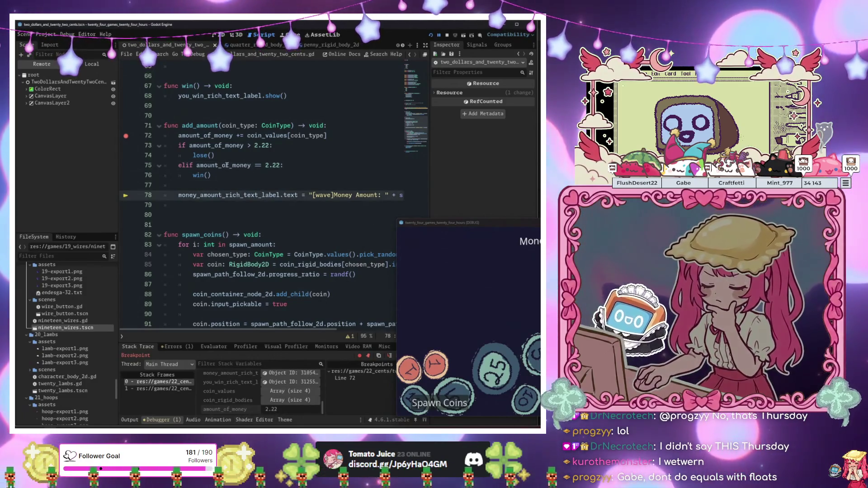
left_click_drag(179, 165, 273, 165)
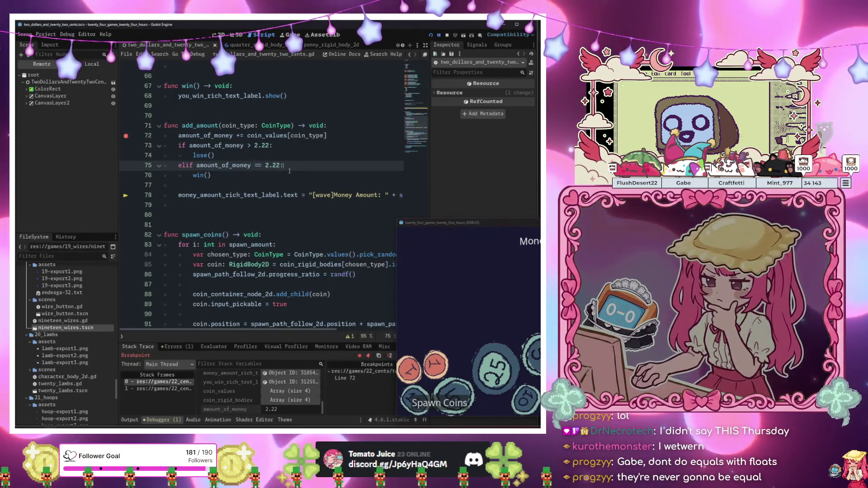
right_click(289, 175)
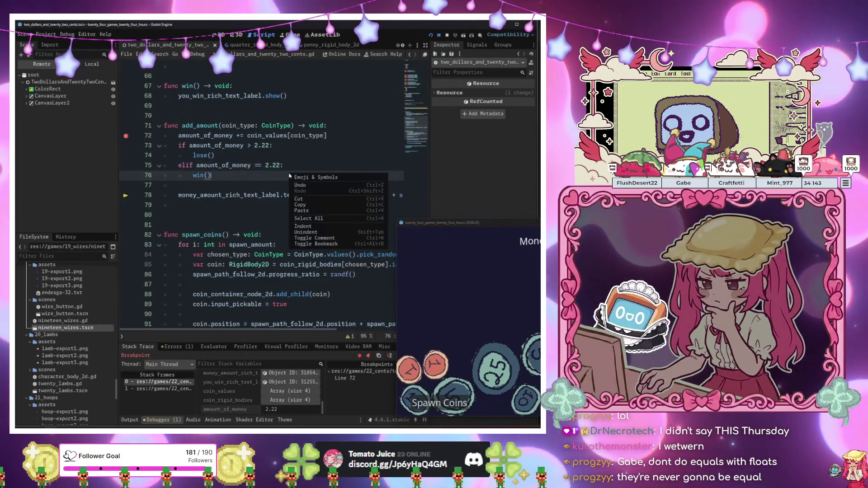
key("Escape")
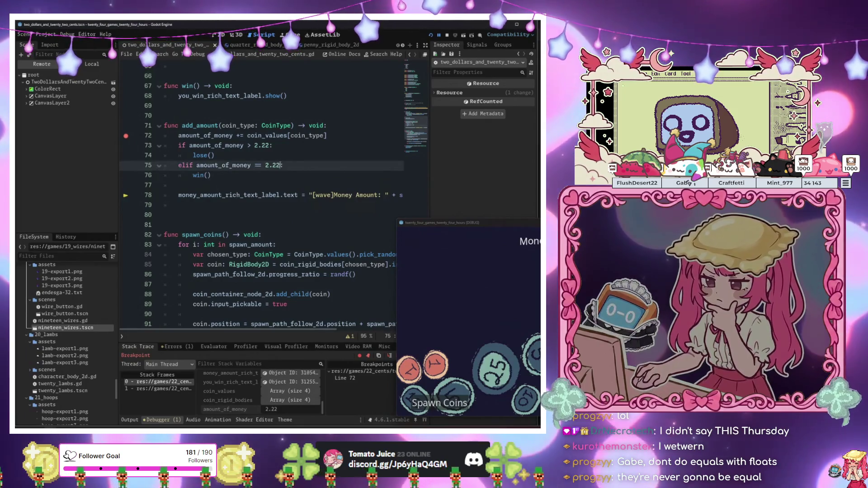
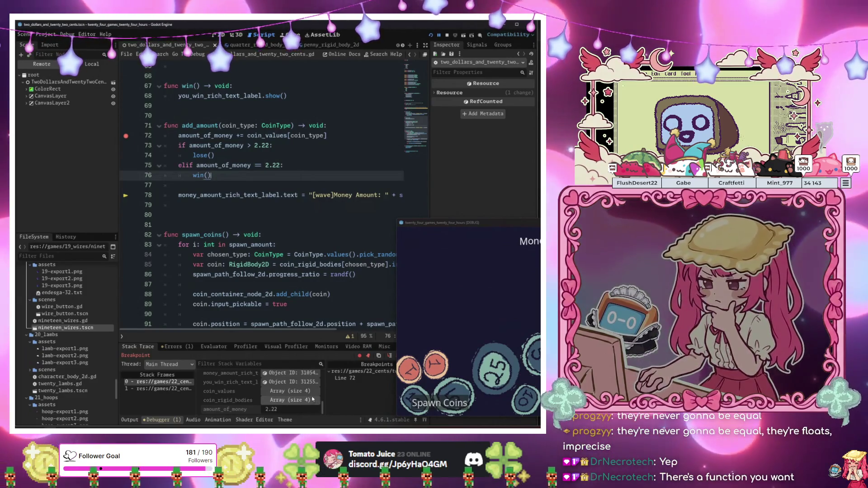
- Replace '== 2.22' on line 75 with is_equal_approx(amount_of_money, 2.22) using autocomplete
left_click(267, 165)
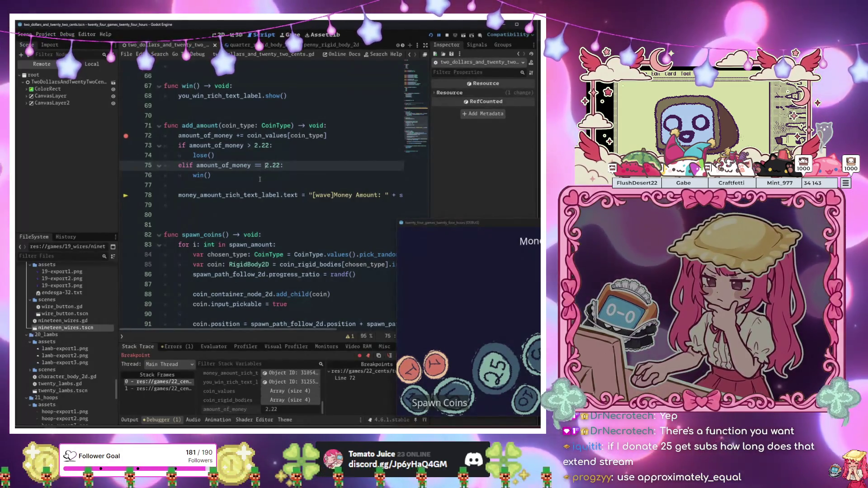
left_click_drag(281, 165, 251, 166)
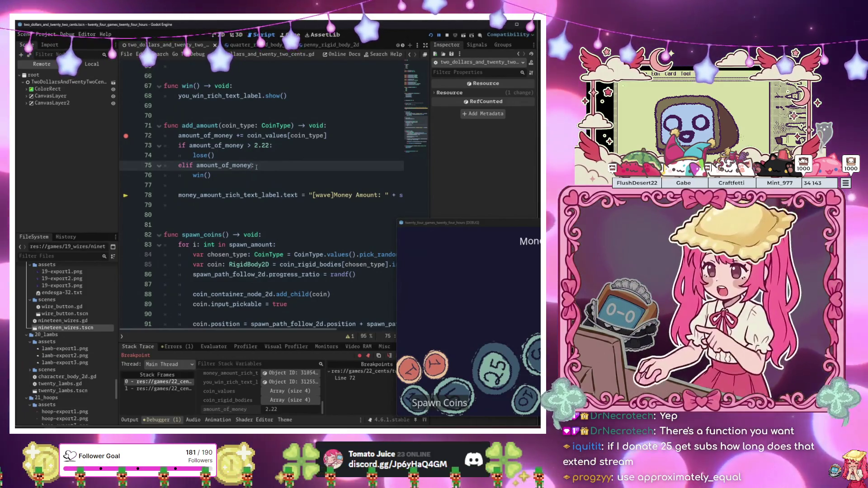
type("appr")
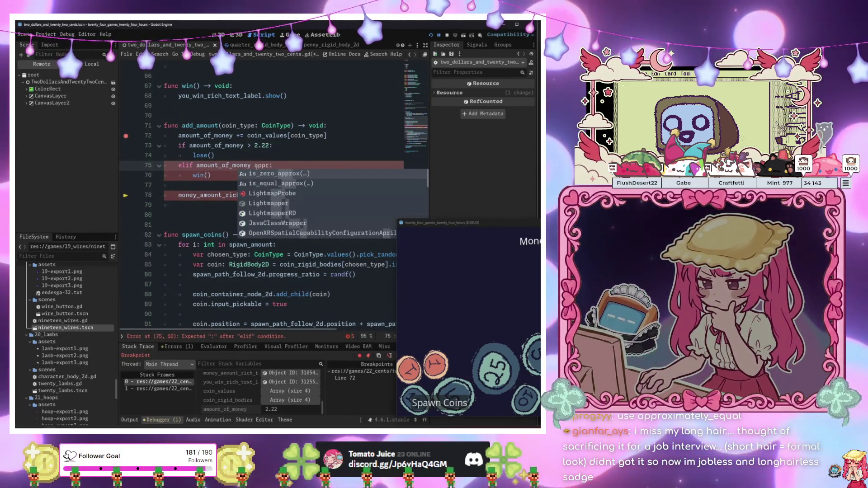
key("Down")
key("Return")
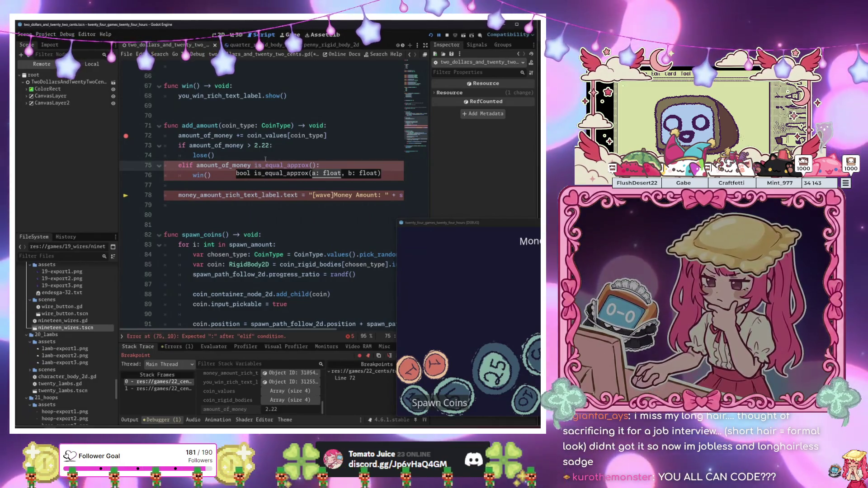
left_click_drag(254, 166, 197, 165)
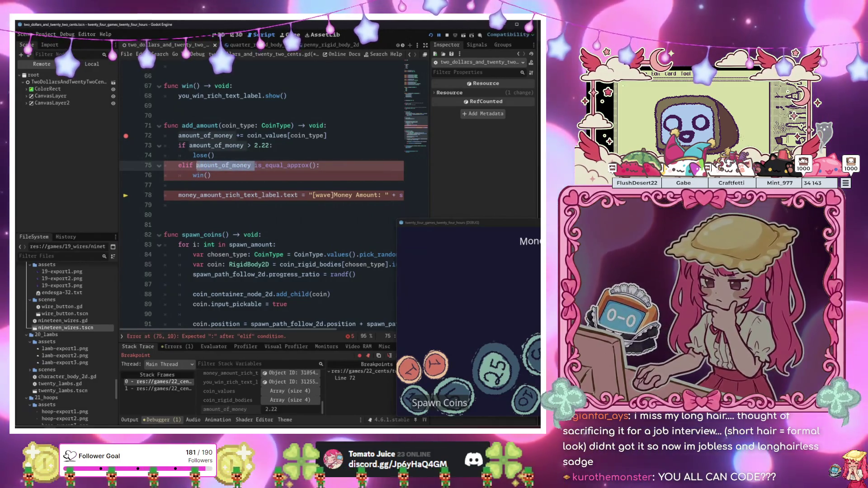
key("ctrl+x")
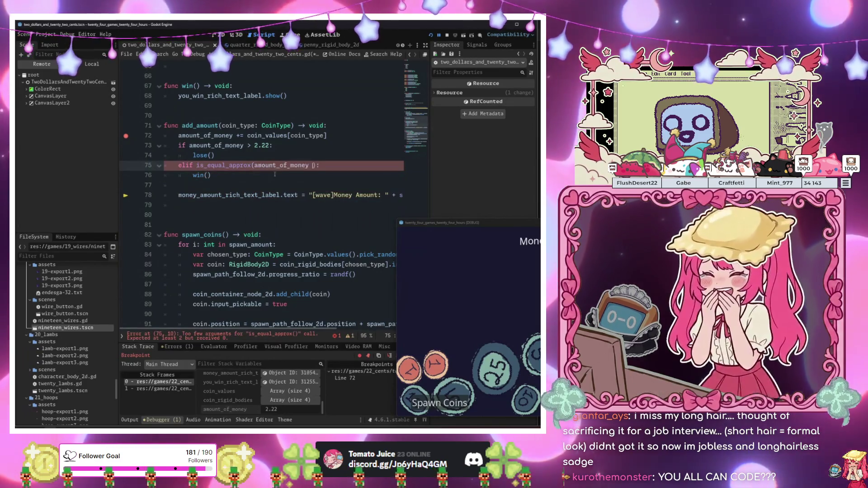
key("BackSpace")
type(", ")
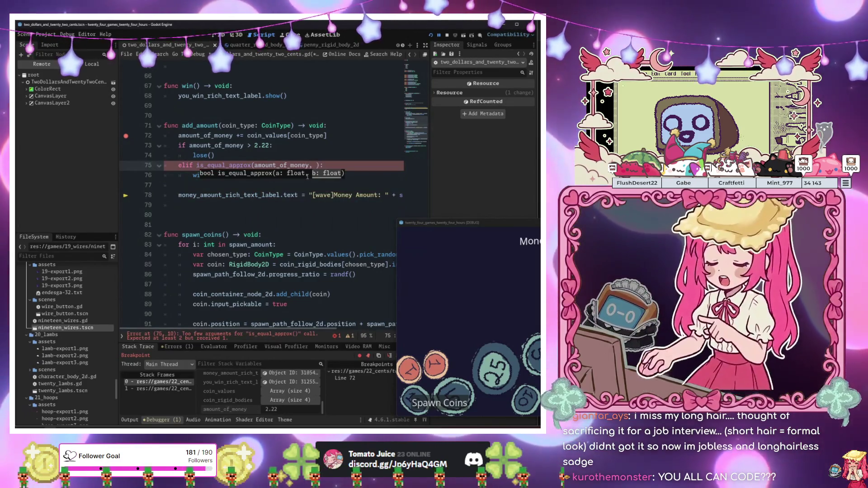
type("2.22")
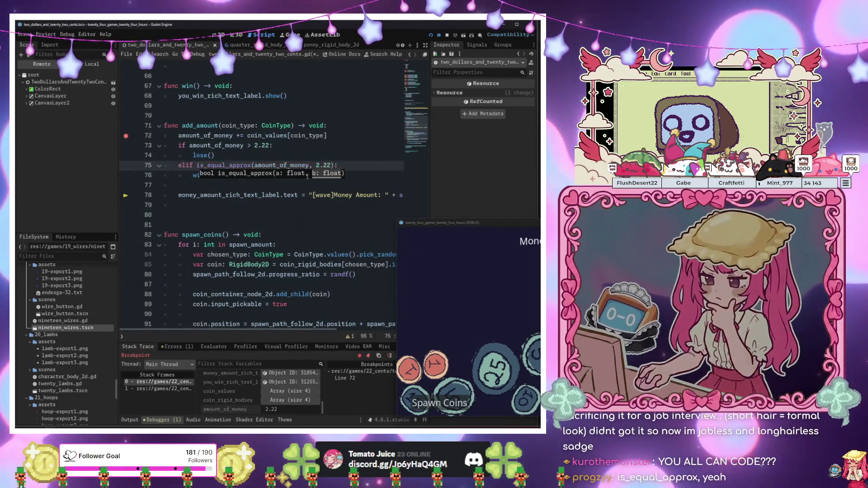
- Restart the game with F5 to test the edited win check
left_click(289, 225)
left_click(286, 206)
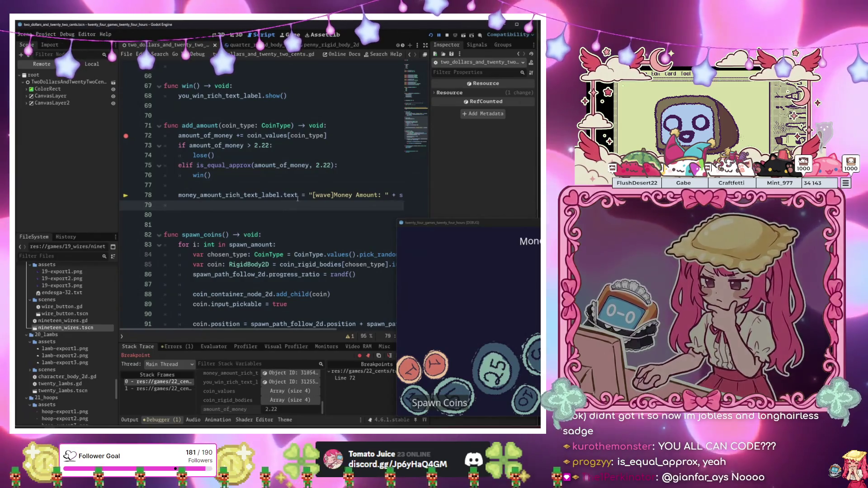
key("F5")
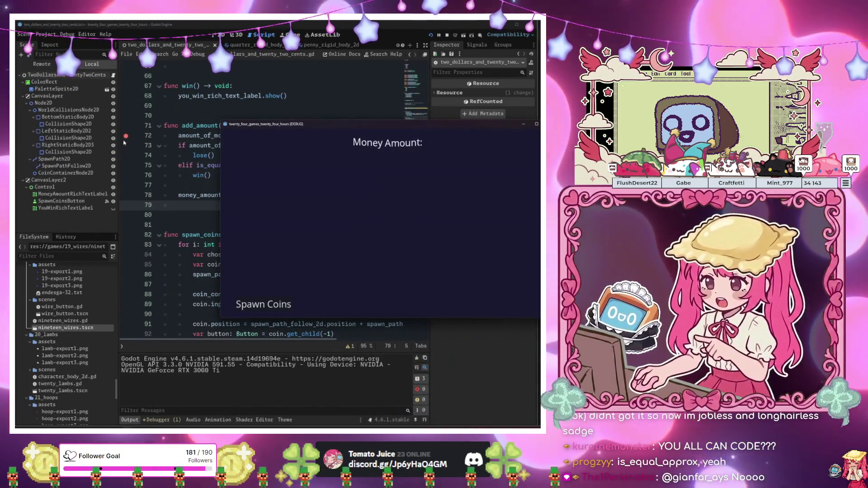
- Bring the game window into view, spawn coins, and collect the first coins and 10-cent coins
mouse_move(272, 124)
left_mouse_down()
mouse_move(241, 105)
mouse_move(159, 94)
left_mouse_up()
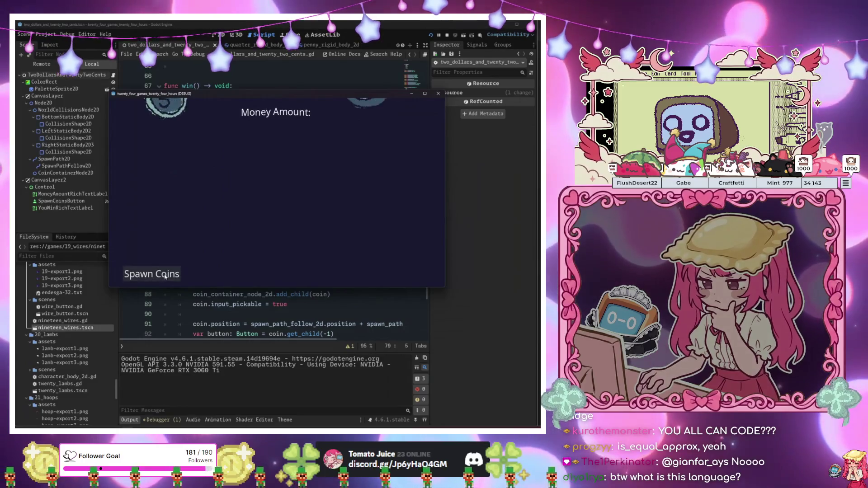
left_click(165, 276)
left_click(177, 205)
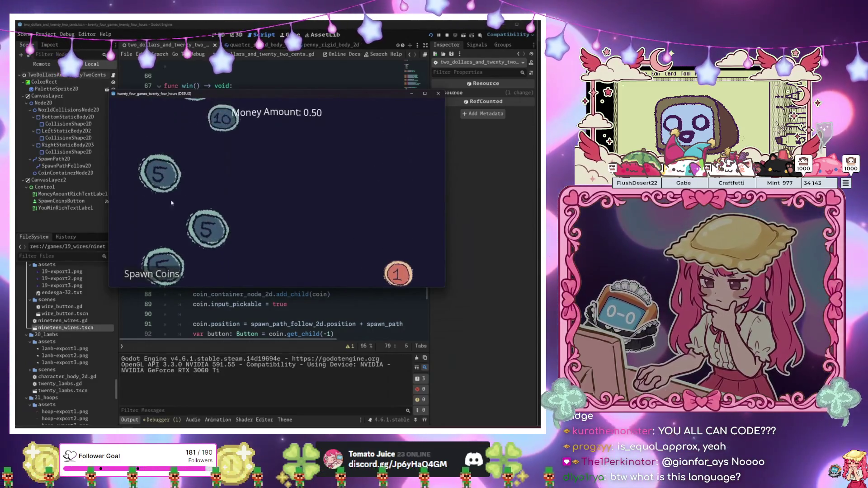
left_click(194, 230)
left_click(202, 244)
left_click(203, 248)
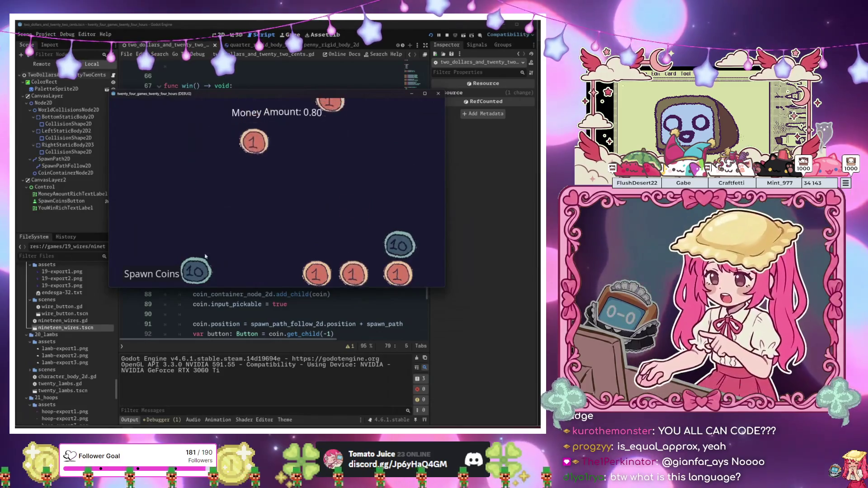
left_click(199, 268)
left_click(407, 272)
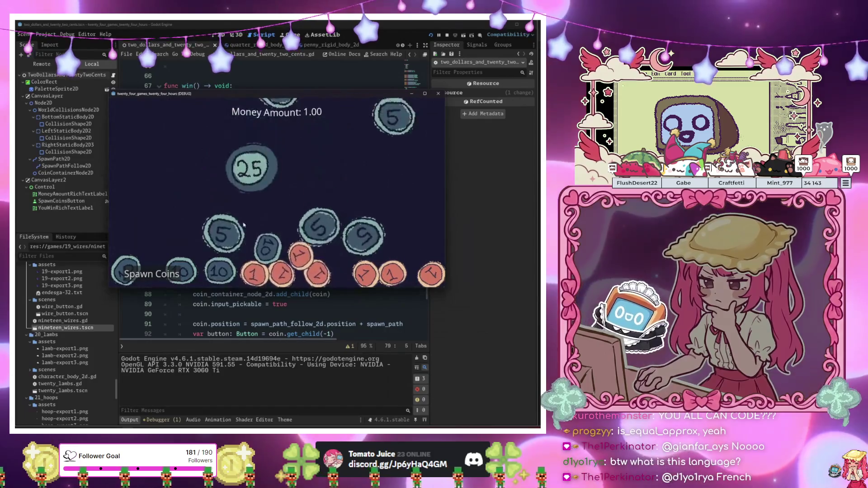
- Collect the 25-cent and last 1-cent coins until Money Amount reads 2.22 and YOU WIN!! shows
left_click(254, 181)
left_click(289, 177)
left_click(174, 154)
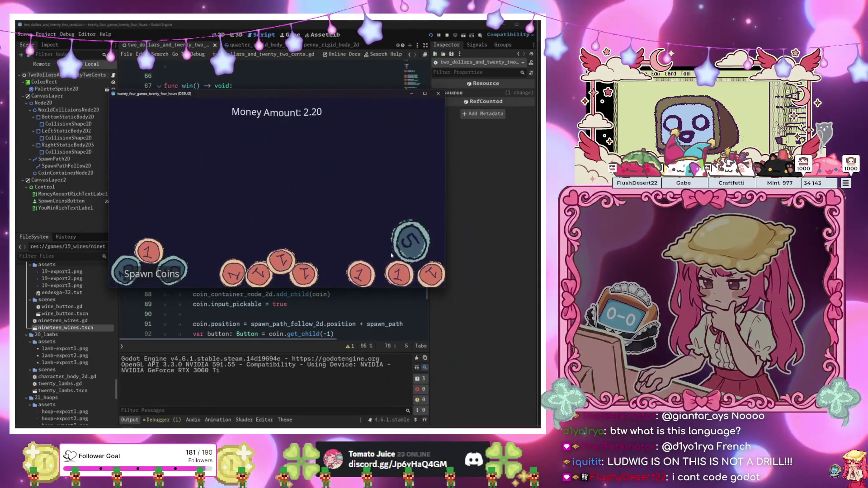
left_click(380, 273)
left_click(388, 273)
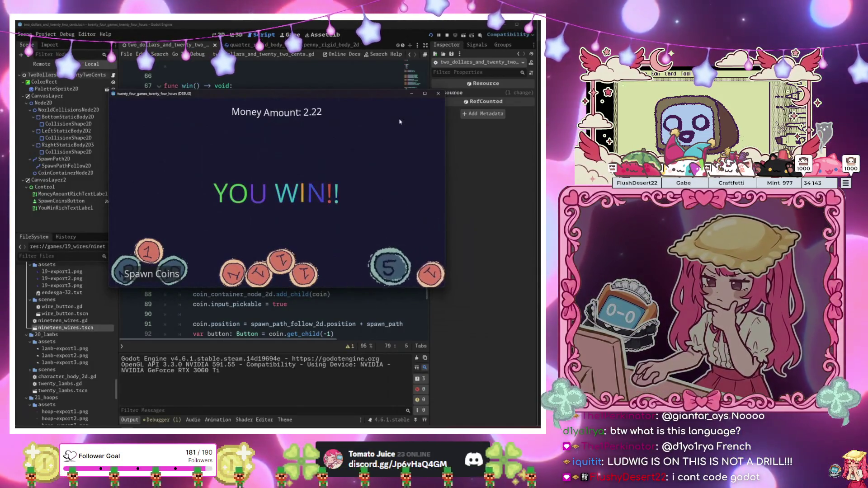
mouse_move(371, 97)
left_mouse_down()
mouse_move(377, 131)
mouse_move(331, 322)
mouse_move(330, 308)
left_mouse_up()
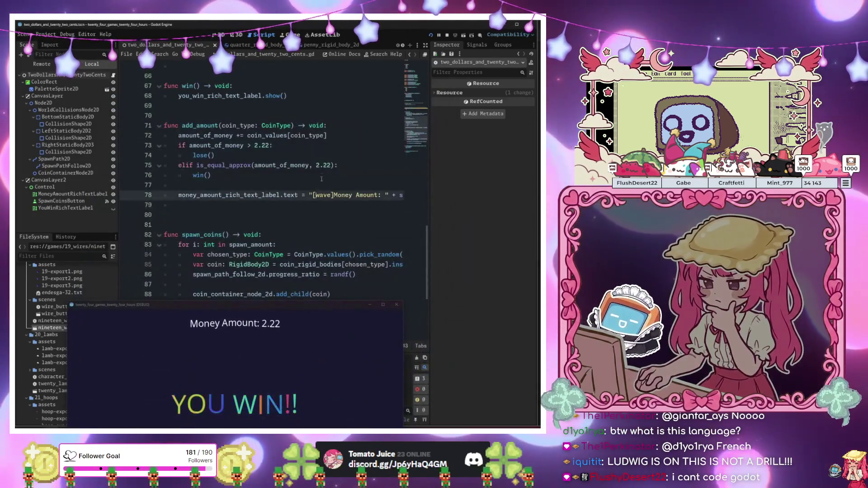
- Close the won game and look over the win() call and the spawn_coins loop
left_click(274, 168)
left_click(274, 180)
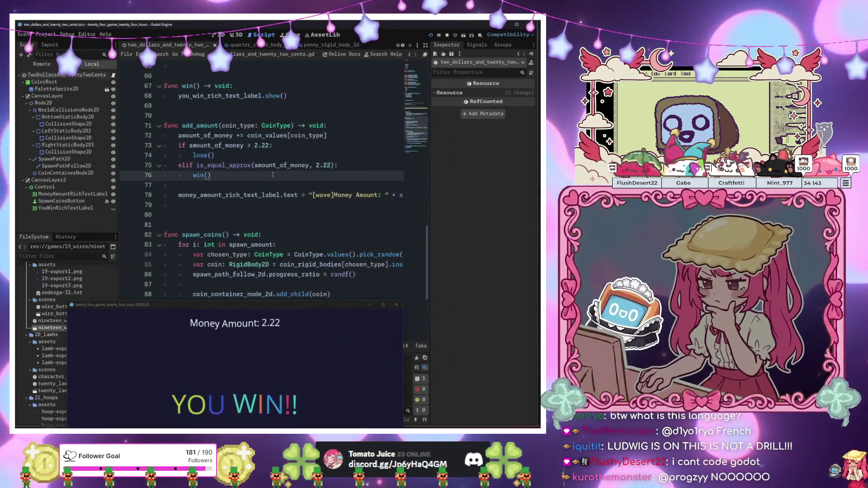
left_click(398, 305)
left_click(319, 237)
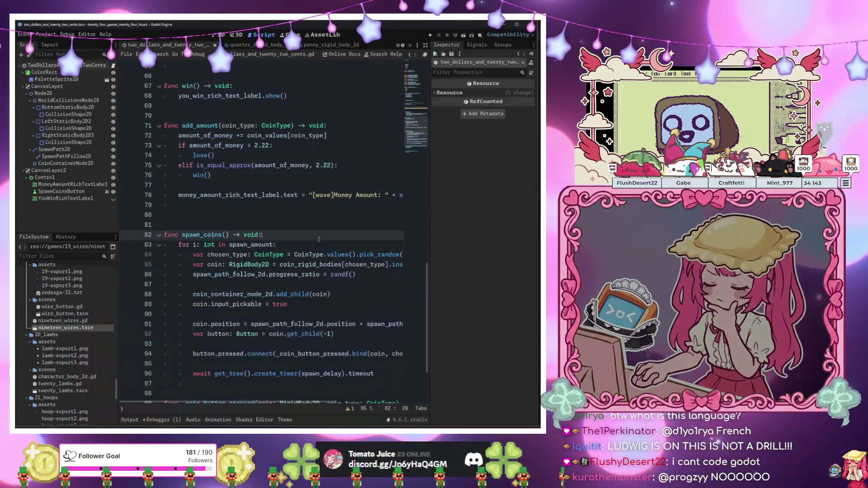
left_click(327, 244)
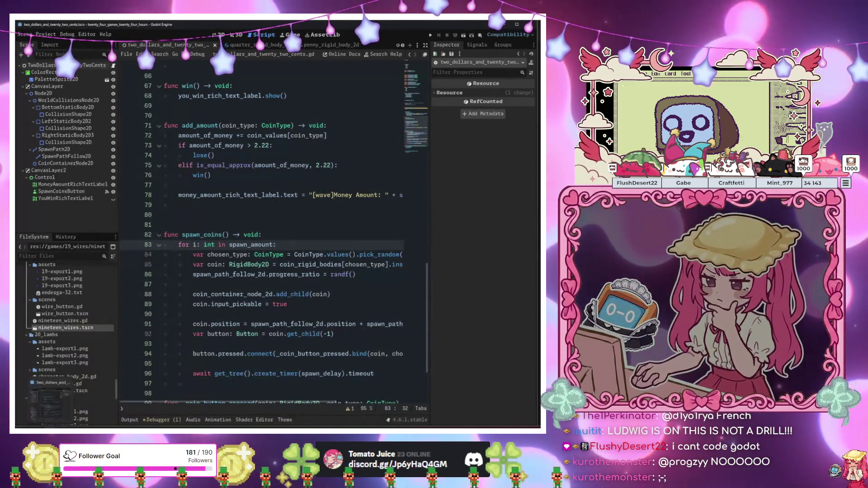
left_click(290, 324)
- Run the game again with F6, spawn two batches of coins, then stop it
key("F6")
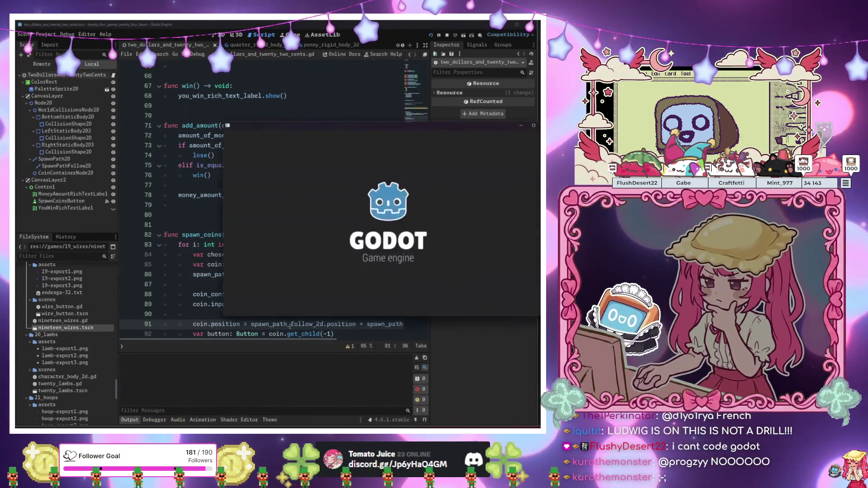
mouse_move(292, 123)
left_mouse_down()
mouse_move(323, 185)
mouse_move(319, 212)
mouse_move(291, 136)
left_mouse_up()
left_click(285, 316)
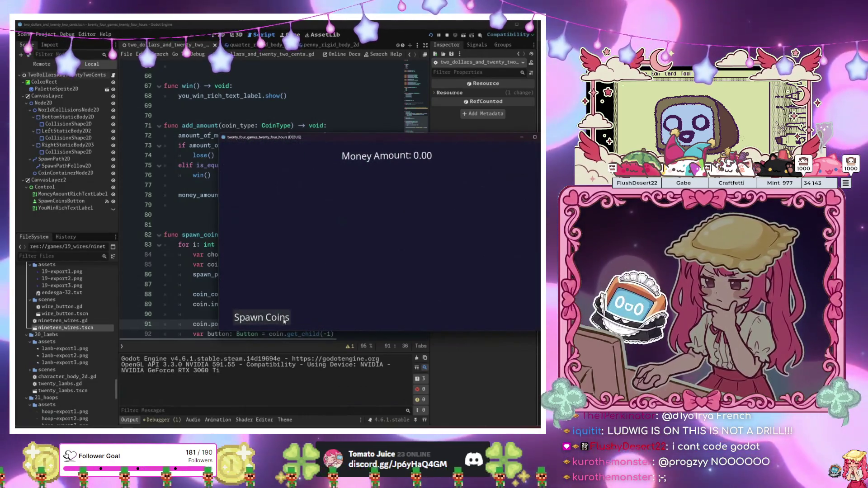
left_click(262, 318)
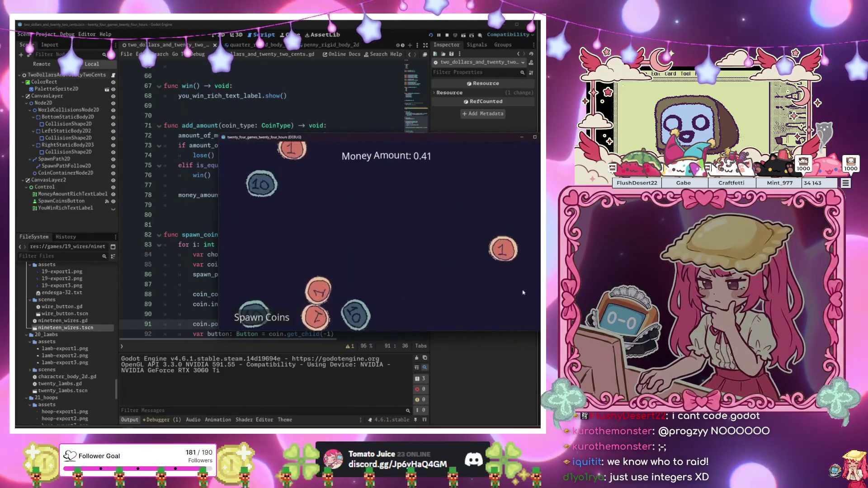
left_click(535, 136)
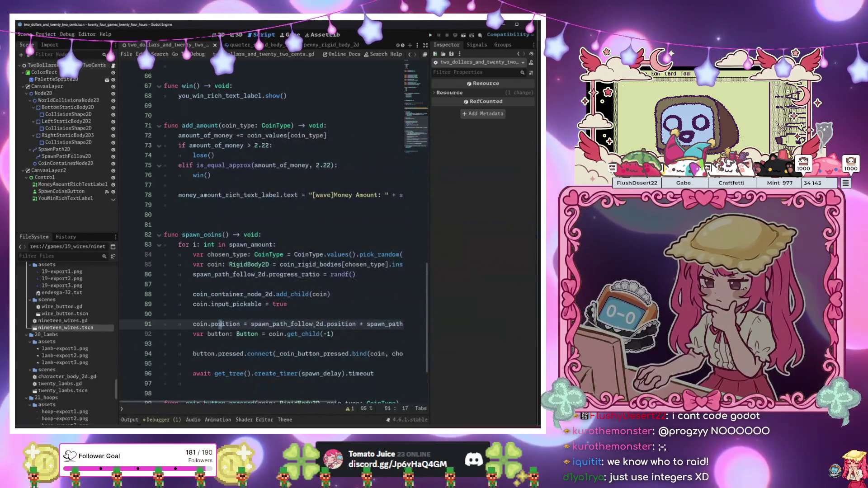
left_click(238, 308)
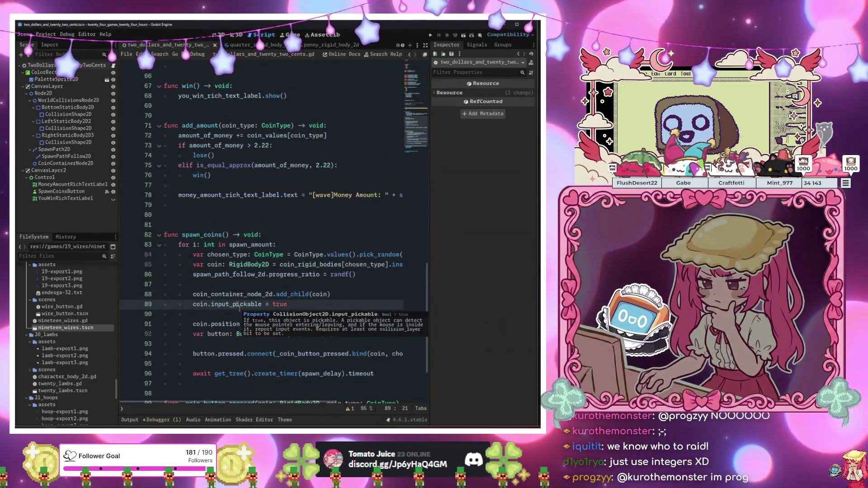
- Review the spawn_coins header and loop on lines 82–83, then switch to the 2D workspace
left_click(240, 235)
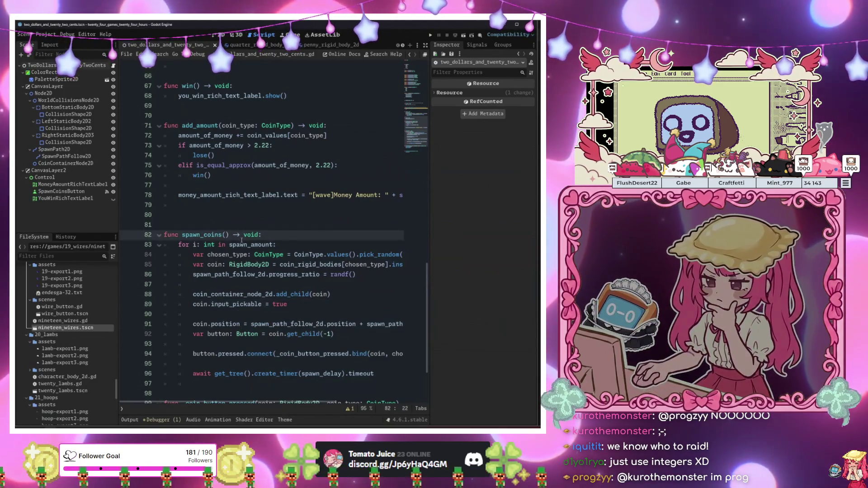
left_click(245, 244)
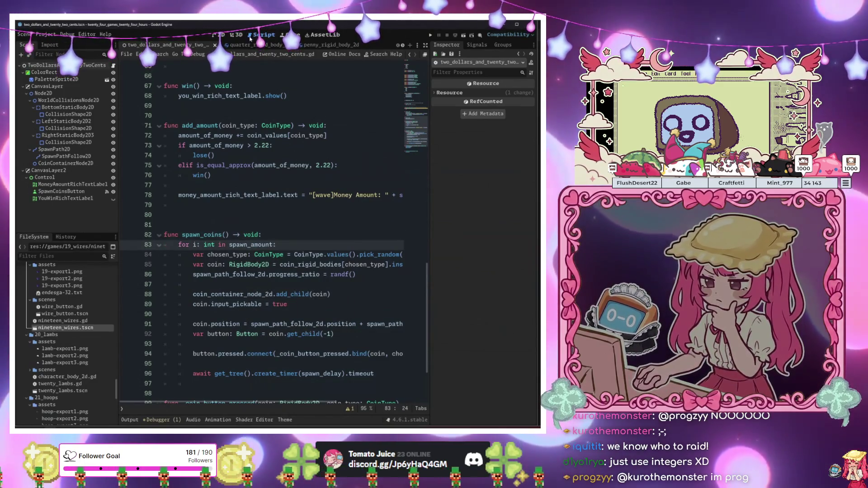
left_click(221, 35)
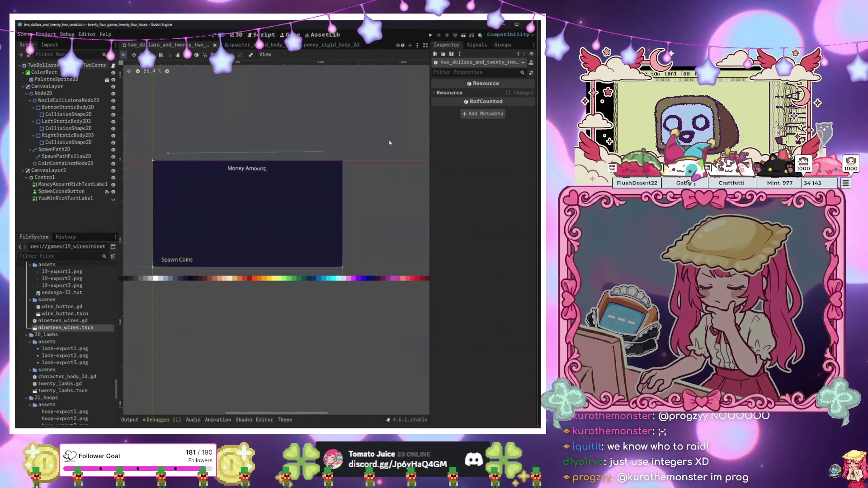
- Create a new scene with a User Interface Control as its root node
left_click(410, 46)
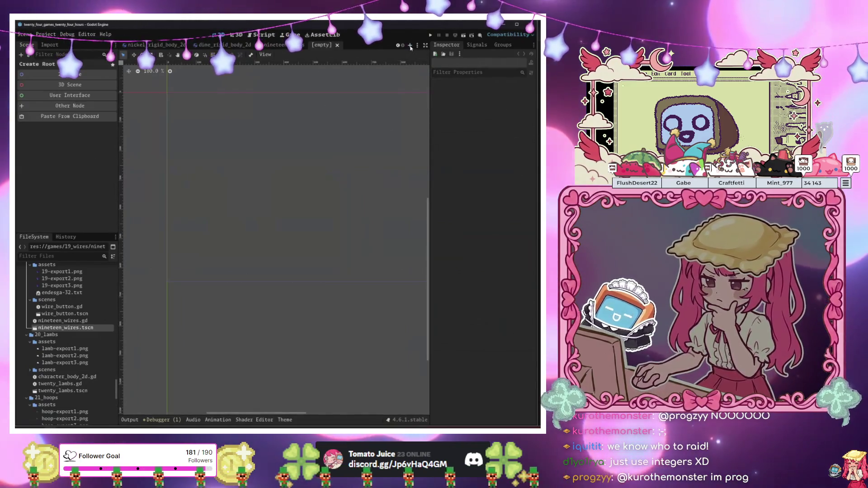
left_click(70, 106)
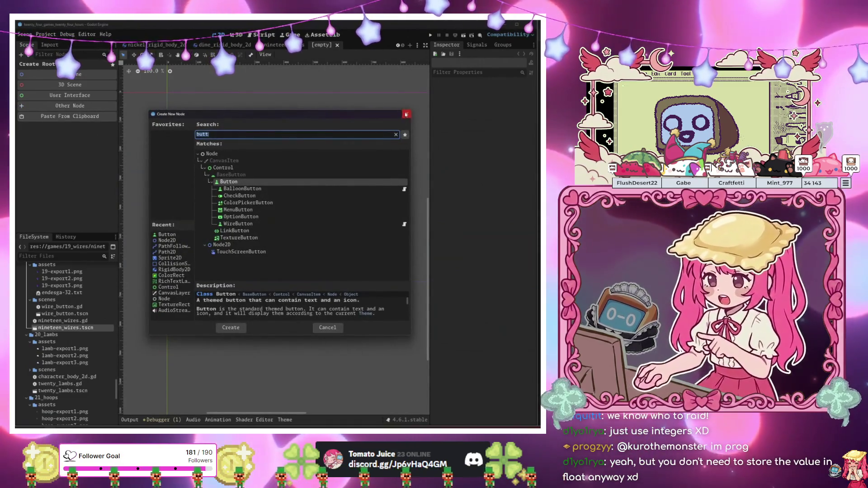
left_click(406, 114)
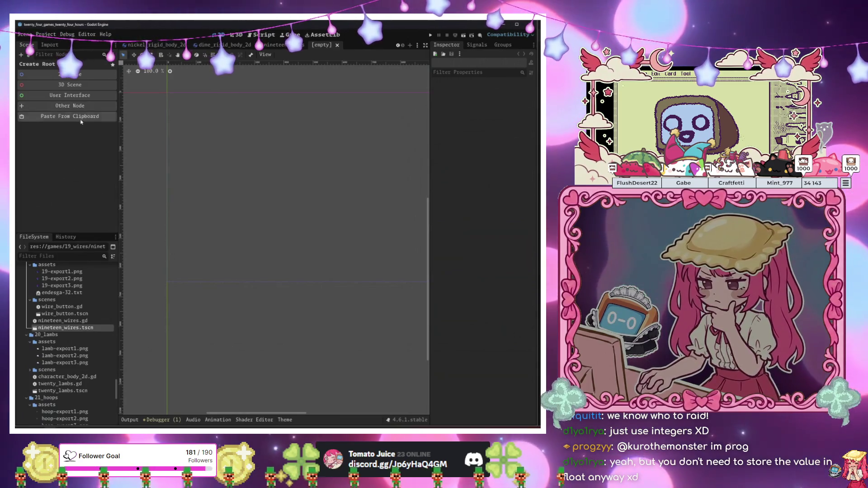
left_click(78, 96)
- Rename the root node to TypingGame
key("F2")
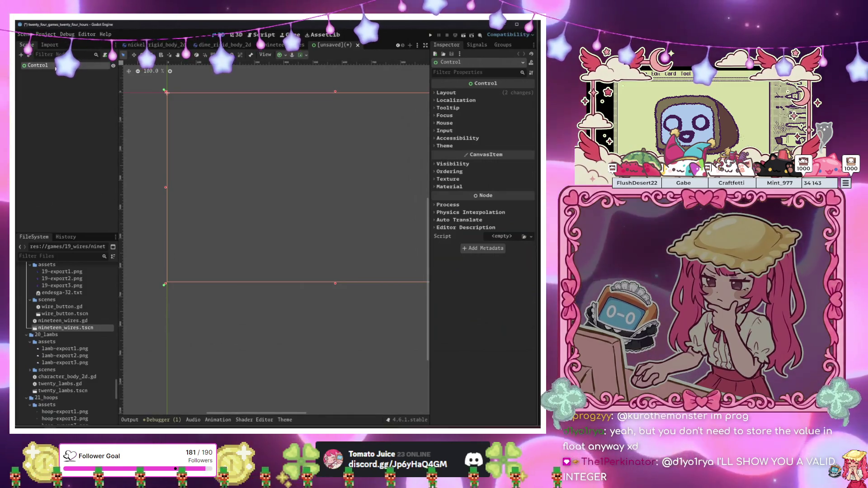
type("TypingGame")
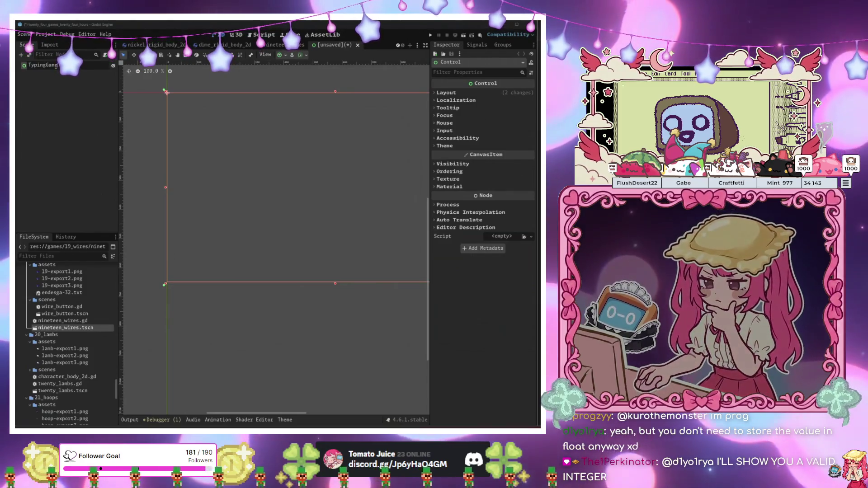
key("Return")
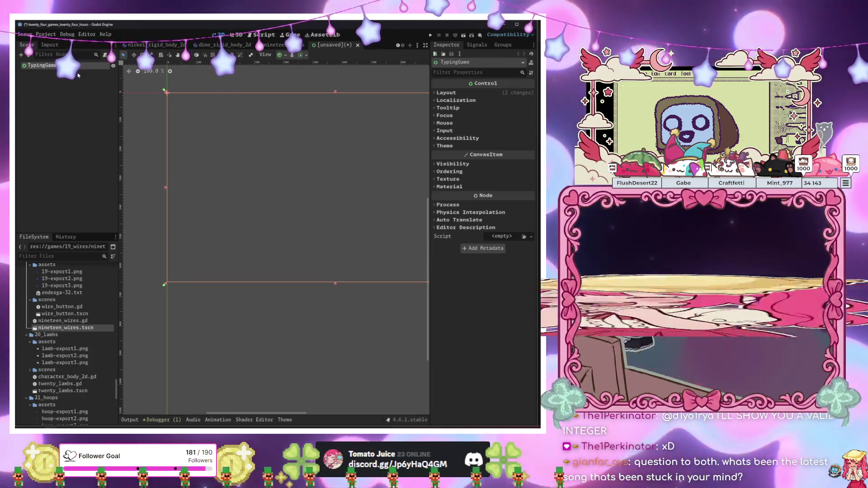
- Start saving the scene and create a new 23_words folder under res://games
key("ctrl+a")
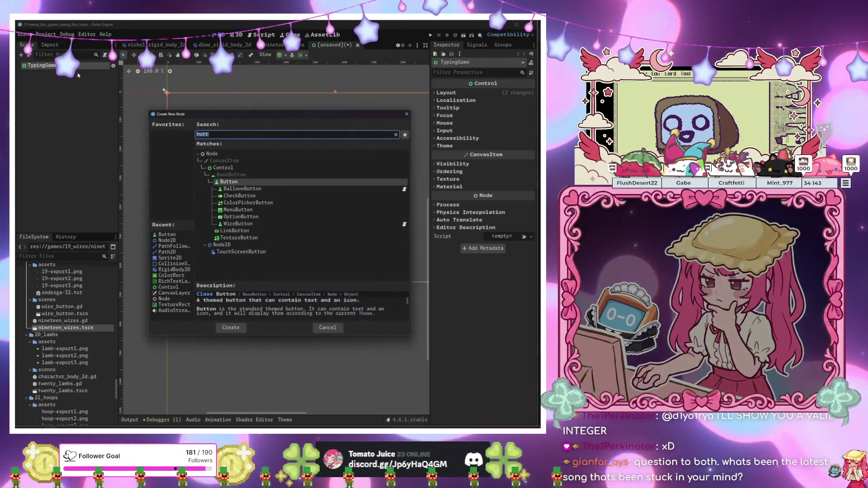
key("Escape")
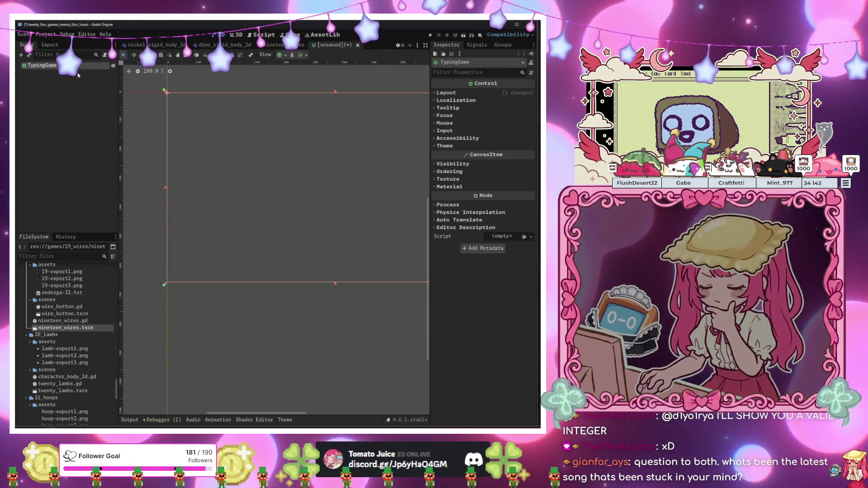
key("ctrl+s")
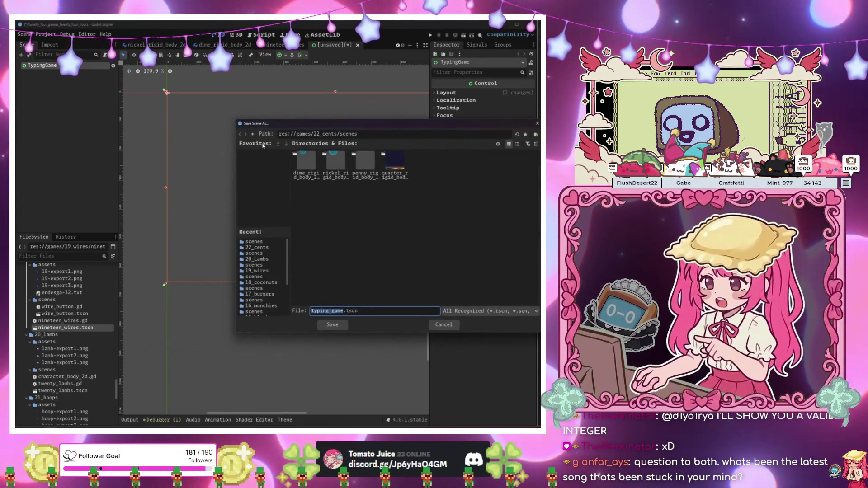
left_click(253, 135)
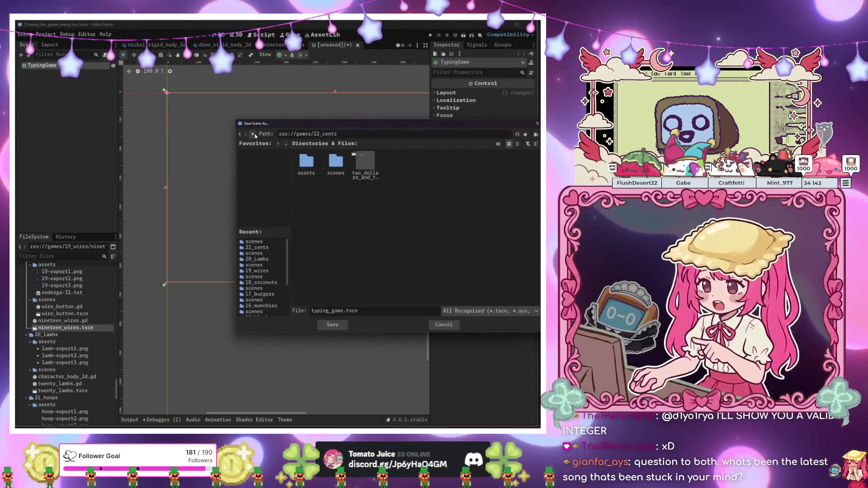
left_click(253, 134)
key("ctrl+n")
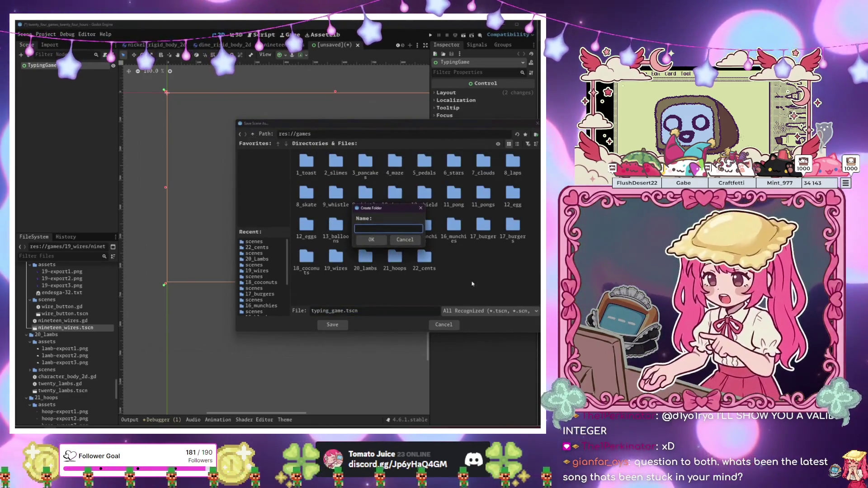
type("23_words")
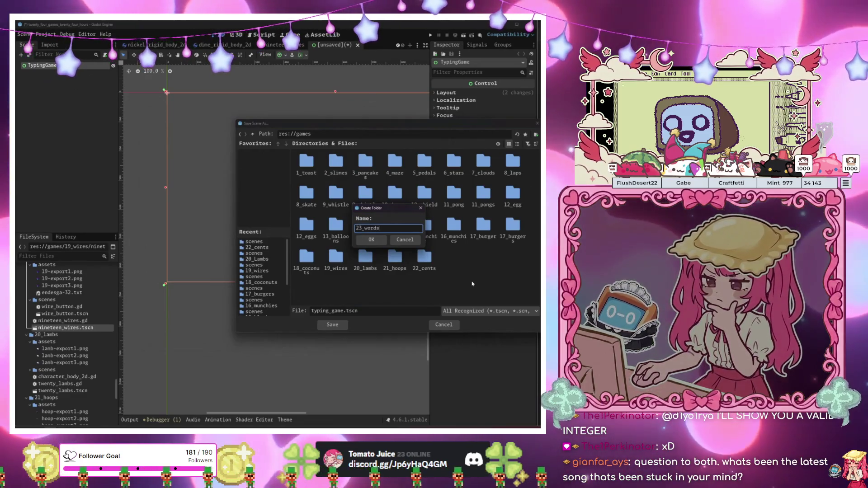
key("Return")
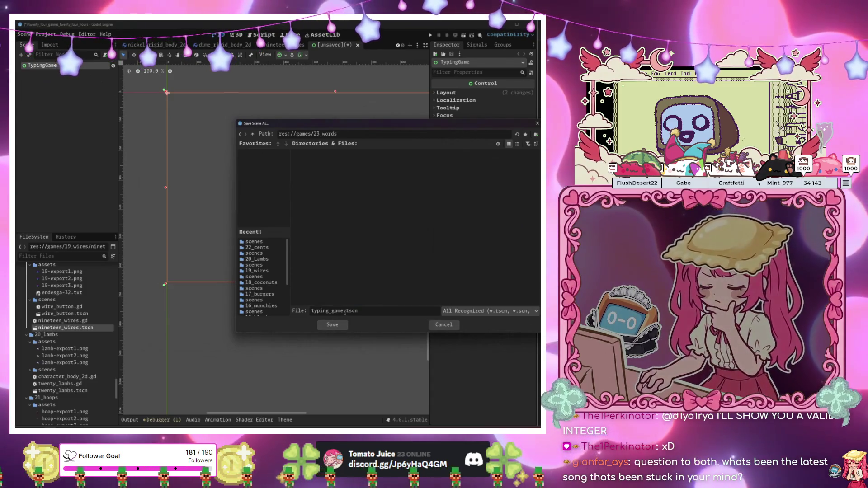
- Save the scene as twenty_three_words.tscn in the 23_words folder
left_click_drag(345, 312, 311, 314)
key("BackSpace")
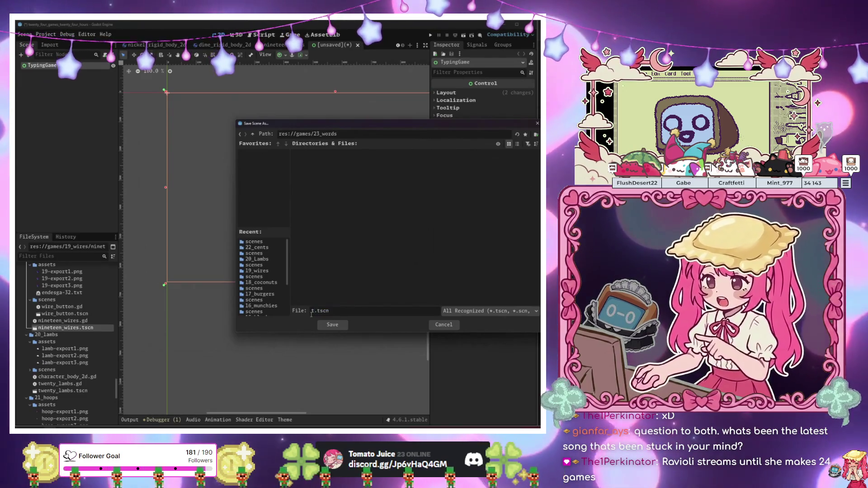
type("ty_")
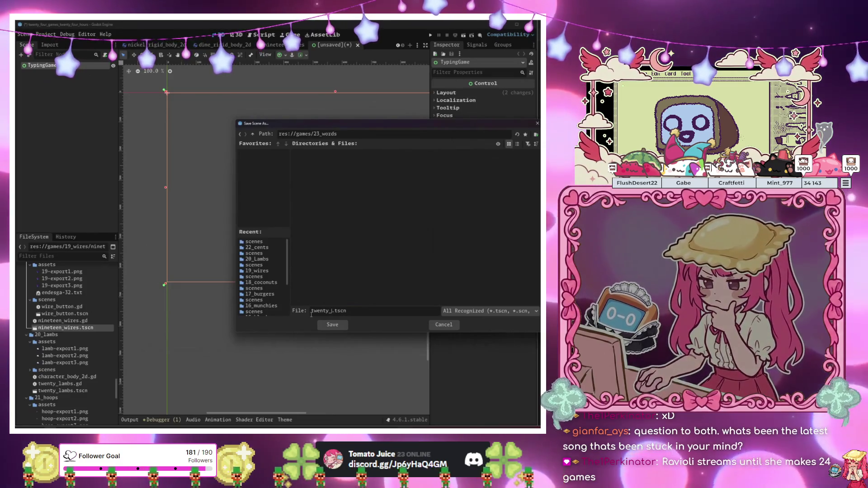
type("hree_words")
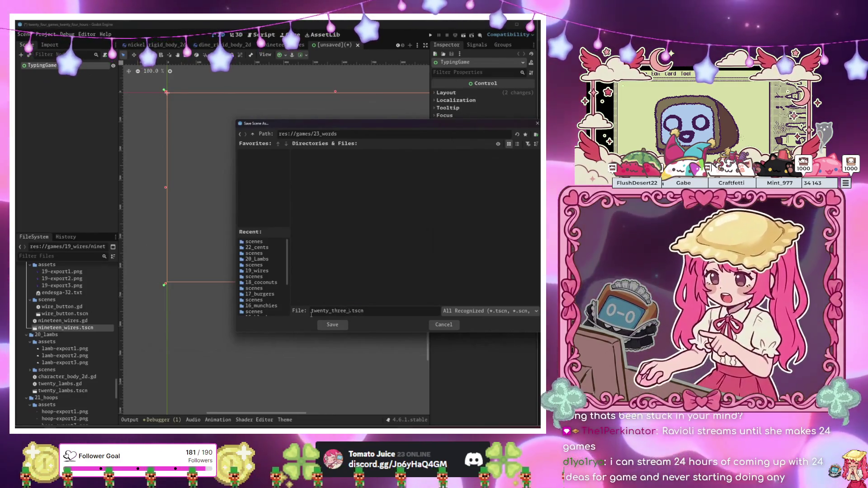
key("Return")
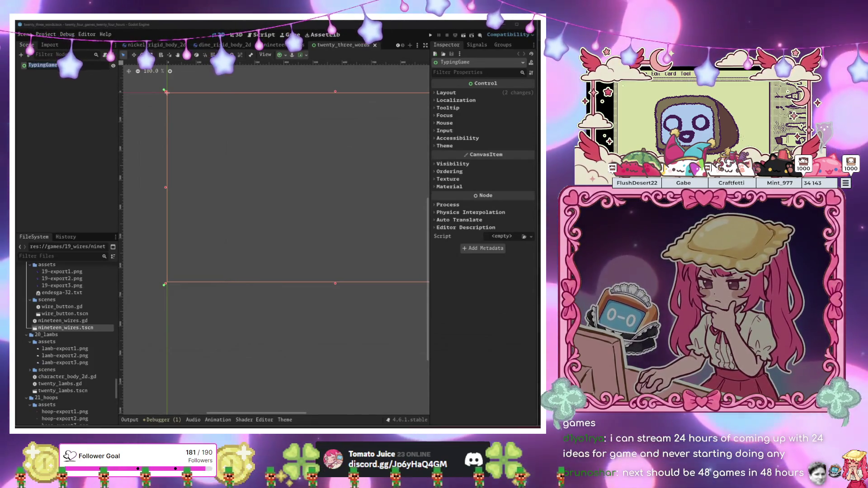
type("TwentyThreeWords")
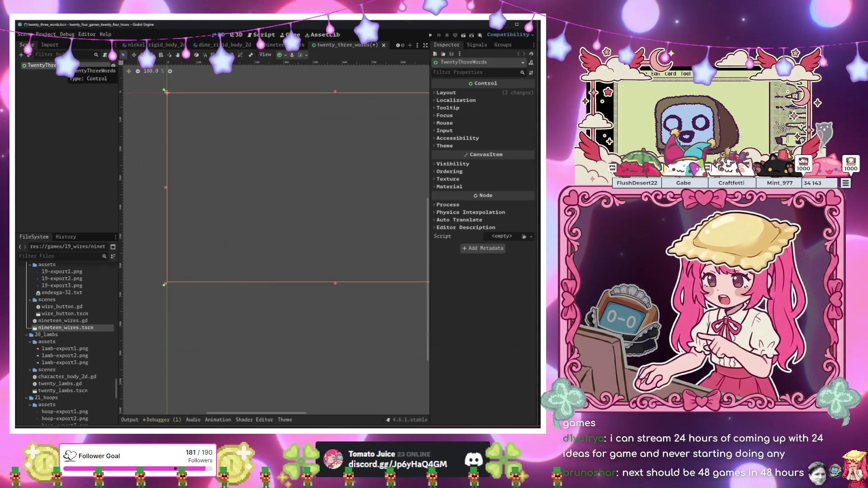
- Select the TwentyThreeWords root and add a ColorRect child to it
left_click(91, 135)
scroll(69, 363, "down", 10)
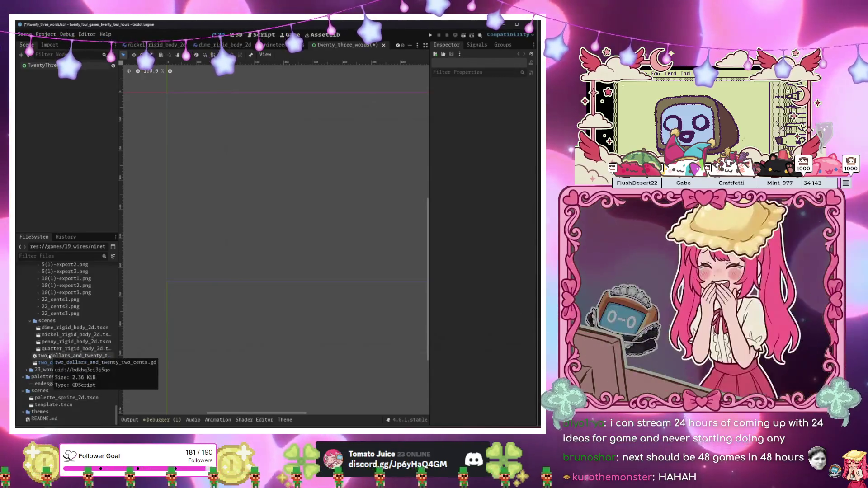
left_click(81, 67)
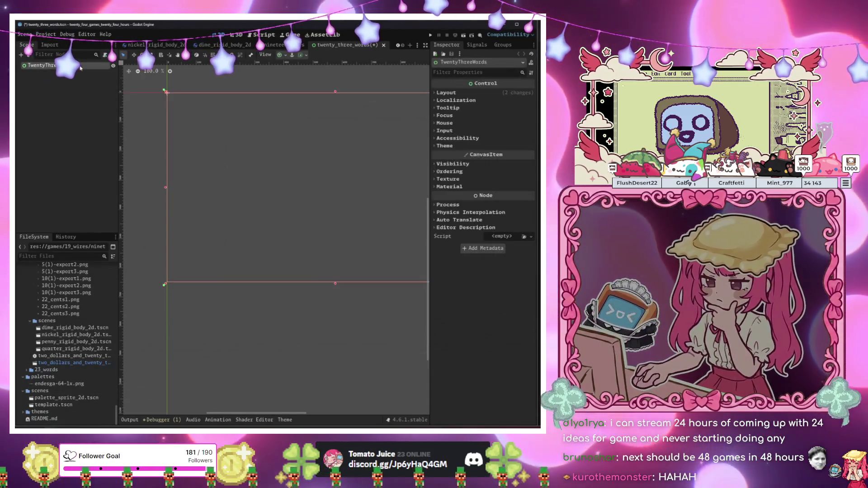
scroll(238, 193, "down", 4)
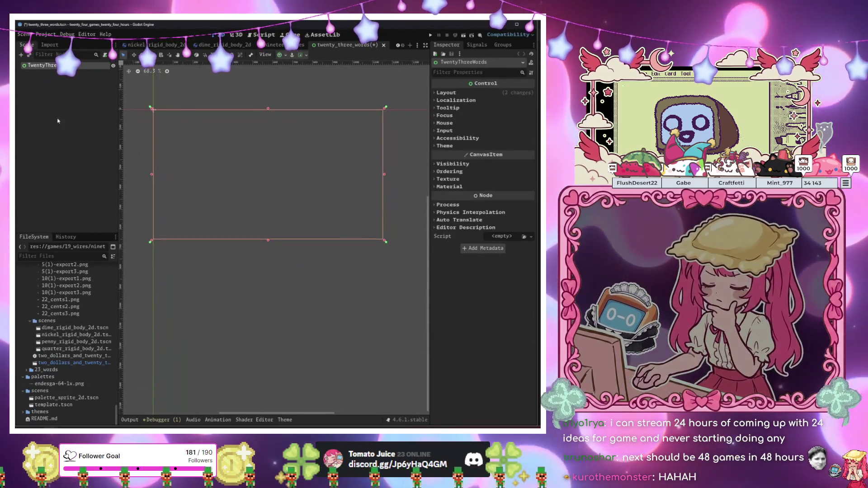
key("ctrl+a")
type("color")
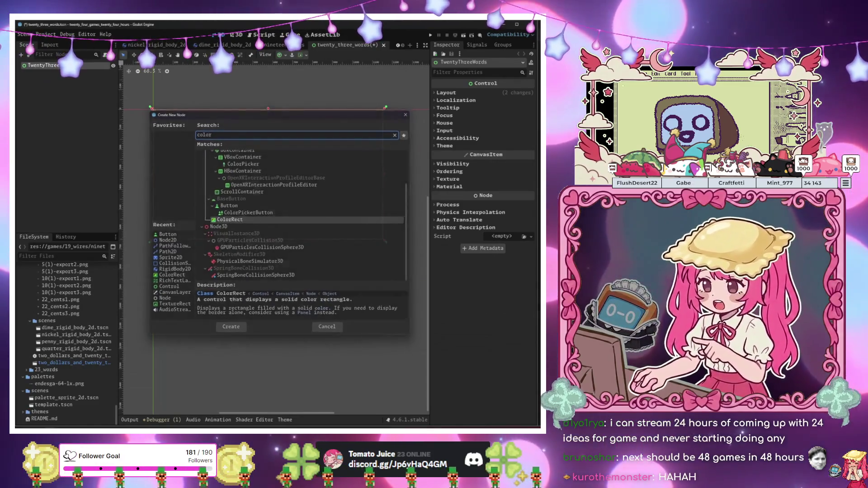
key("Return")
- Add a MarginContainer child to the root with a PanelContainer nested inside it
key("ctrl+a")
type("margin")
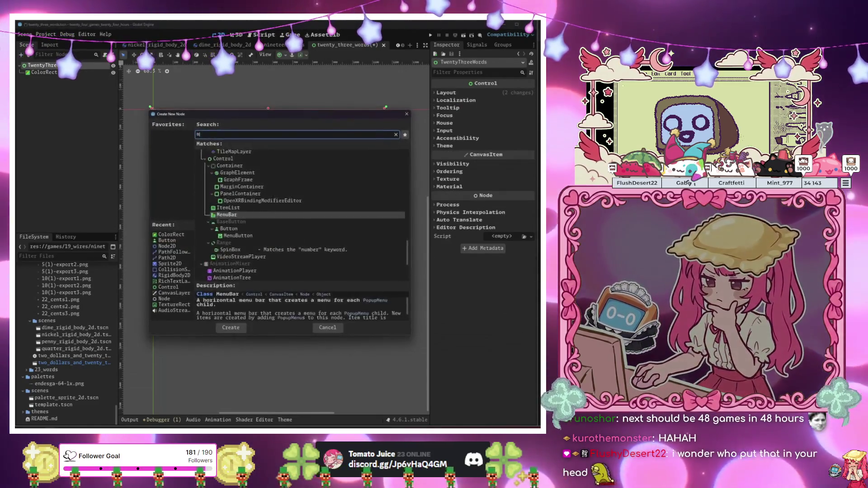
key("Return")
key("ctrl+a")
type("plan")
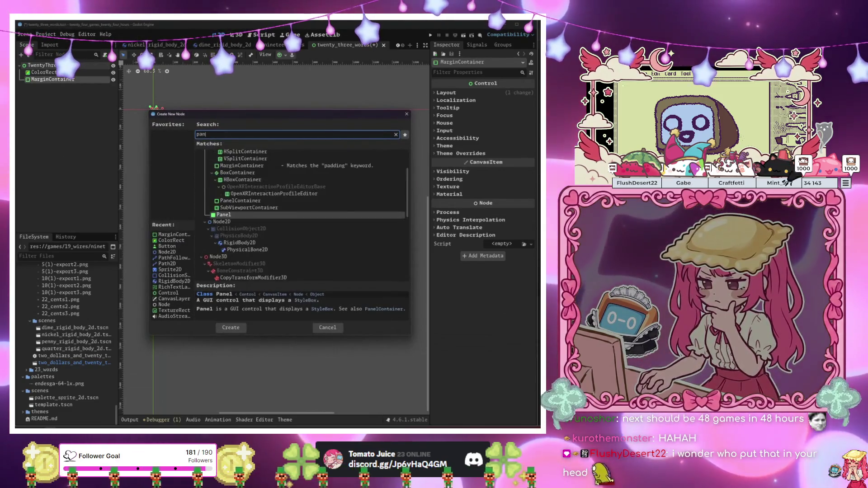
type("elc")
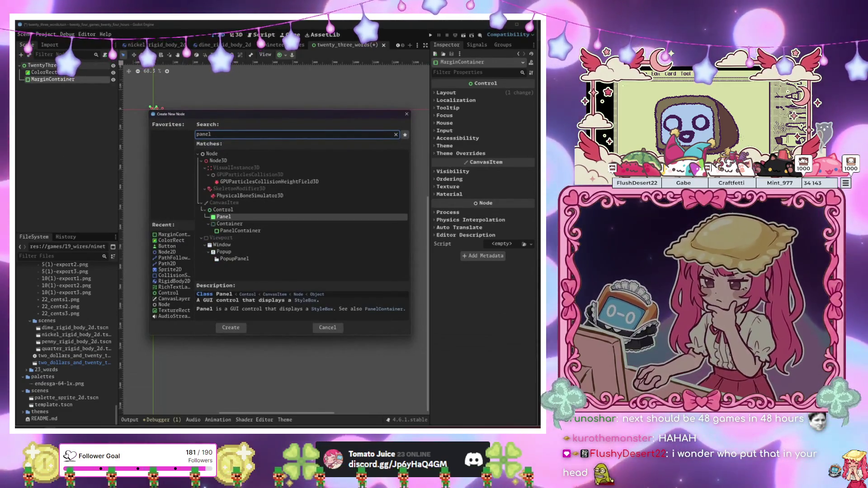
key("Return")
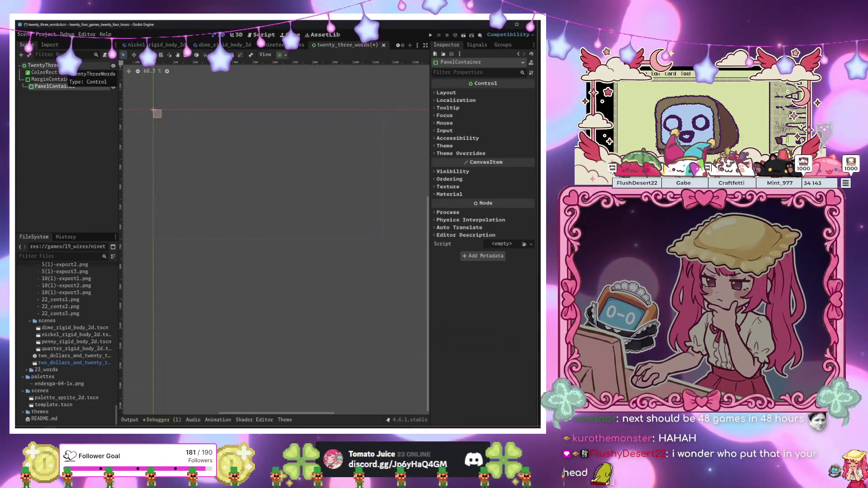
left_click(64, 73)
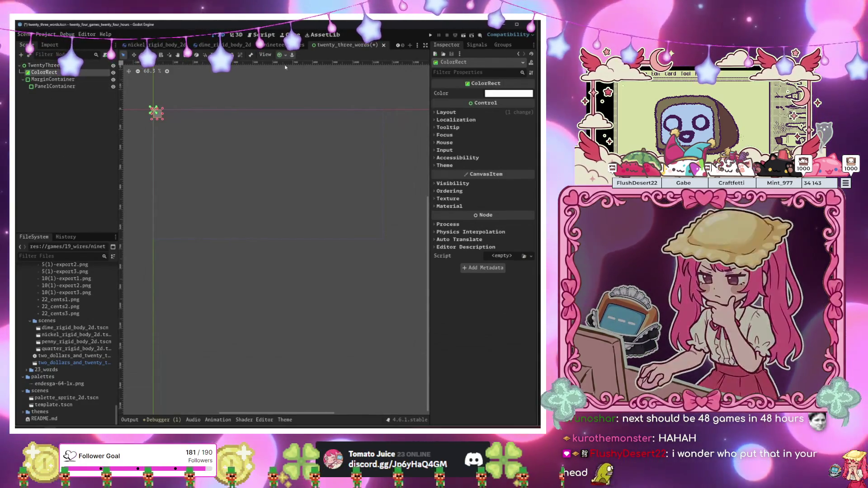
- Instance the palette_sprite_2d scene into the current scene
left_click(29, 54)
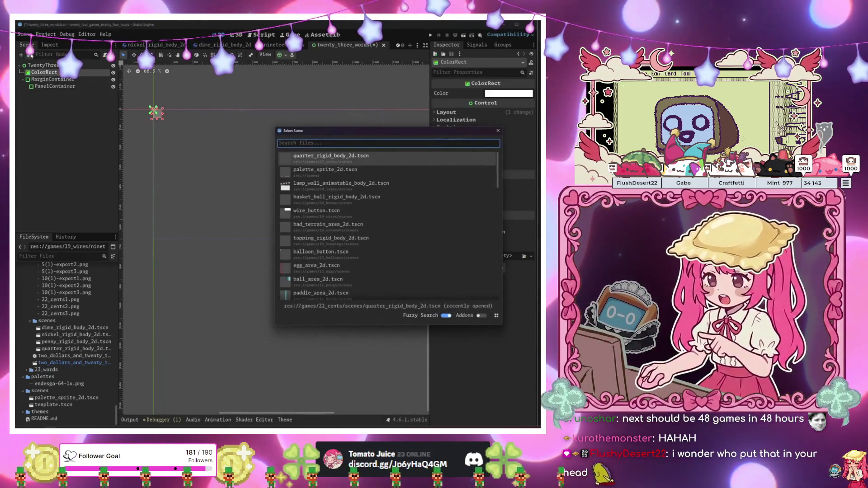
type("palle")
key("Down")
key("Down")
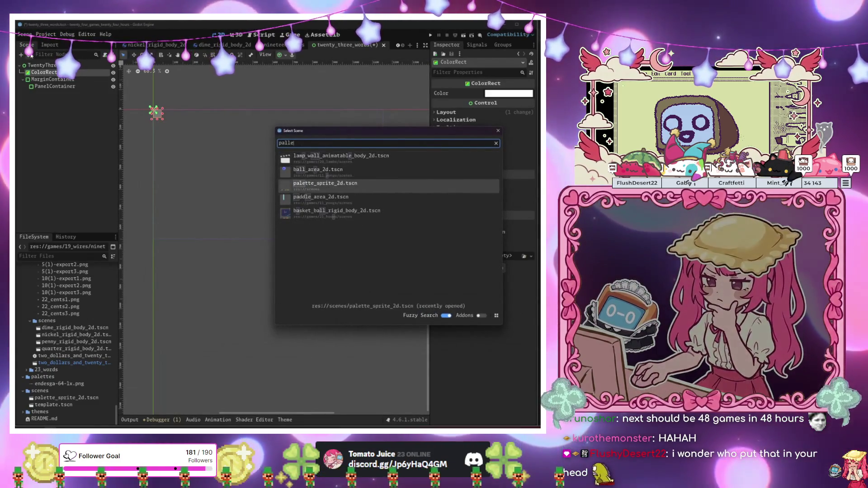
key("Return")
scroll(180, 209, "down", 2)
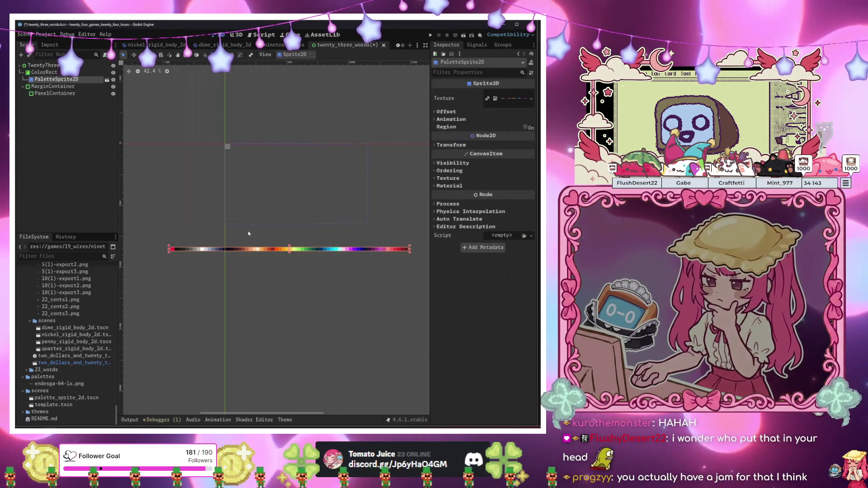
- Anchor the ColorRect to Full Rect and colour it pale grey from the palette
left_click(67, 73)
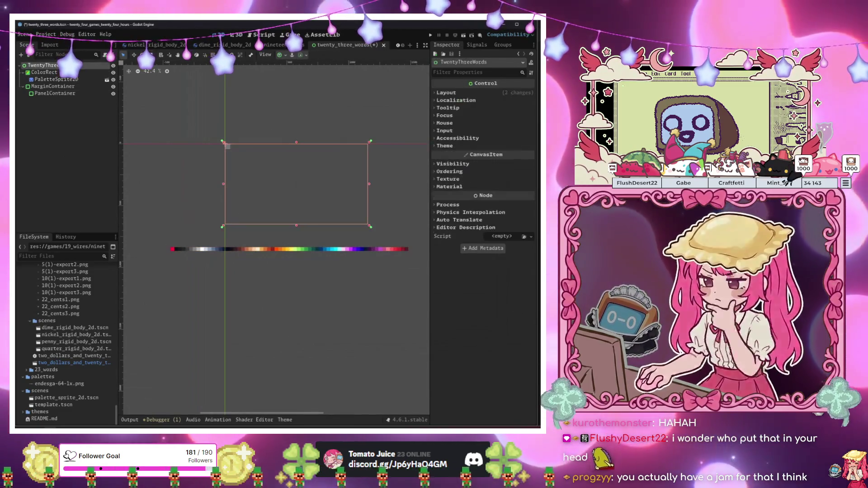
left_click(280, 54)
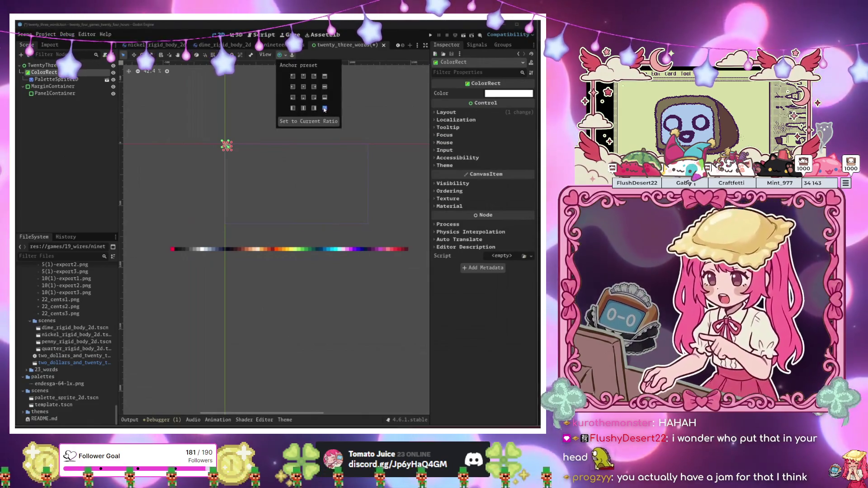
left_click(324, 108)
left_click(443, 112)
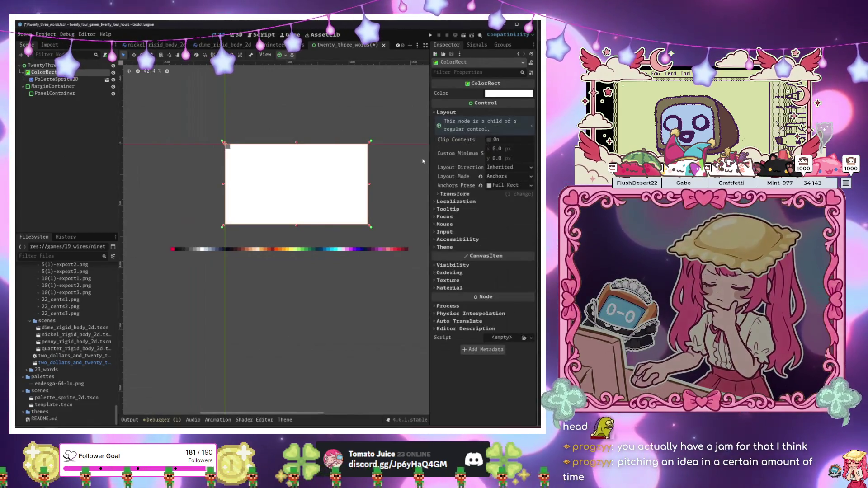
left_click(495, 93)
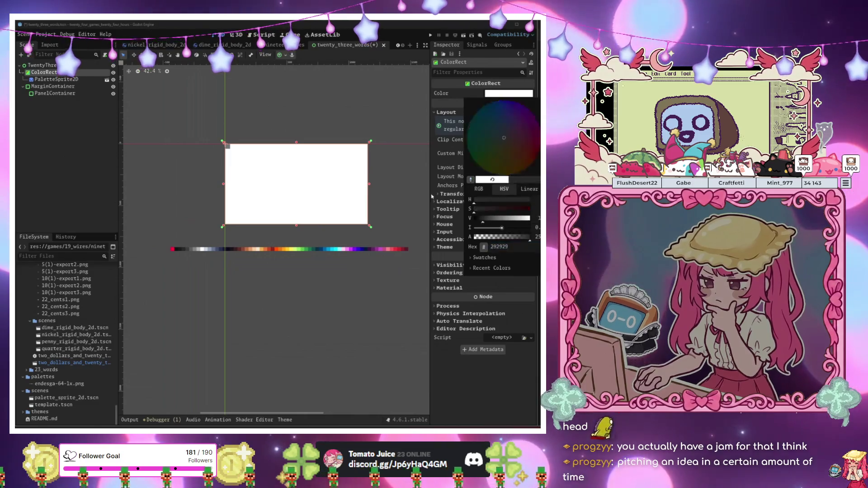
left_click(206, 252)
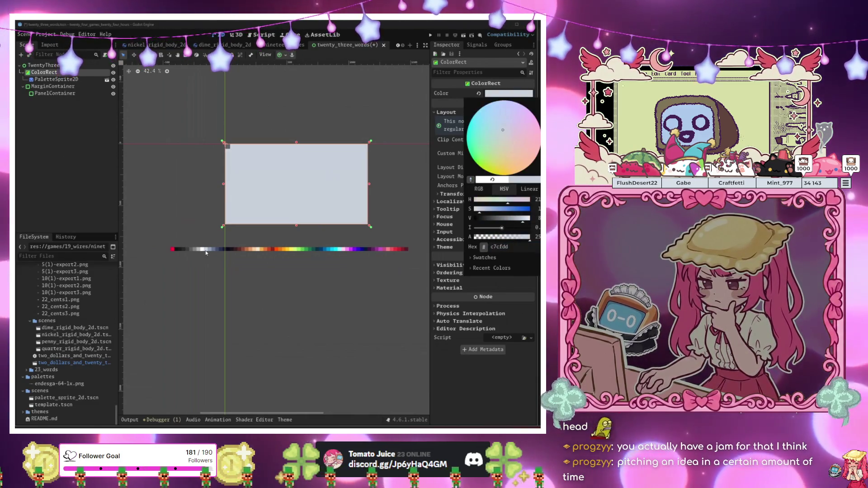
- Anchor the MarginContainer to Full Rect and expand its Theme Overrides margin constants
left_click(90, 92)
left_click(90, 93)
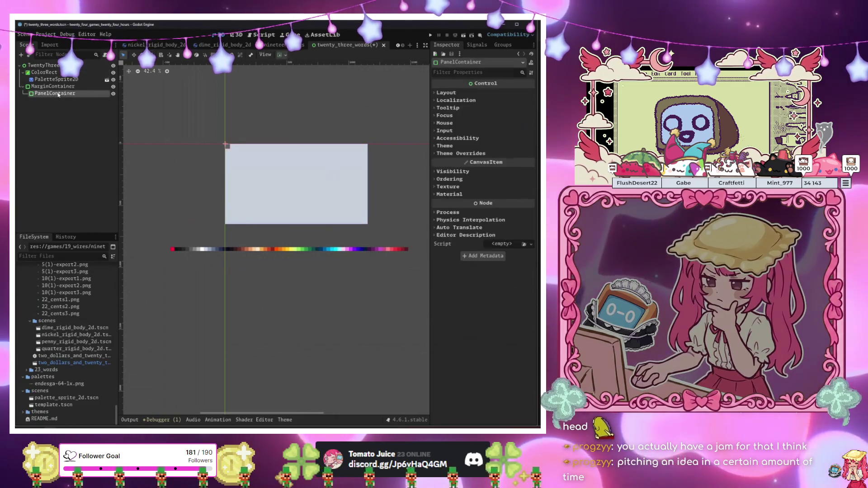
left_click(286, 56)
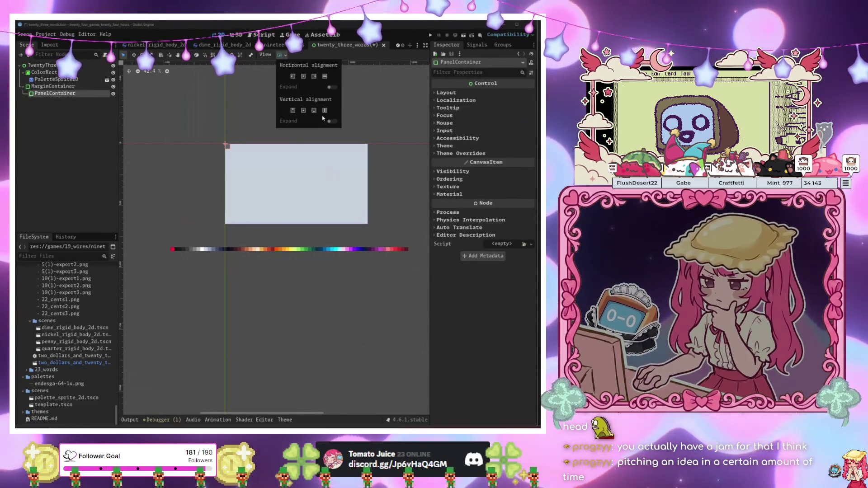
left_click(97, 87)
left_click(280, 56)
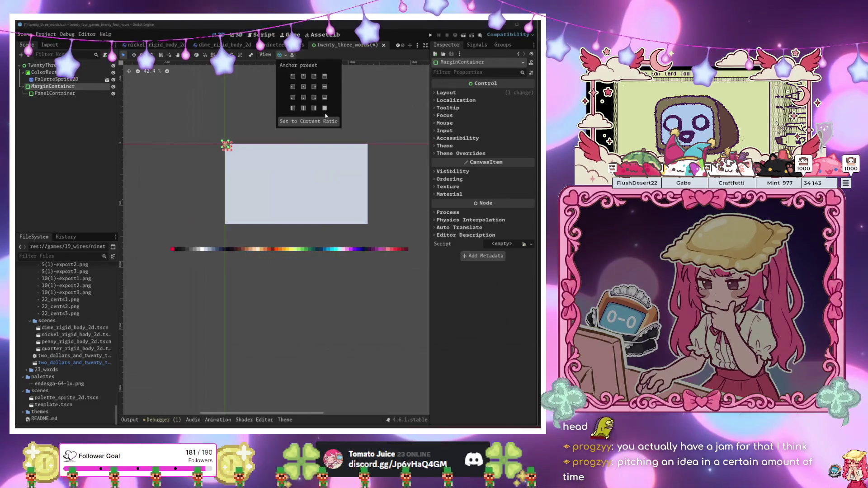
left_click(71, 93)
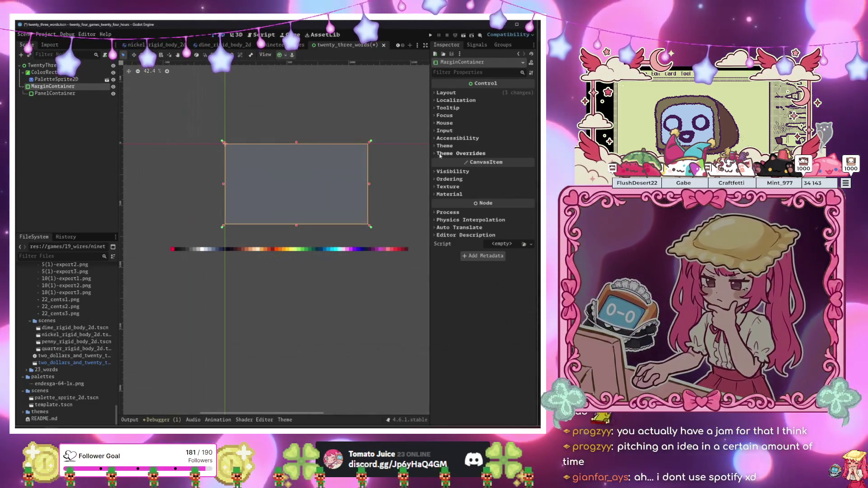
left_click(437, 154)
left_click(464, 161)
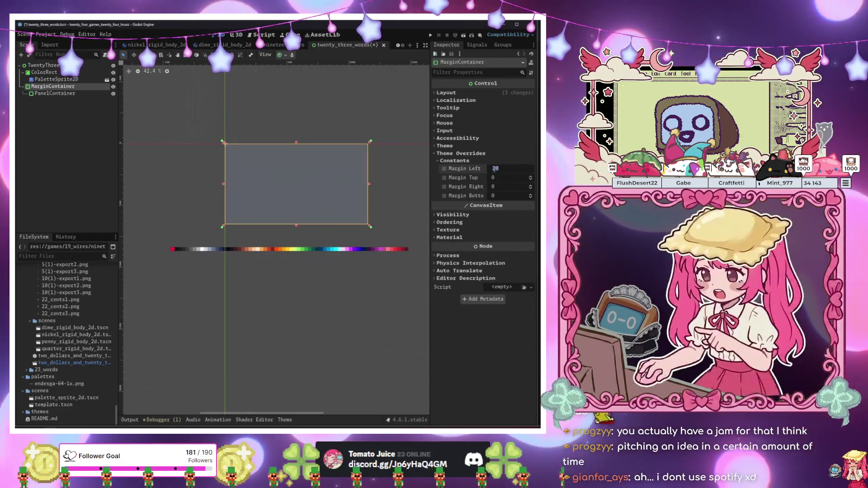
- Set the remaining MarginContainer margins (Top, Right, Bottom) to 20
left_click(496, 177)
type("20")
left_click(497, 186)
type("20")
left_click(497, 196)
type("20")
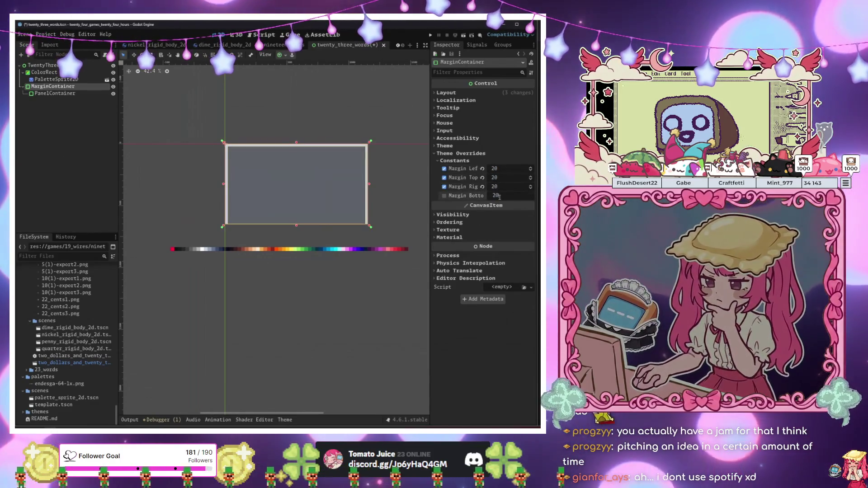
key("Return")
- Deselect and reselect the PanelContainer to inspect the new 20-pixel border
scroll(290, 198, "up", 5)
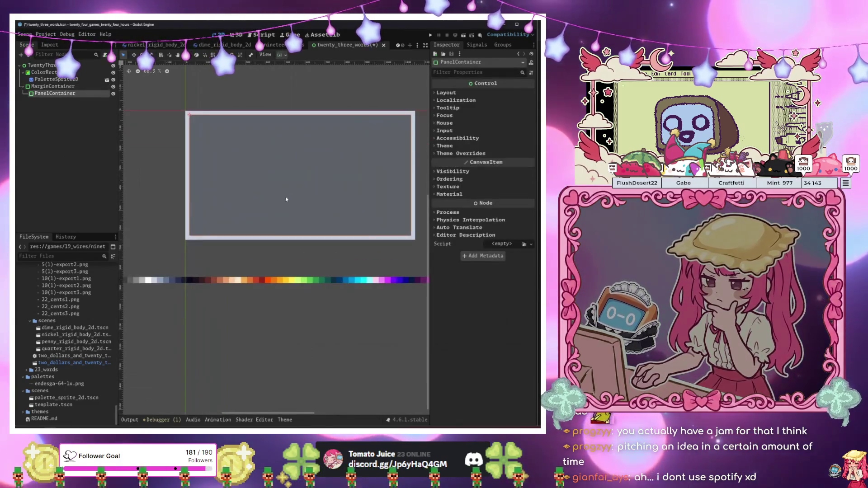
left_click(261, 265)
scroll(249, 222, "up", 2)
left_click(242, 214)
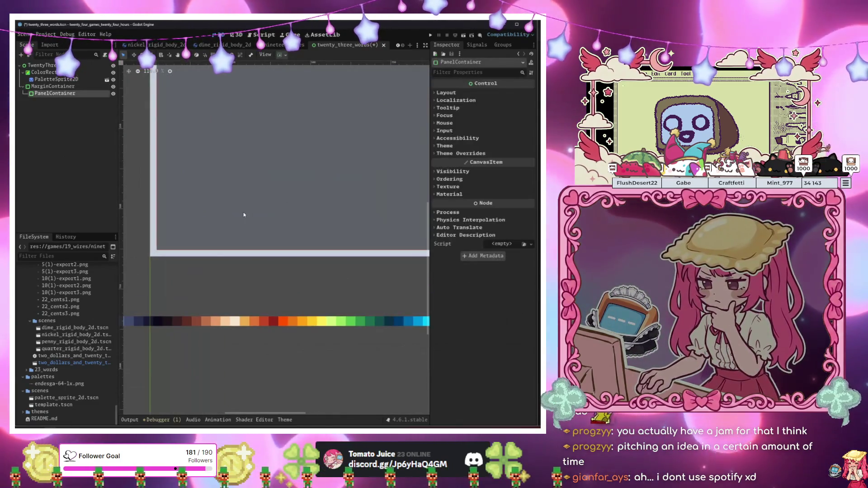
scroll(203, 236, "up", 2)
scroll(189, 247, "down", 1)
scroll(189, 247, "down", 1)
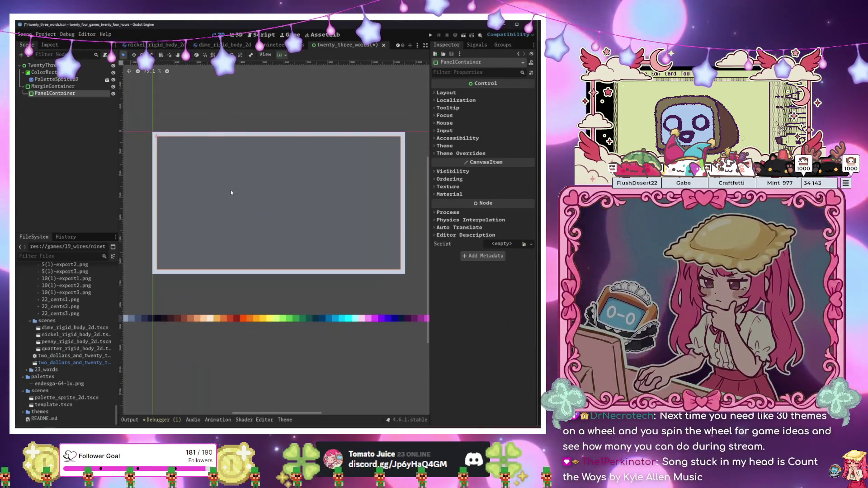
left_click(67, 86)
left_click(61, 94)
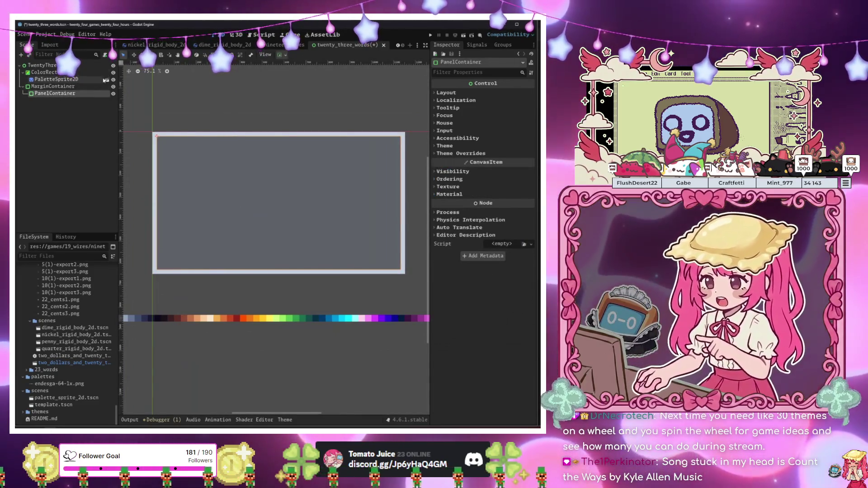
- Check the node tree, then select PanelContainer and open the add-child node dialog
left_click(72, 87)
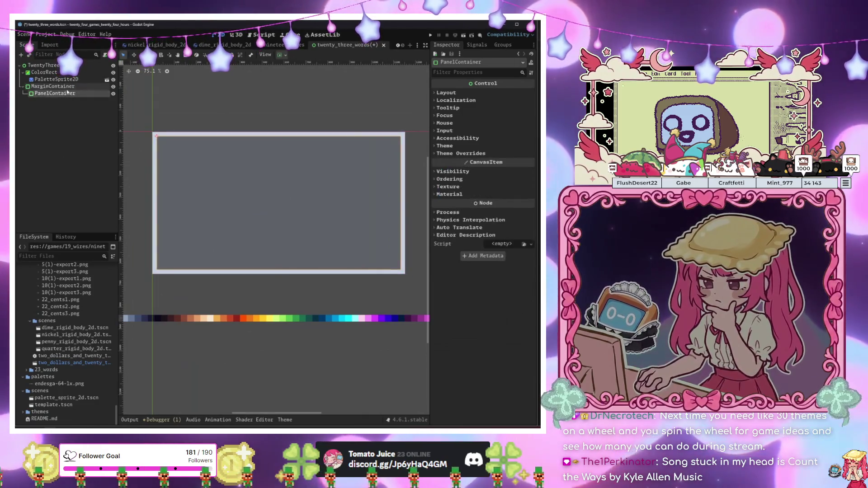
left_click(43, 65)
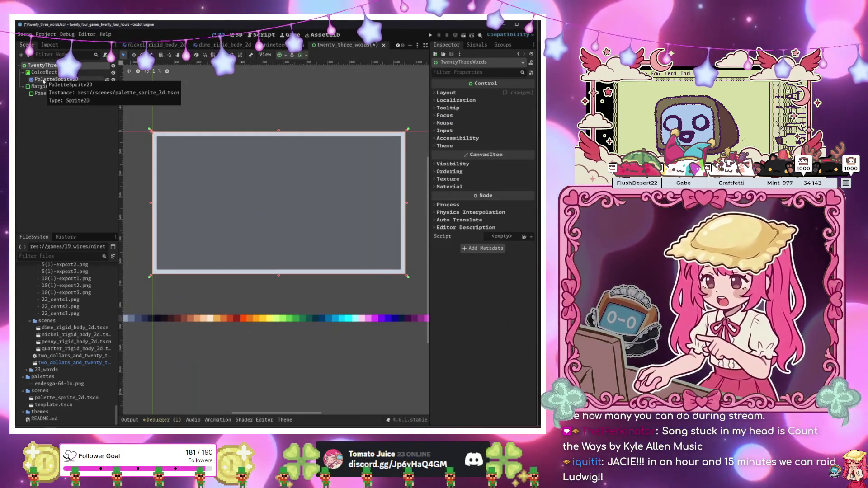
left_click(53, 86)
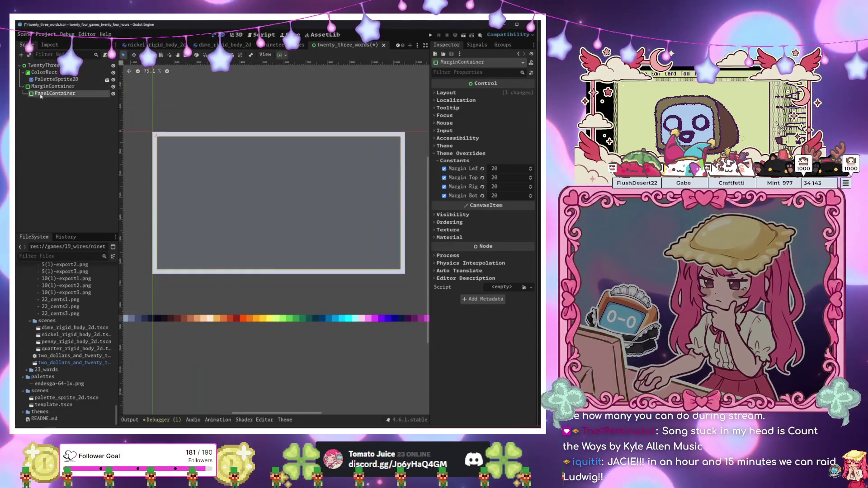
left_click(63, 80)
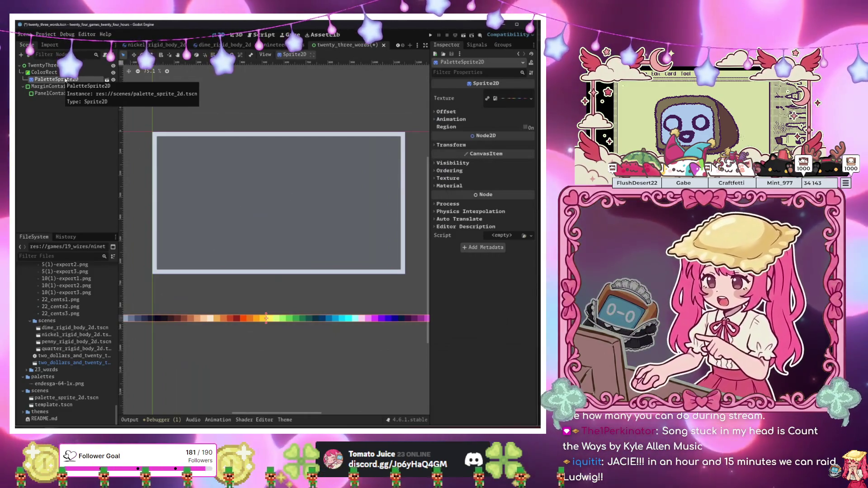
left_click(66, 87)
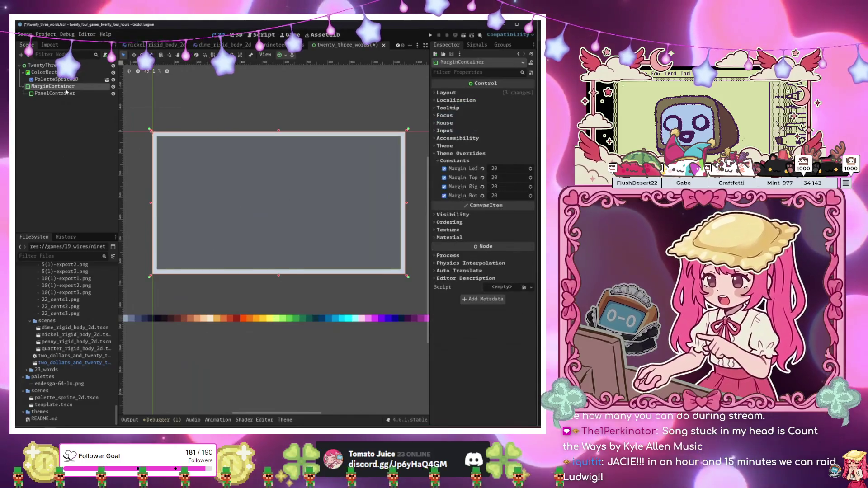
left_click(67, 93)
key("ctrl+a")
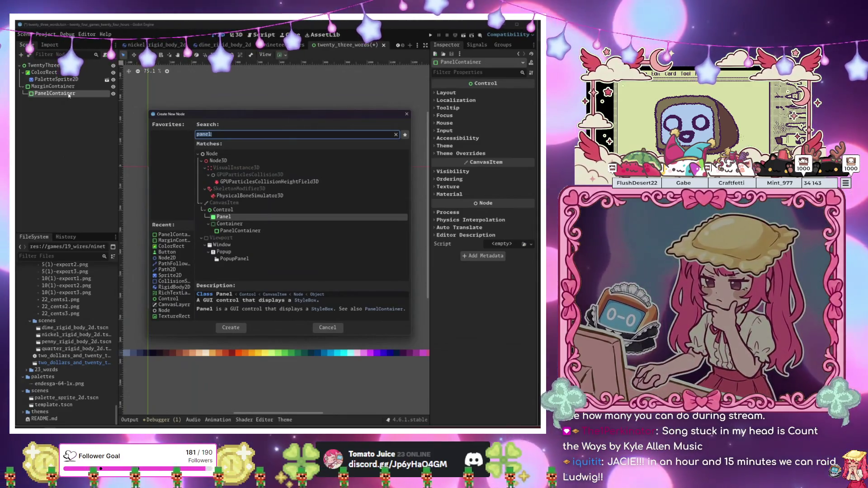
- Add an HBoxContainer named LettersHBoxContainer under PanelContainer, then open a new empty scene tab
type("hbox")
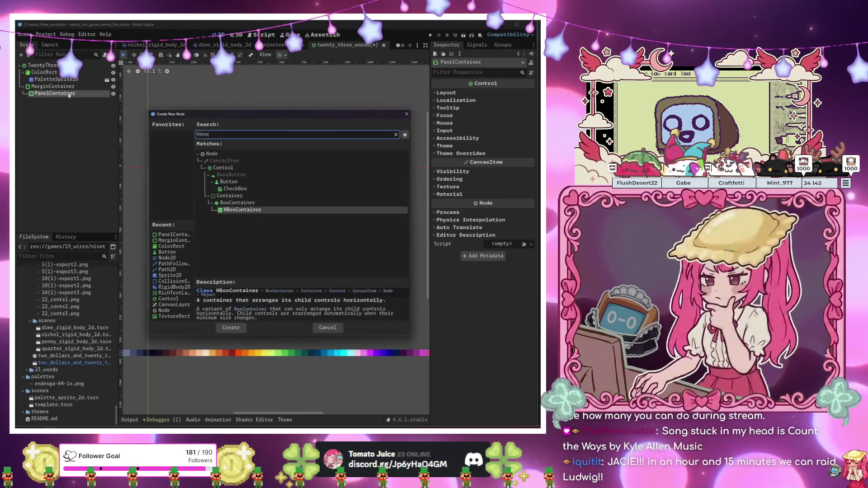
key("Return")
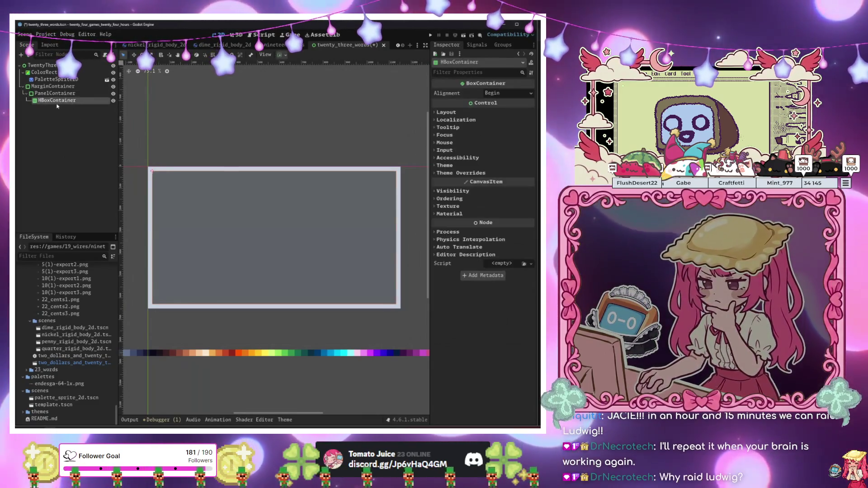
left_click(38, 100)
type("Leets")
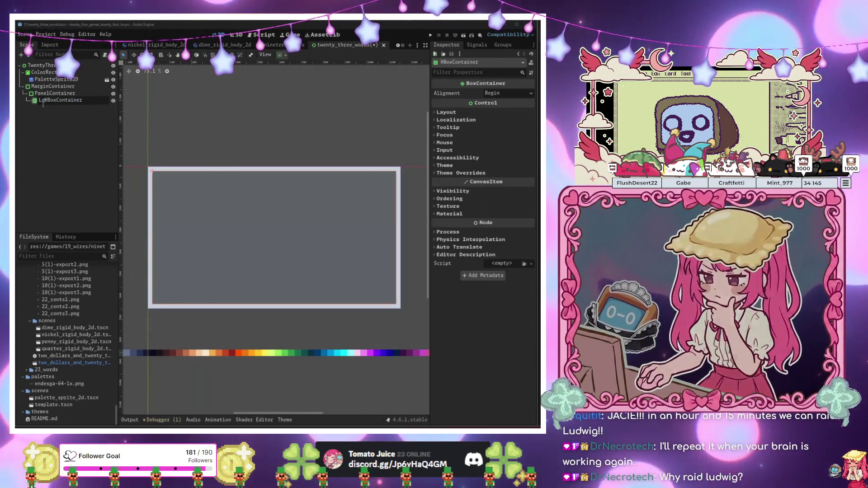
key("BackSpace")
key("BackSpace")
key("BackSpace")
type("tters")
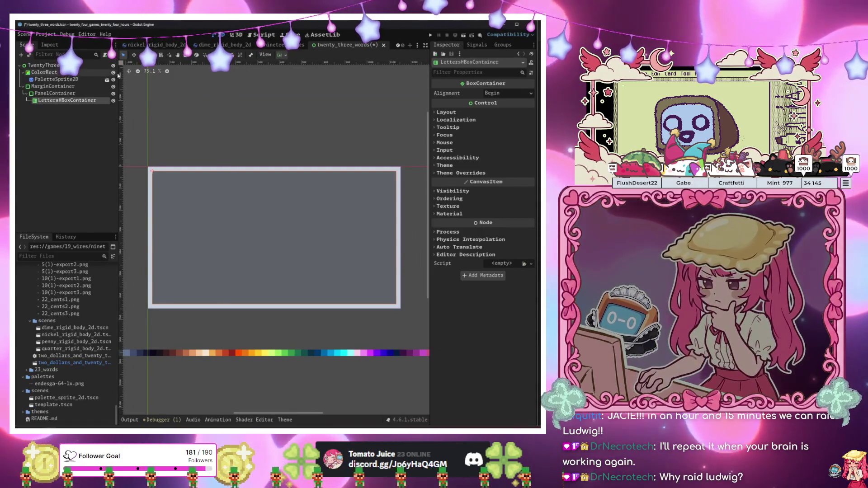
left_click(410, 45)
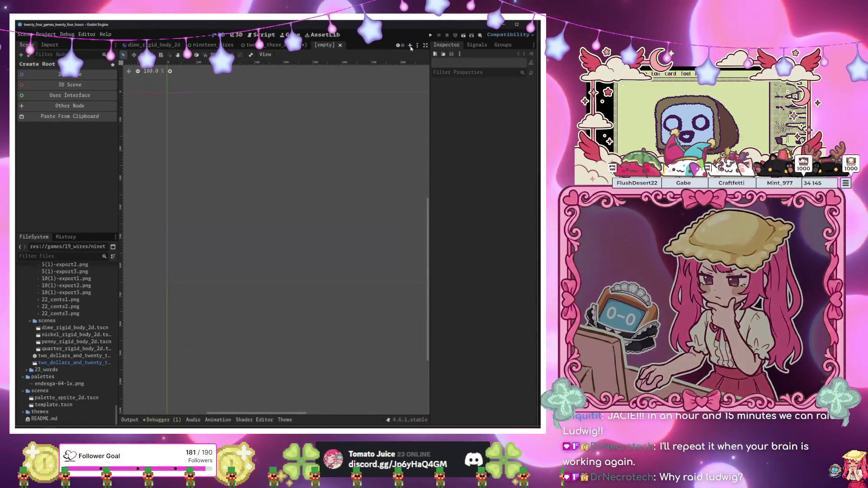
- Create a User Interface scene with its root node named Control, keeping the Control type
left_click(45, 114)
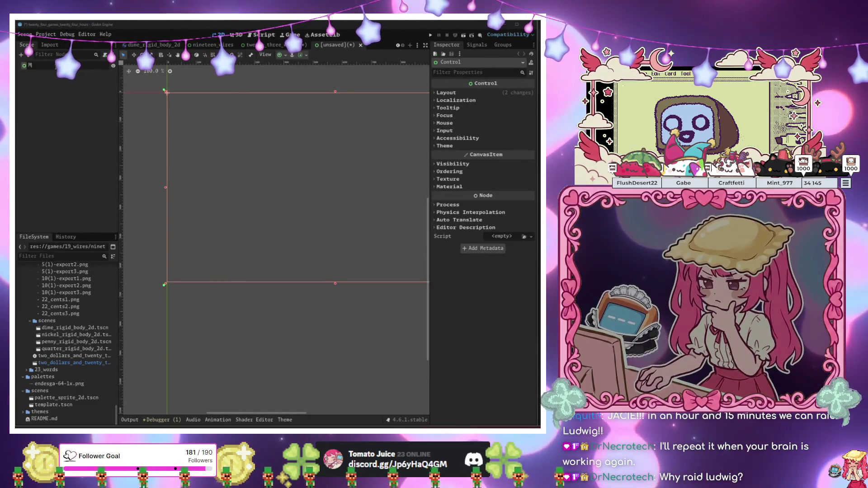
key("Return")
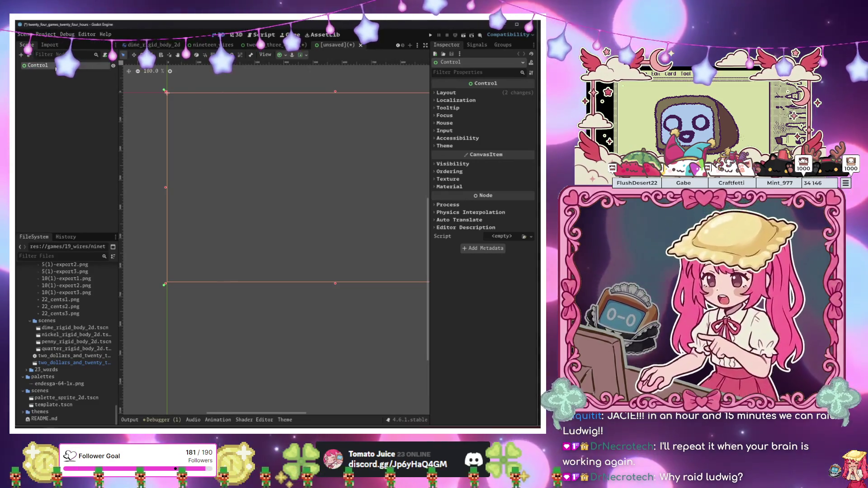
right_click(55, 67)
left_click(100, 132)
type("margin")
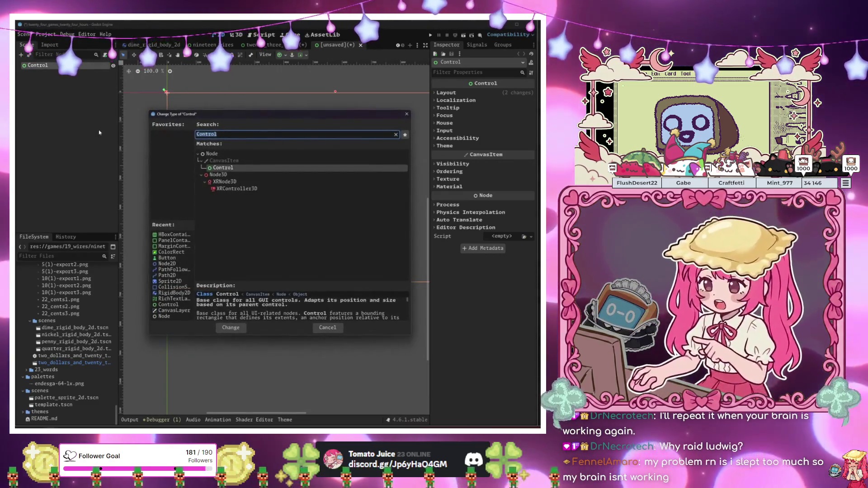
key("Escape")
- Add a Panel and a MarginContainer under Control, and a RichTextLabel inside the MarginContainer
key("ctrl+a")
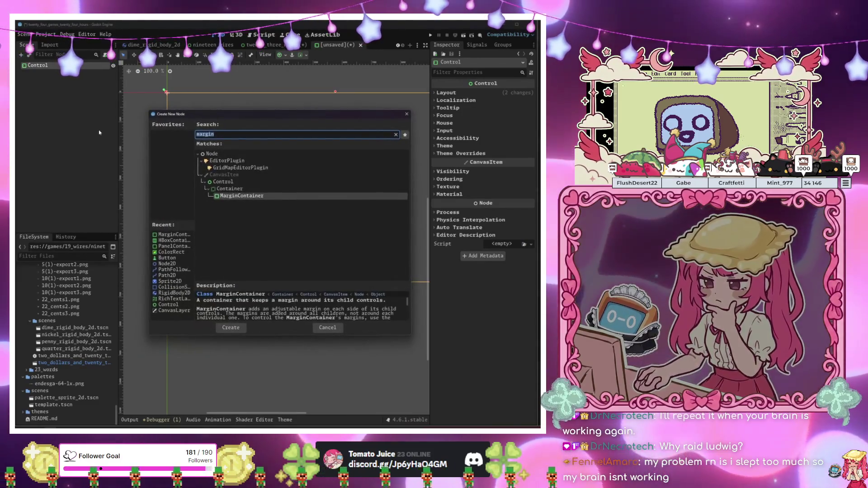
type("panel")
key("Return")
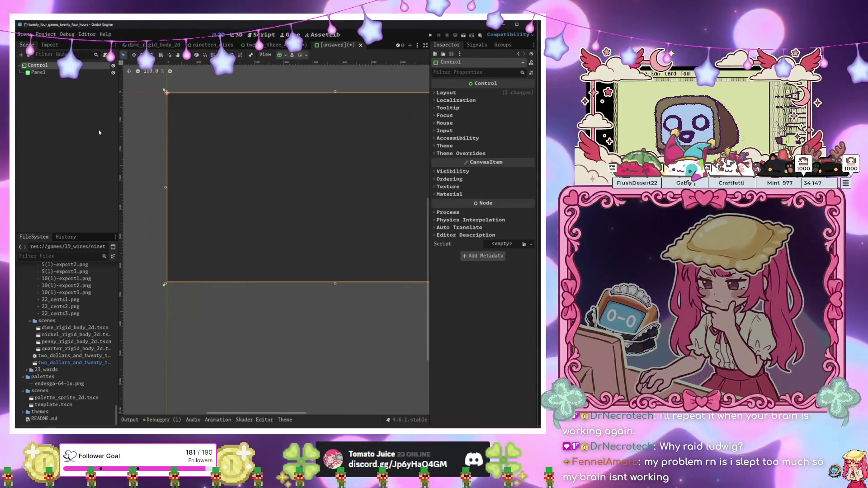
key("ctrl+a")
type("margin")
key("Return")
key("ctrl+a")
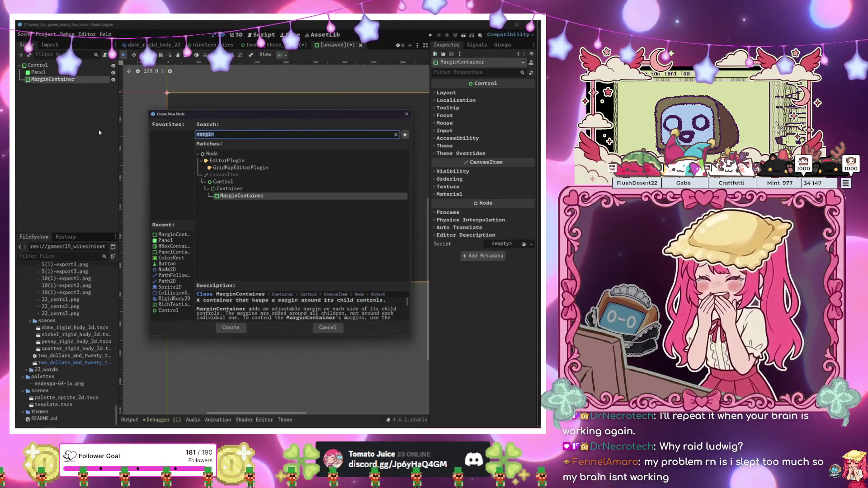
type("ri")
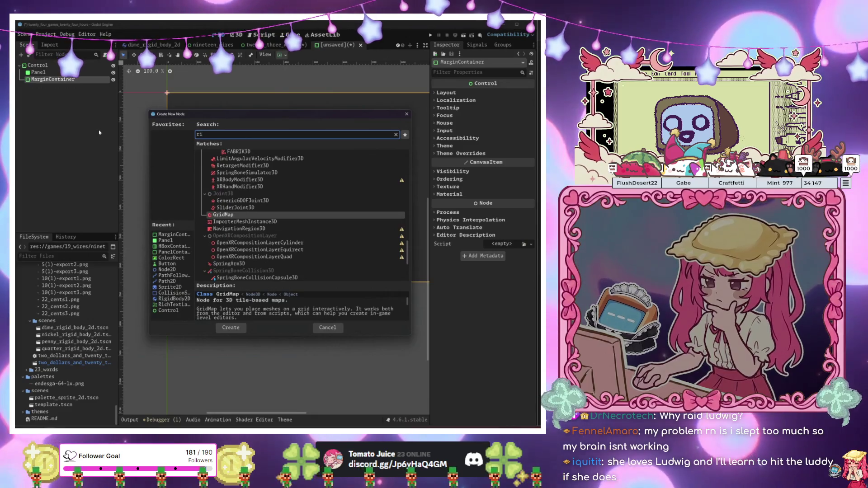
type("h")
key("BackSpace")
type("ch")
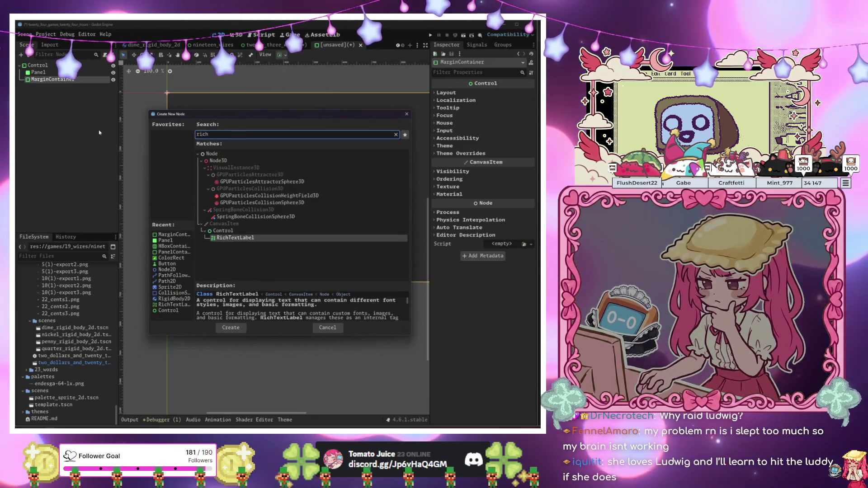
key("Return")
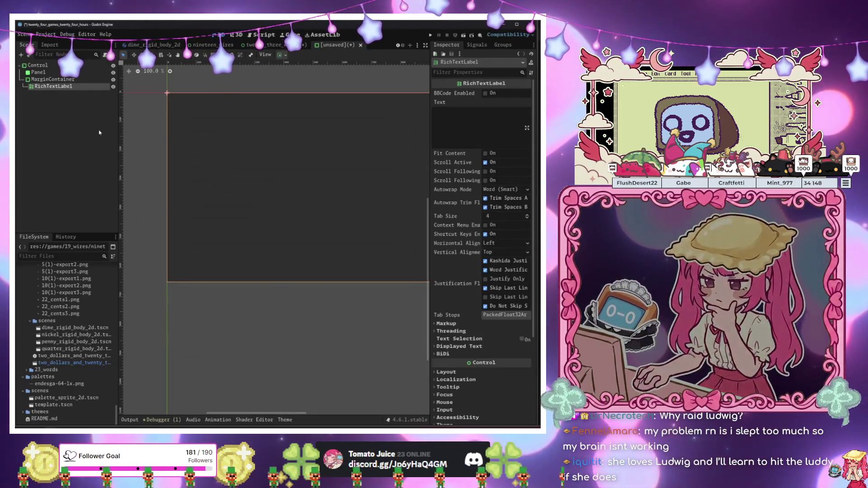
- Center the label text horizontally and vertically, enter 'A', and lower its font size from 633 to 299
scroll(230, 139, "down", 4)
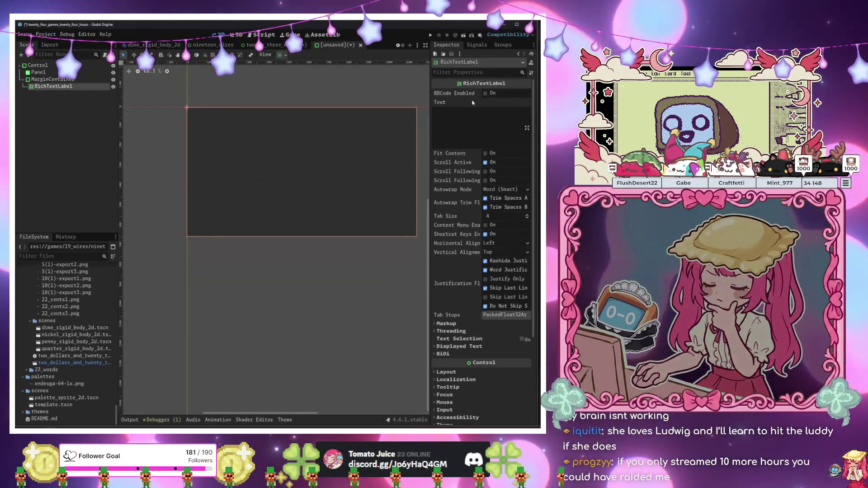
left_click(502, 242)
left_click(495, 261)
left_click(502, 252)
left_click(495, 270)
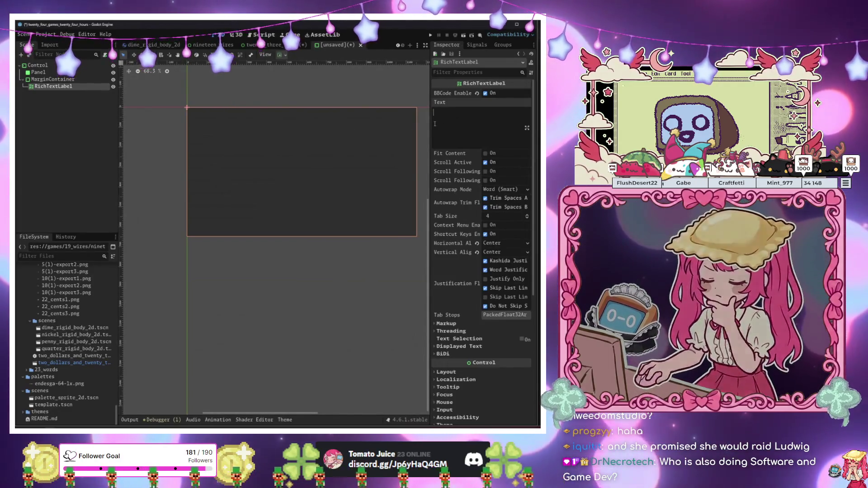
type("A")
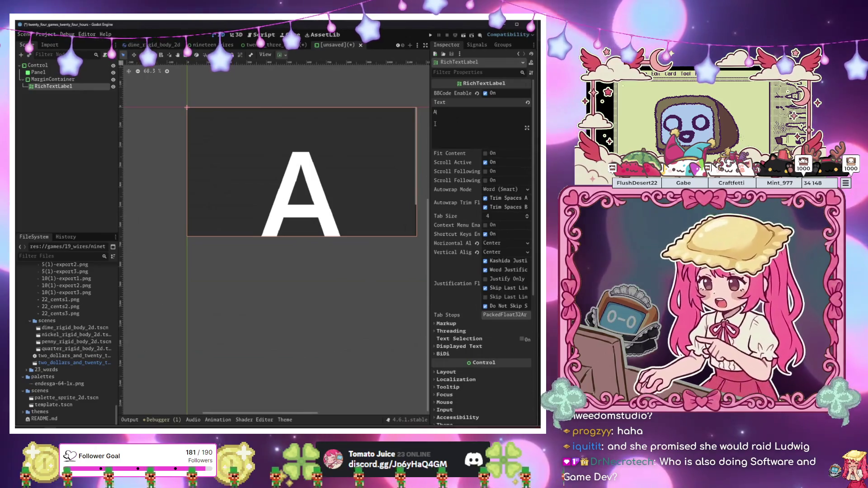
scroll(499, 310, "down", 5)
left_click_drag(500, 267, 445, 267)
left_click(310, 234)
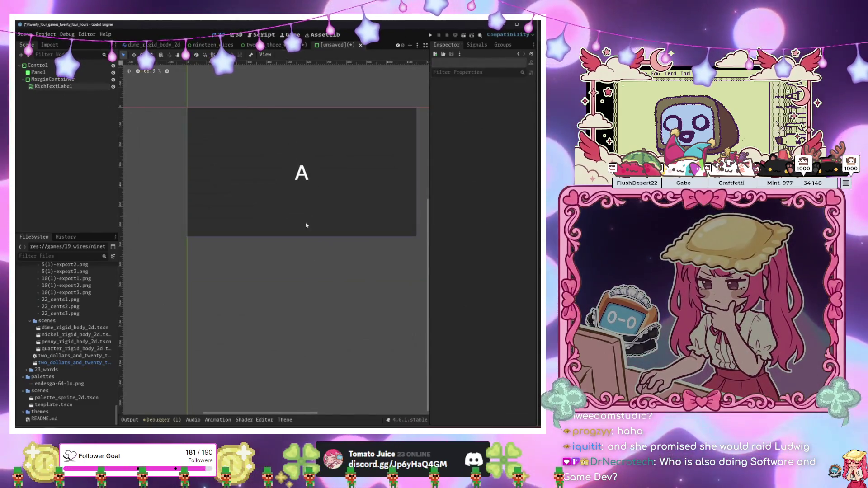
scroll(303, 203, "up", 3)
scroll(299, 165, "down", 5)
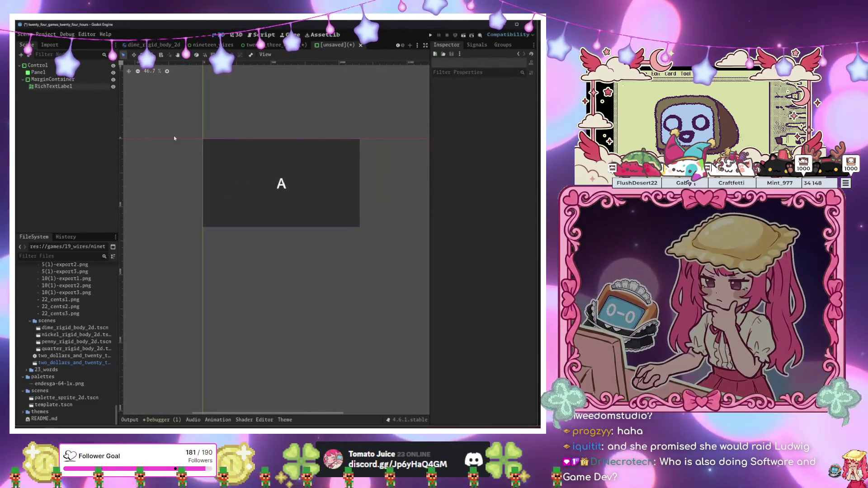
- Quick load the saved theme file into the root Control's Theme property
left_click(205, 154)
left_click(461, 146)
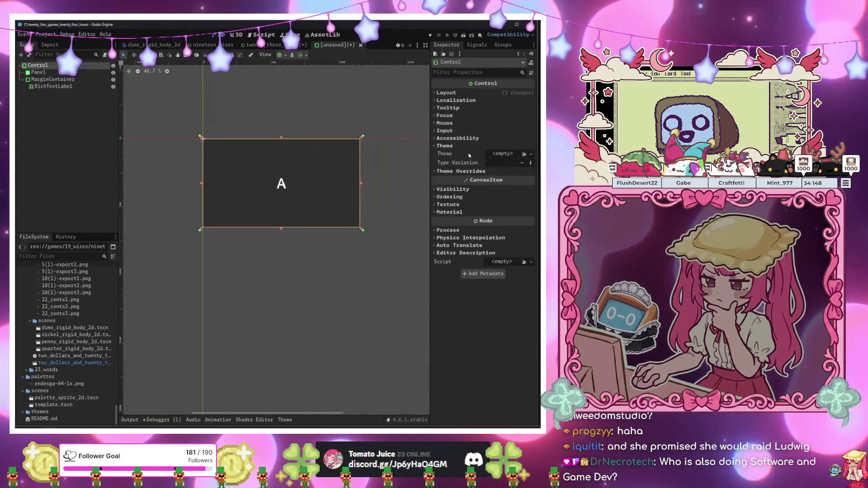
left_click(503, 153)
left_click(504, 176)
key("Escape")
left_click(405, 163)
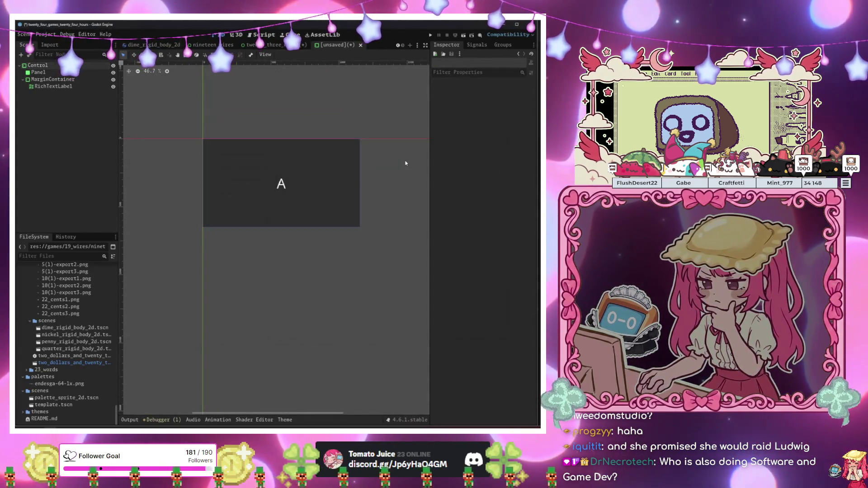
scroll(277, 184, "up", 2)
scroll(278, 184, "down", 3)
left_click_drag(277, 184, 279, 216)
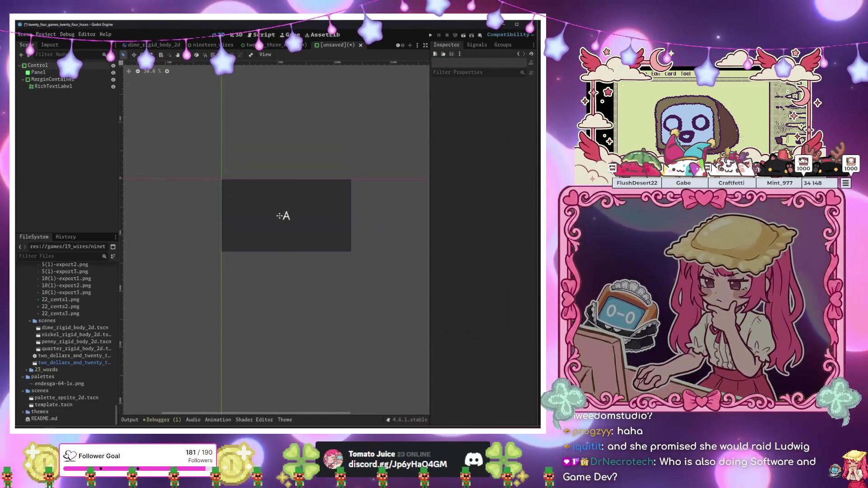
- Anchor the Control top-left, set its minimum size to about 195×96, and return to twenty_three_words
left_click(68, 80)
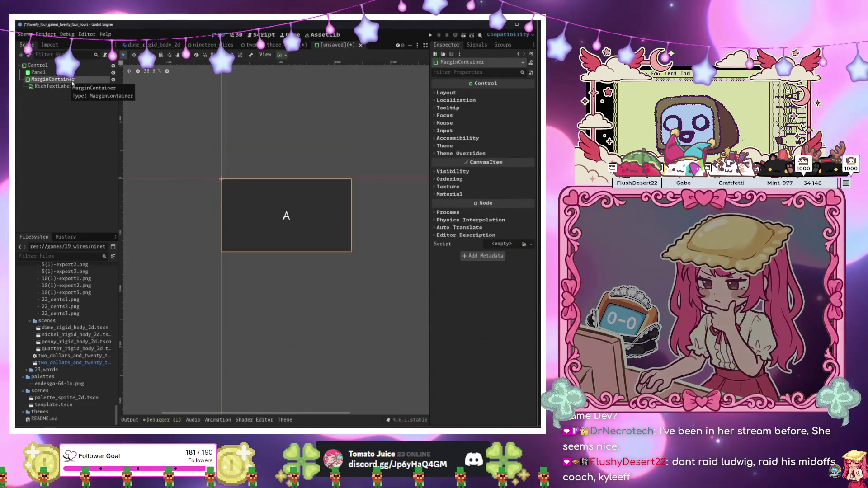
left_click(273, 48)
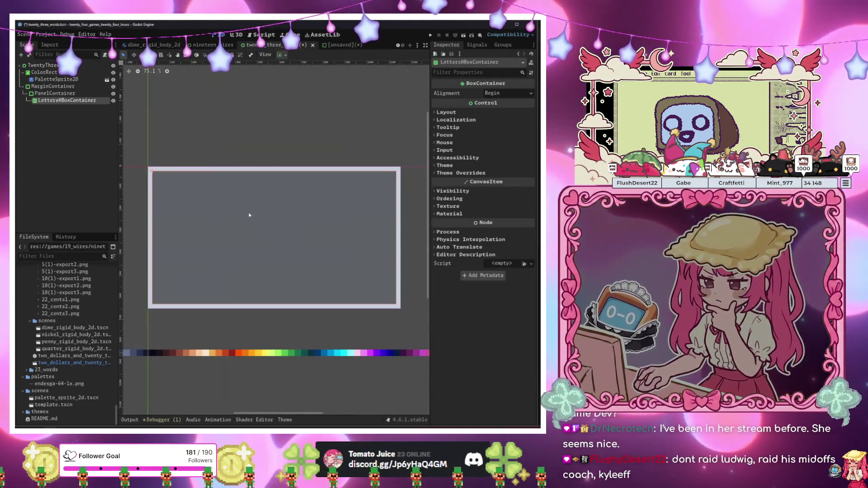
left_click(340, 44)
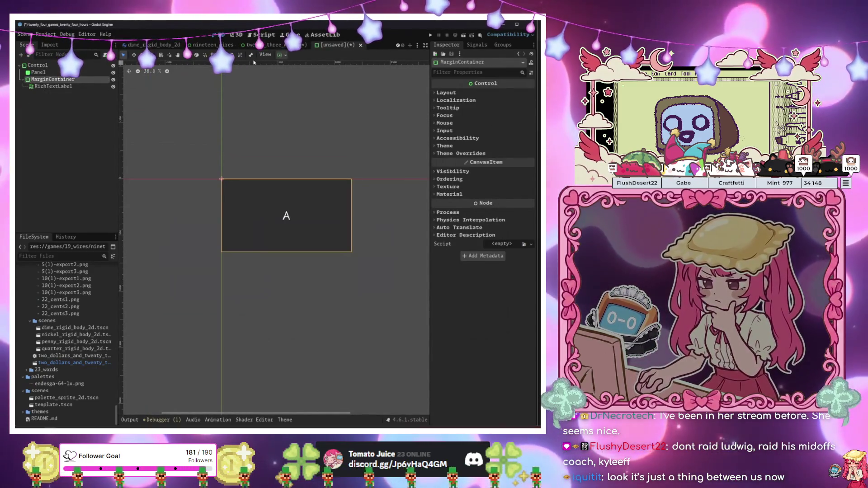
left_click(281, 55)
left_click(155, 91)
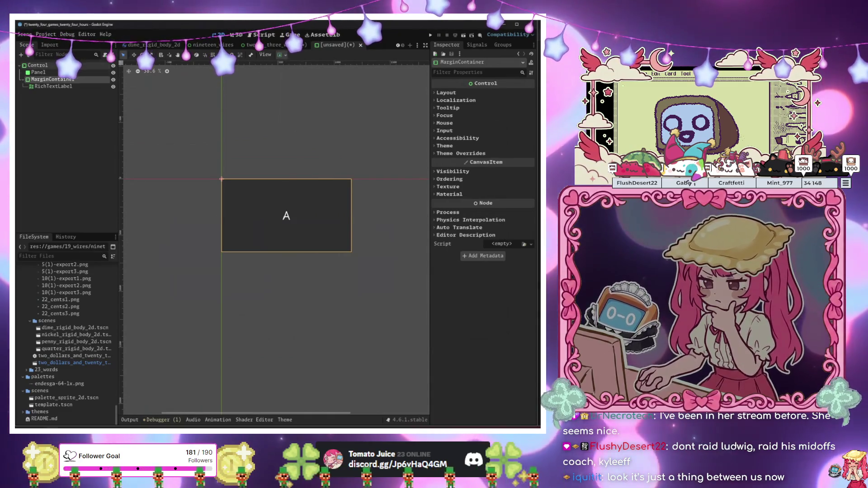
left_click(37, 65)
left_click(280, 54)
left_click(293, 76)
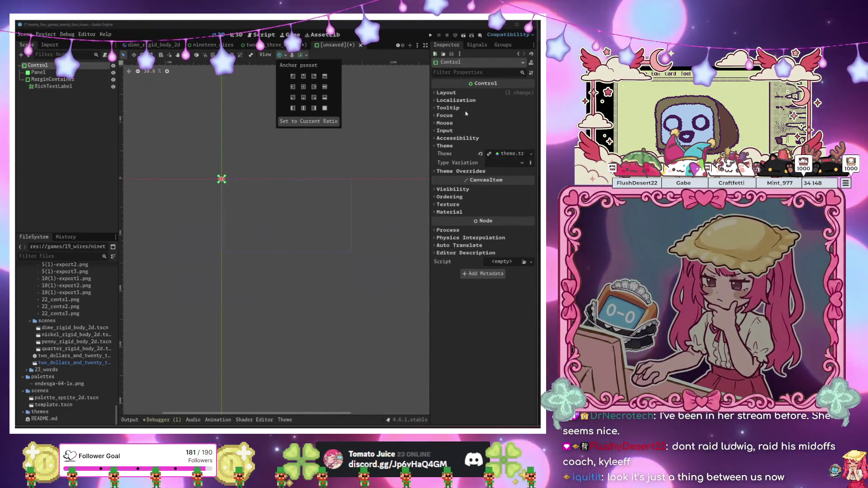
left_click(489, 93)
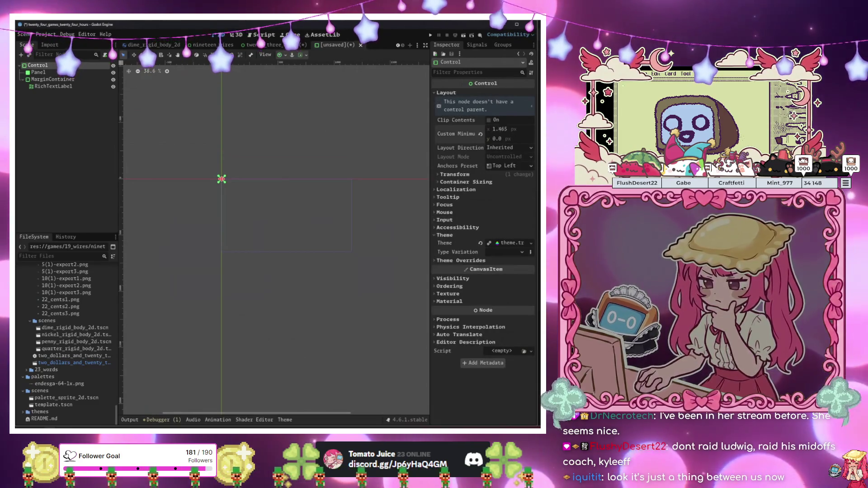
mouse_move(502, 129)
left_mouse_down()
mouse_move(542, 139)
mouse_move(489, 130)
left_mouse_up()
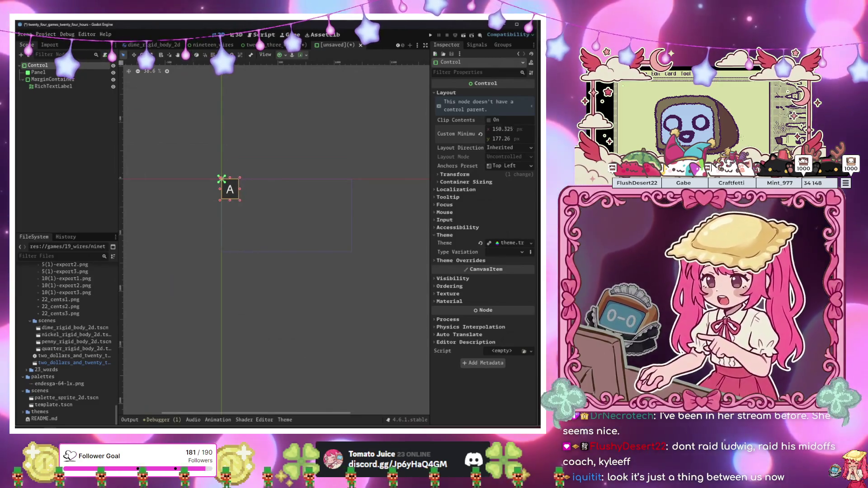
left_click(268, 45)
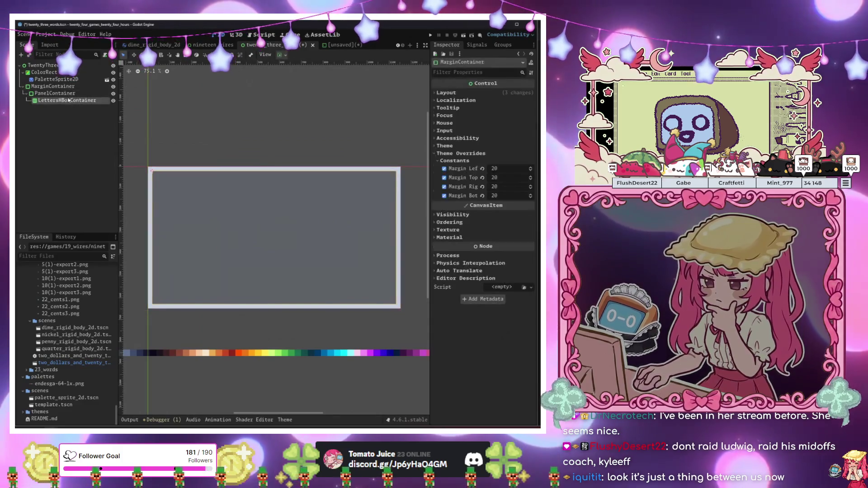
- Attach a new twenty_three_words.gd script to the TwentyThreeWords root node
left_click(43, 65)
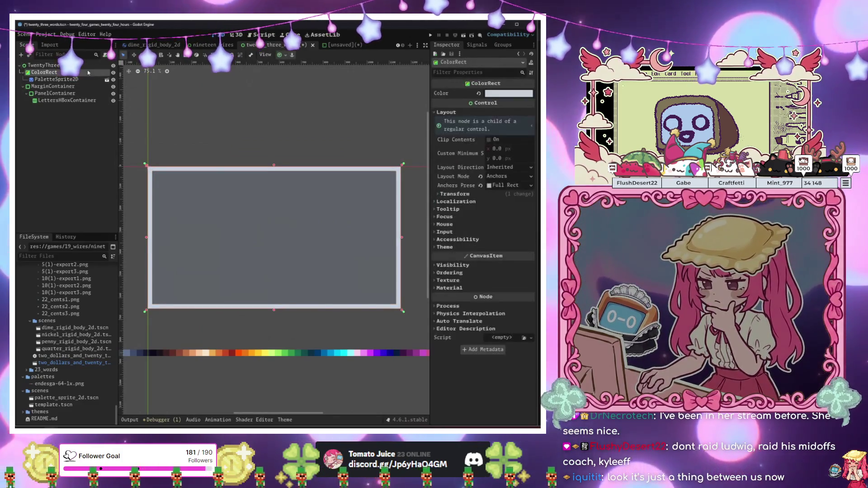
left_click(105, 54)
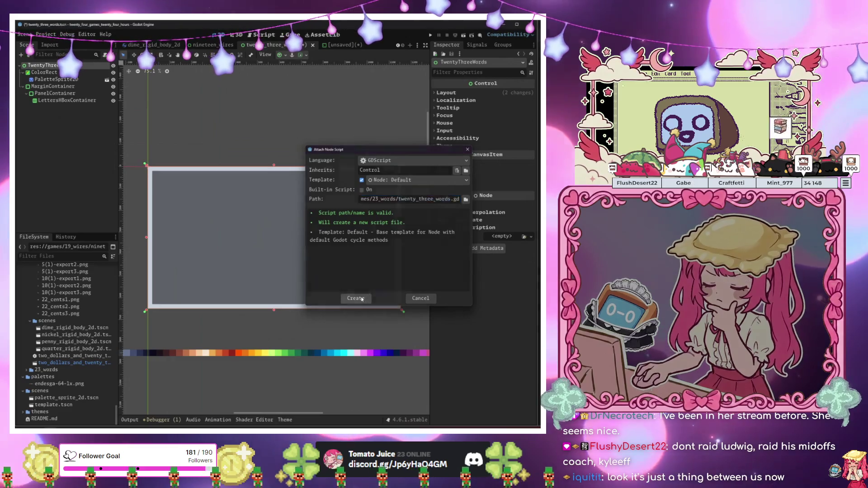
left_click(361, 299)
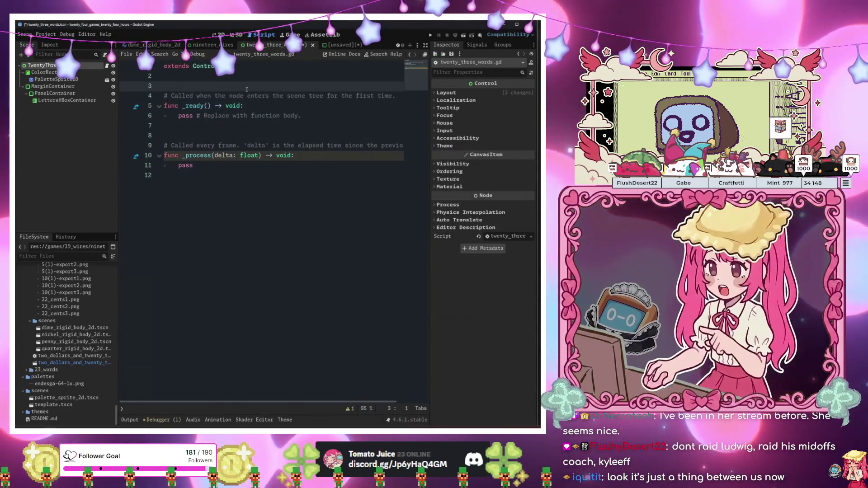
key("Return")
key("Return")
key("Return")
key("Return")
key("Up")
key("Up")
key("Up")
key("Return")
key("Return")
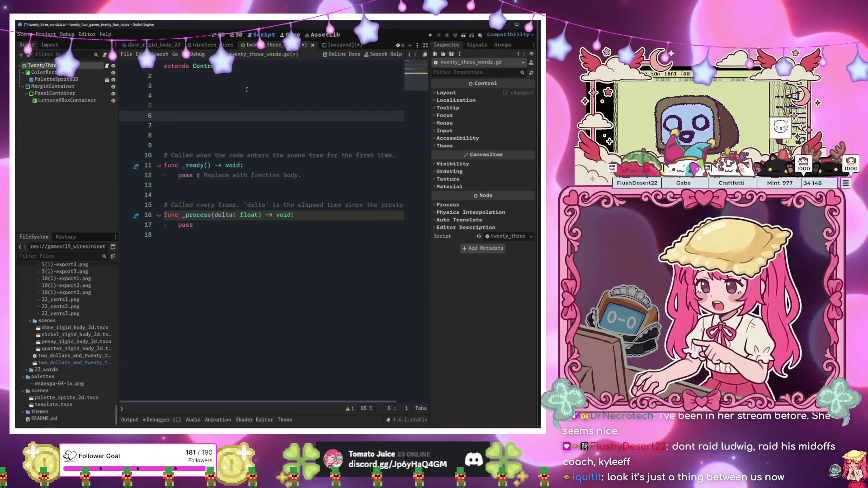
- Declare the words_to_type variable as a PackedStringArray and open its list bracket
type("va")
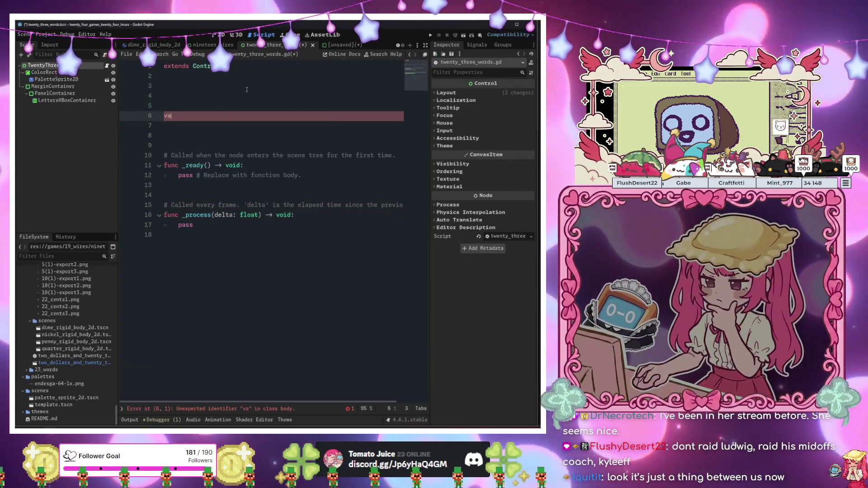
key("BackSpace")
key("BackSpace")
type("@")
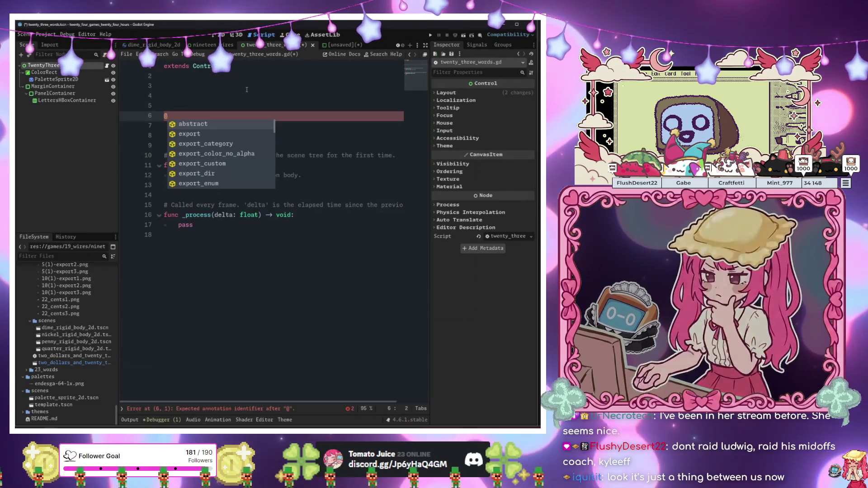
type("onrea")
key("BackSpace")
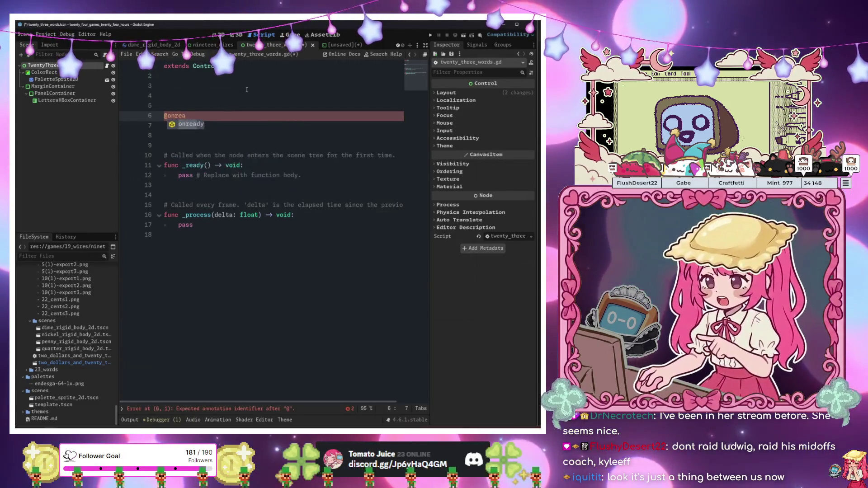
key("BackSpace")
key("BackSpace")
key("BackSpace")
type("var ")
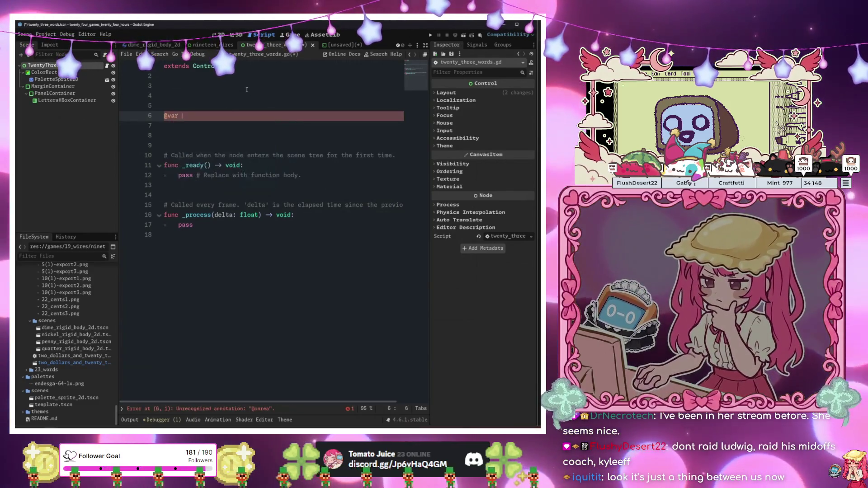
type("var words_to_typ")
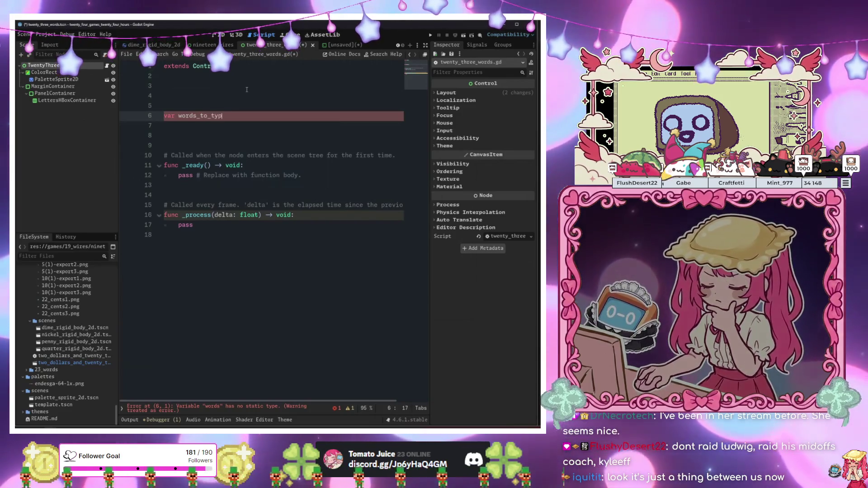
type("e: Arra")
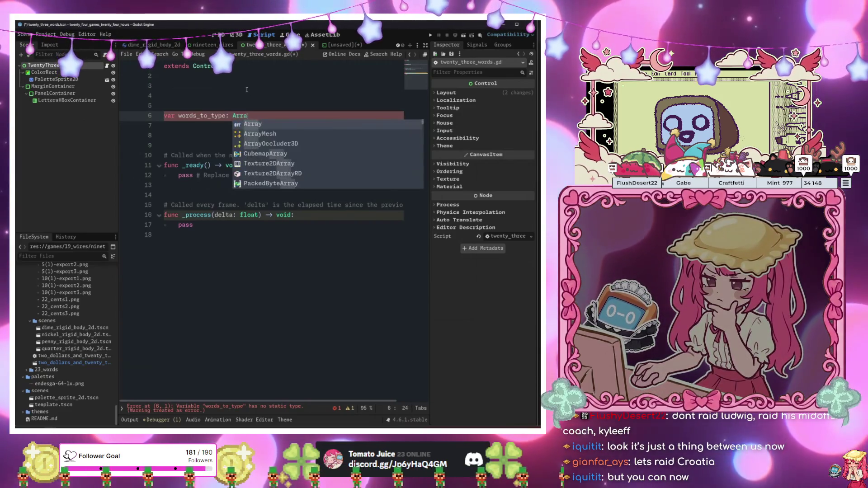
key("BackSpace")
key("BackSpace")
key("BackSpace")
type("Pac")
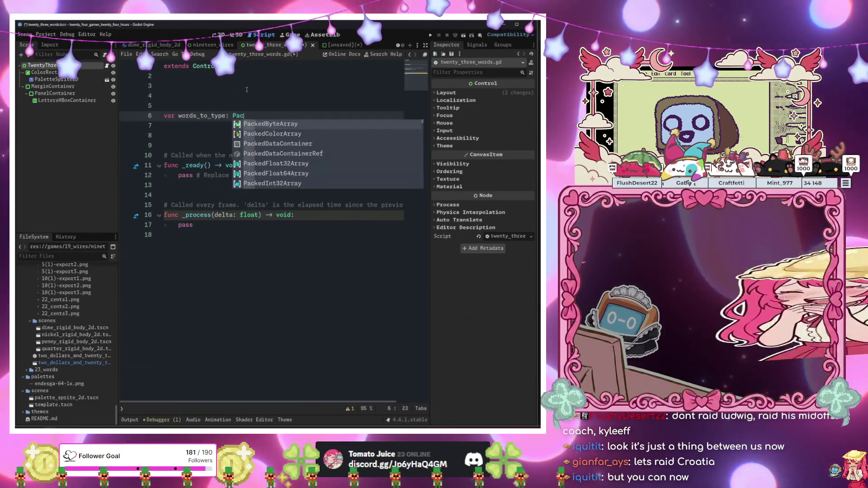
type("kedS")
key("Return")
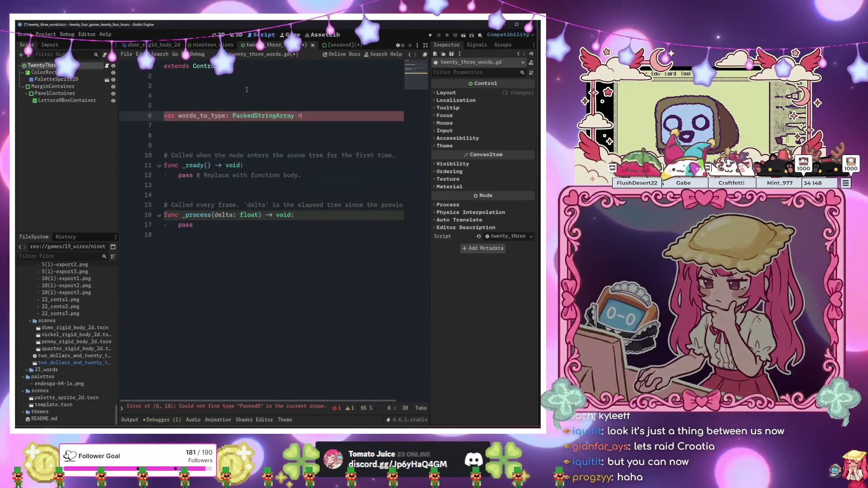
type("= [")
key("Return")
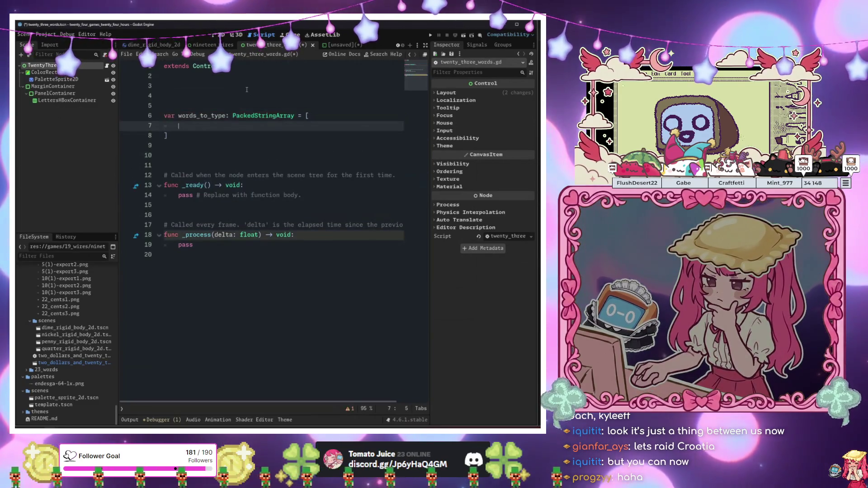
- Enter the first words: Twenty, Three, Words, Two and Type, one per line
type("\"Audaciou")
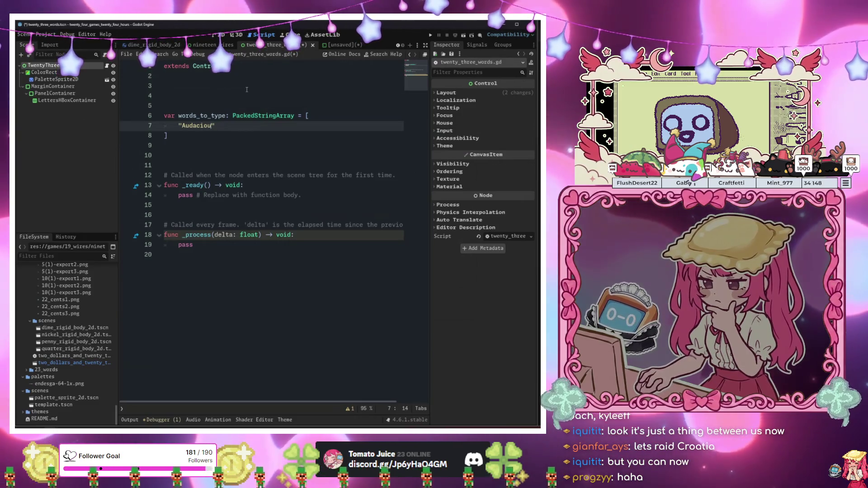
key("BackSpace")
key("BackSpace")
key("BackSpace")
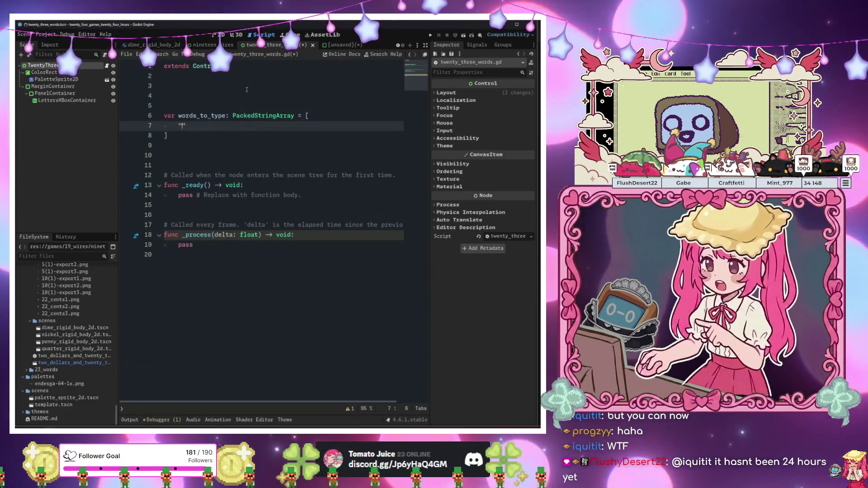
type("Twe")
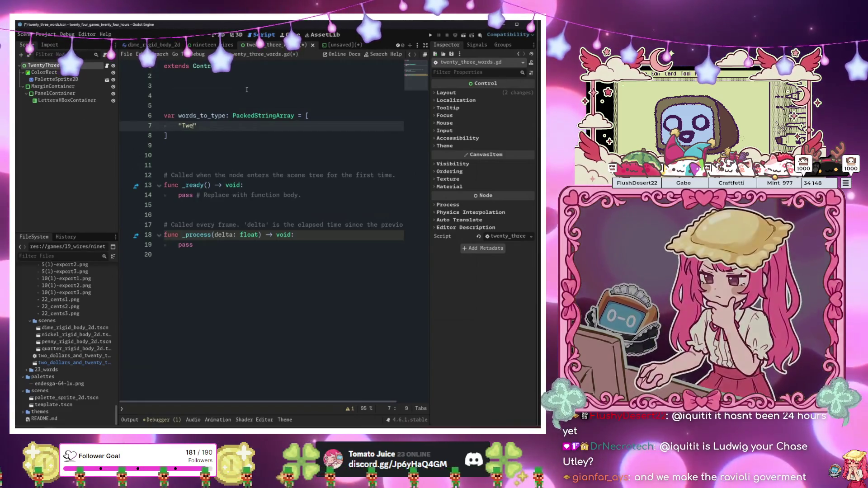
type("we")
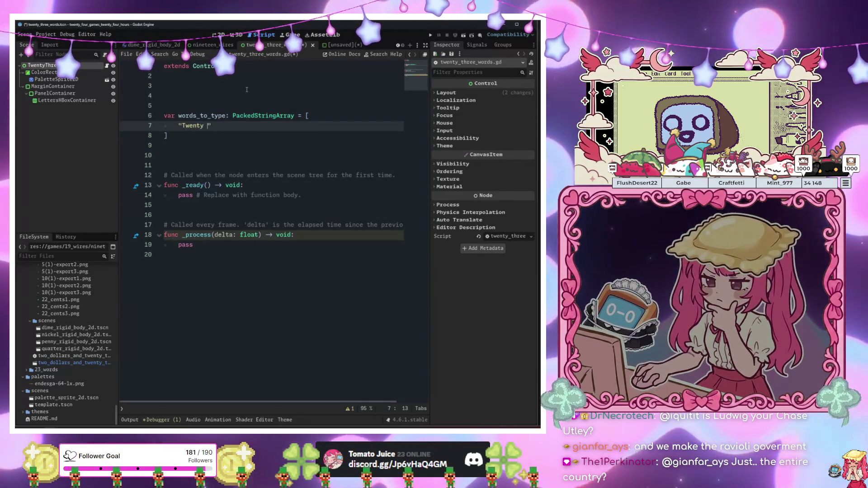
key("Return")
type("\"")
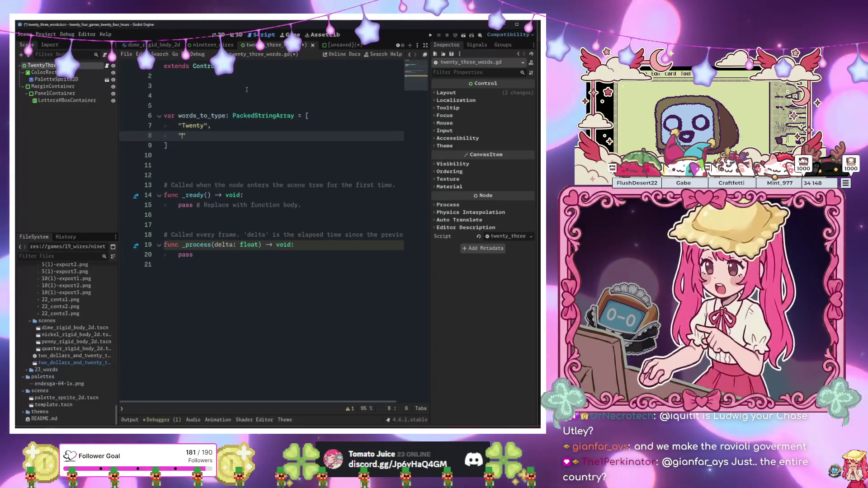
type("\"")
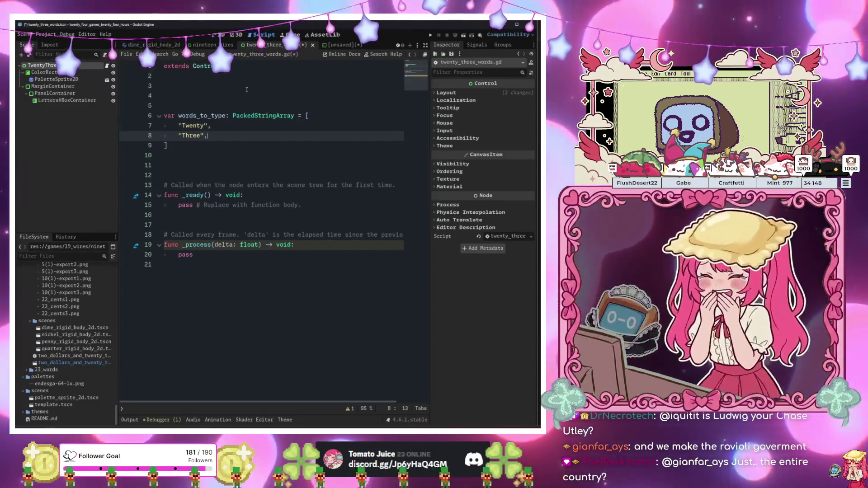
key("Return")
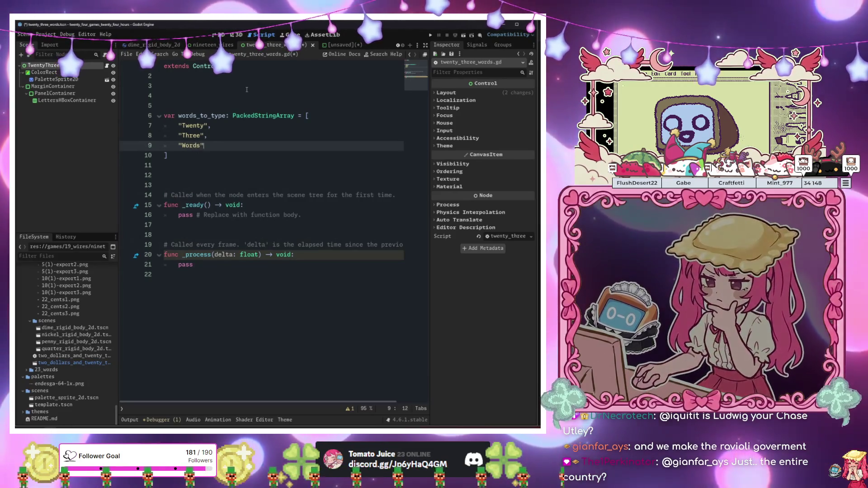
type(",")
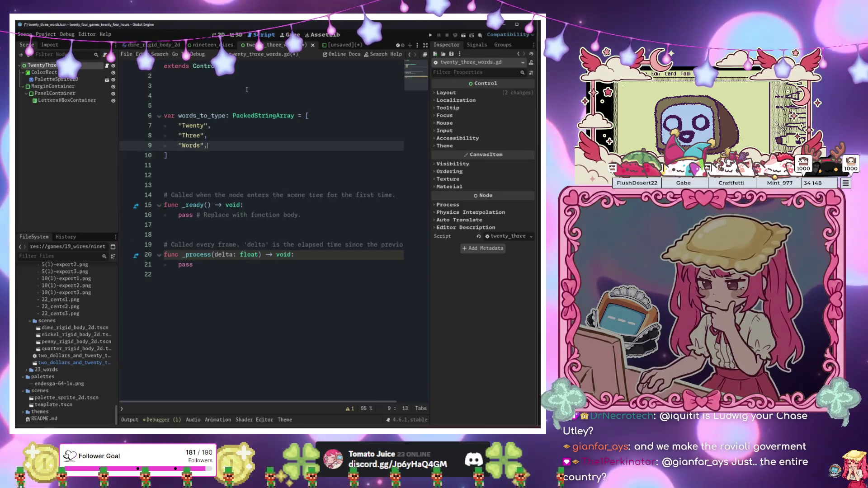
key("Return")
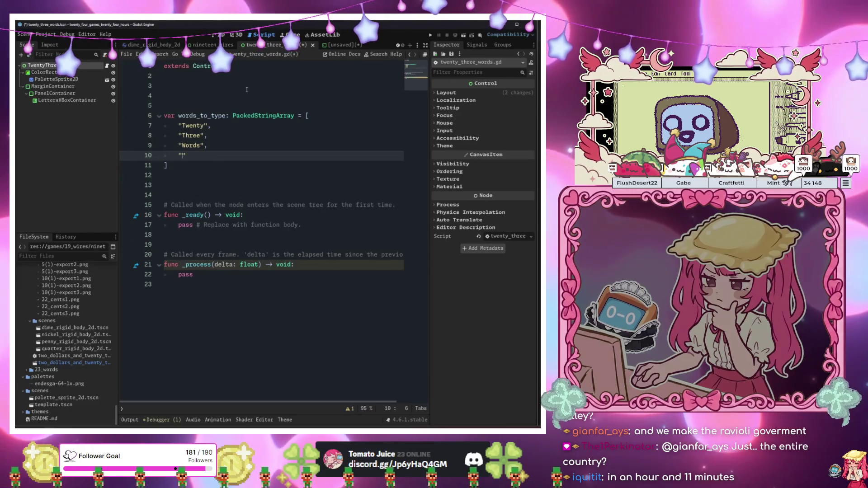
type("Two\"m,")
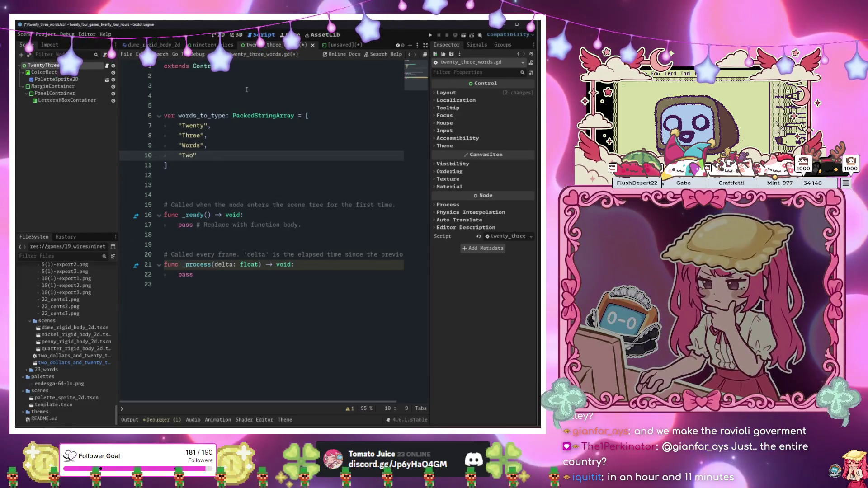
key("BackSpace")
key("BackSpace")
type(",")
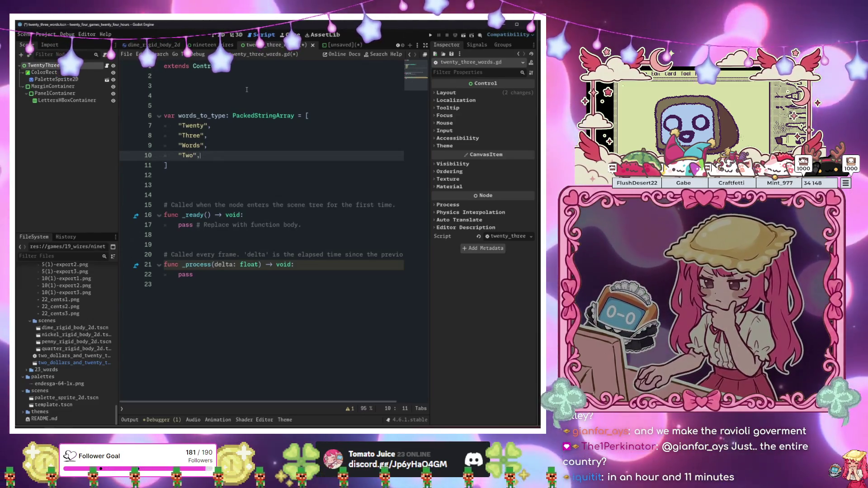
key("Return")
type("\"T")
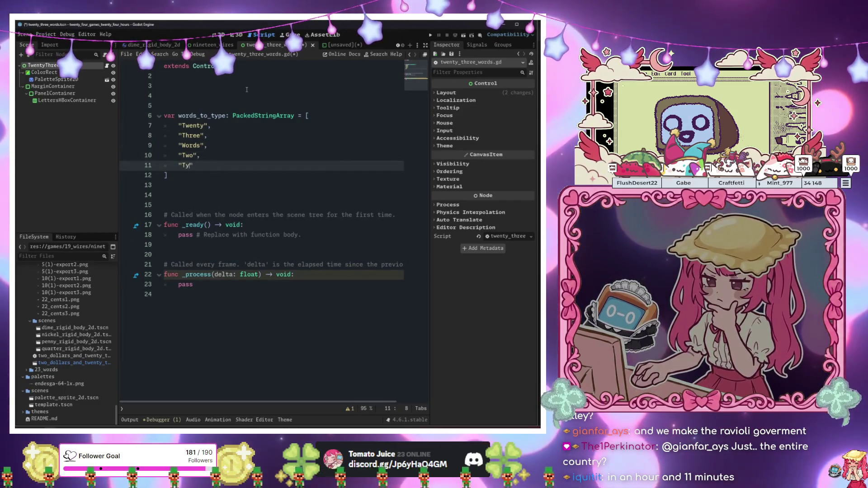
type("ype\"")
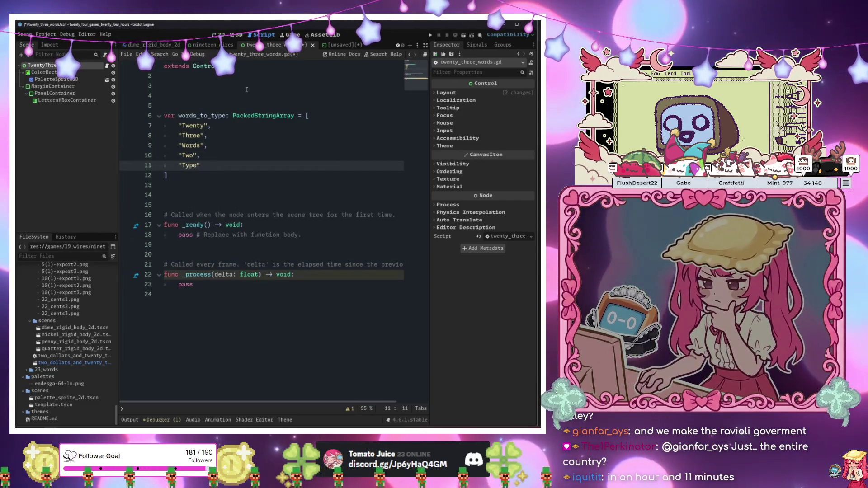
key("Return")
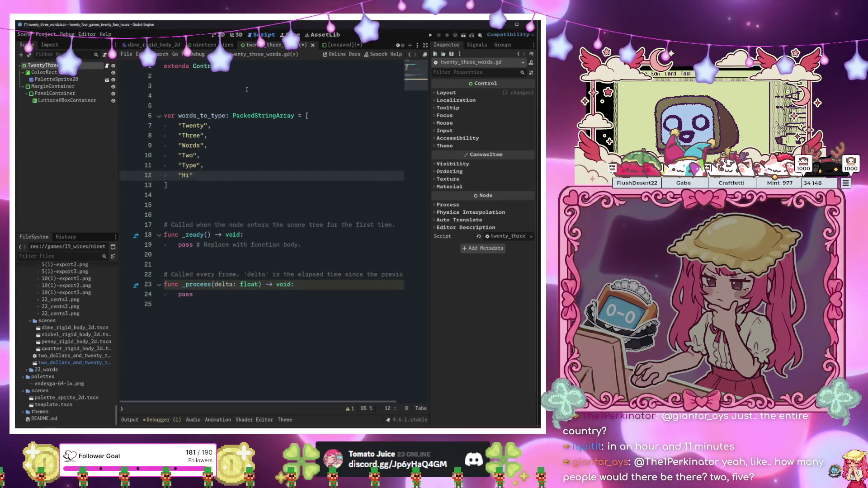
- Continue the list with Hi, Thanks, Time, Community, Care, Effort and Sweetness
type("\"")
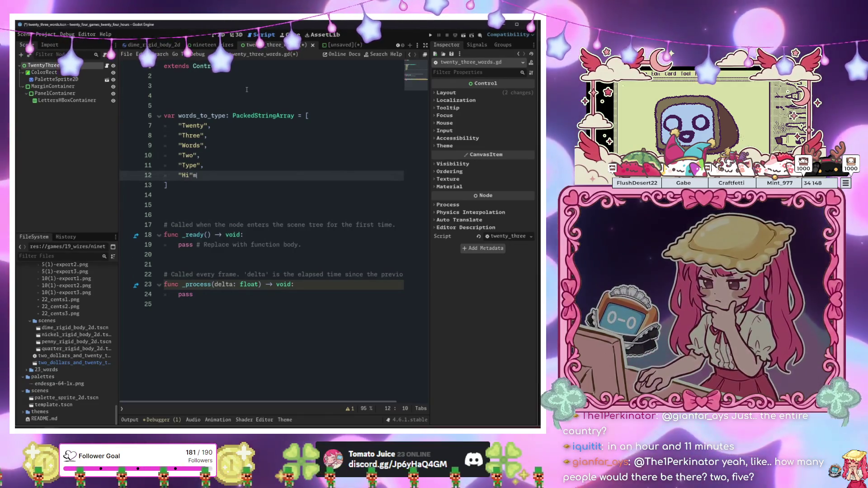
type(",")
key("Return")
type("\"Thank")
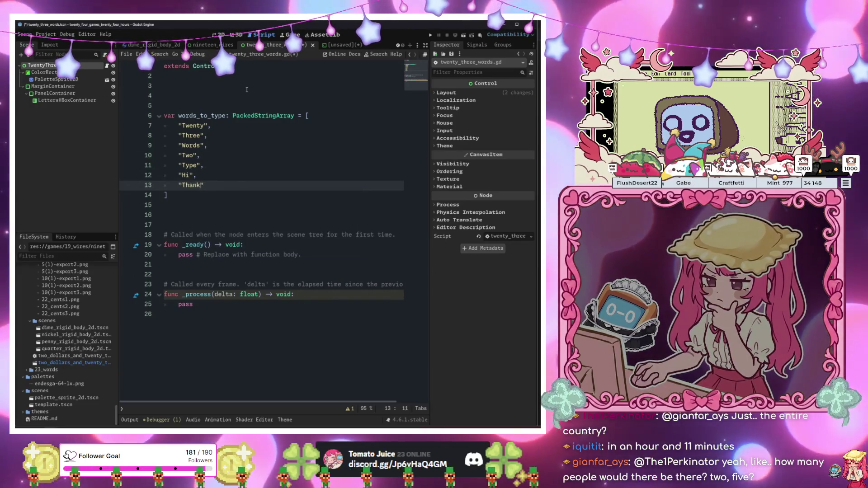
key("BackSpace")
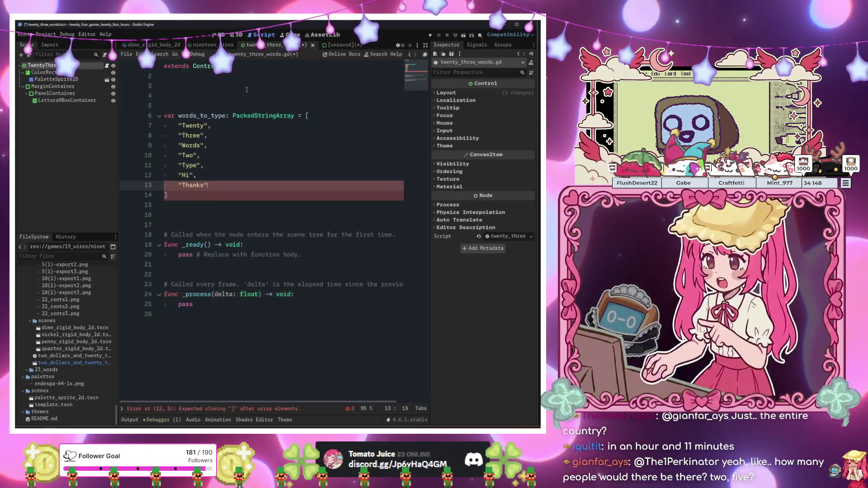
type(",")
key("Return")
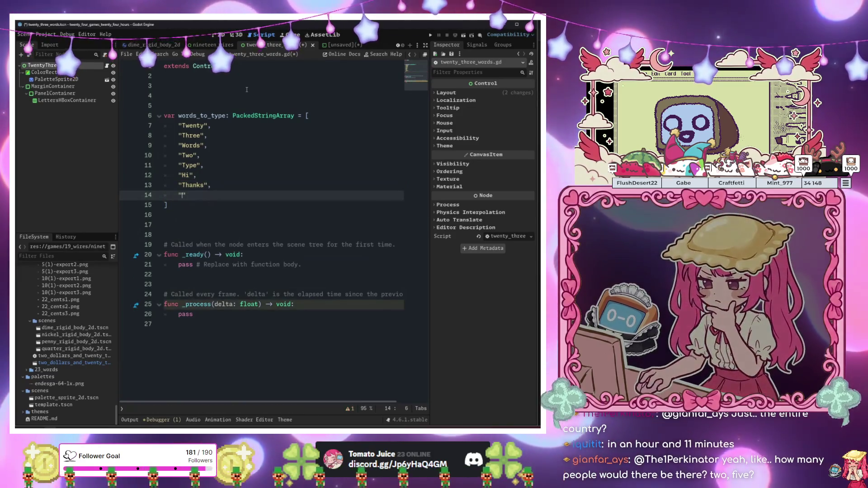
type("Time\"")
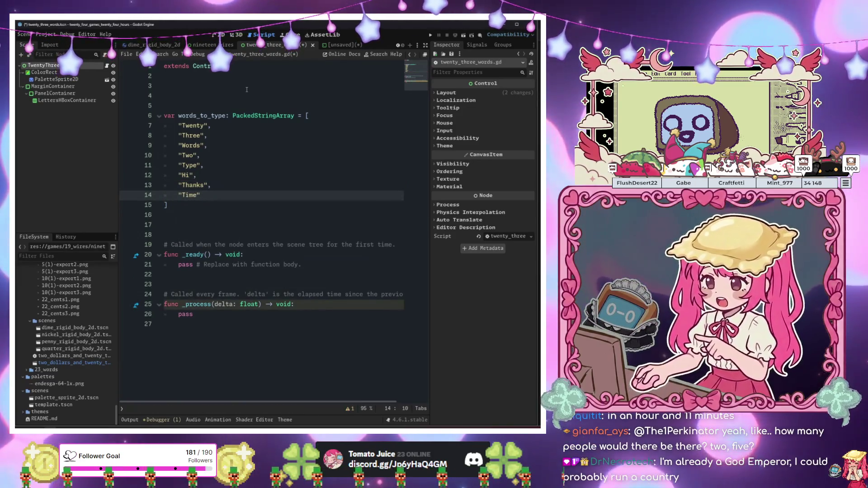
type("m")
key("Return")
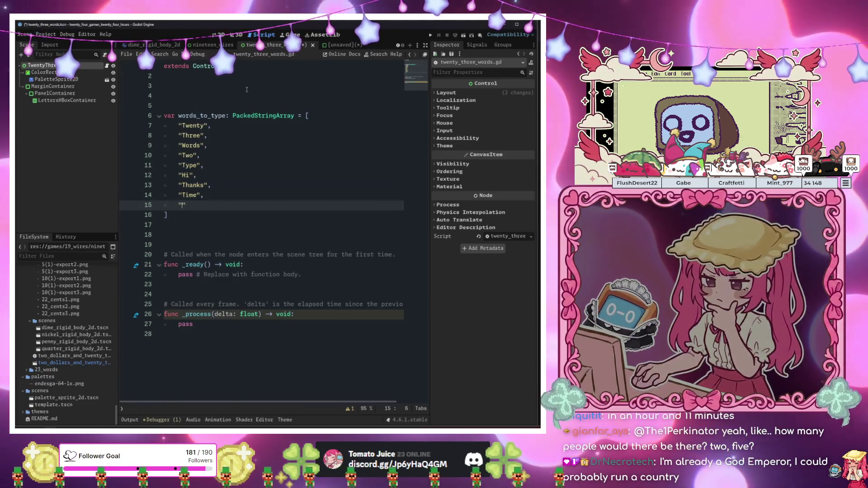
type("Commu")
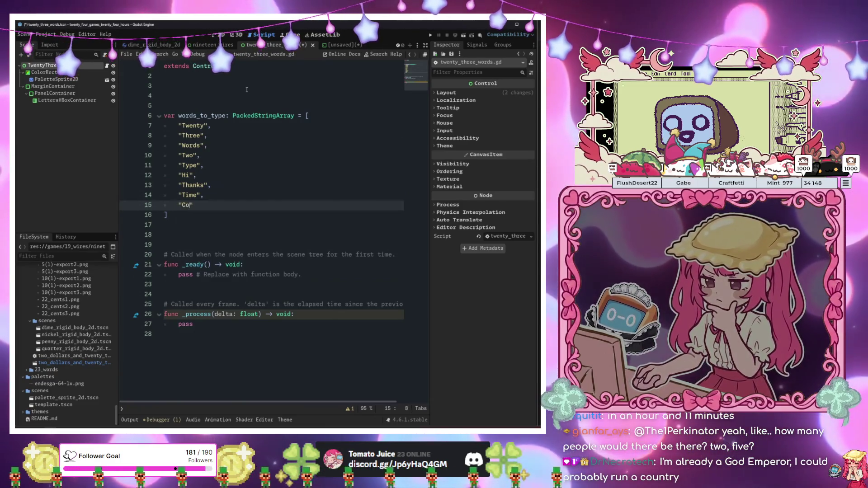
type("nity\",")
key("Return")
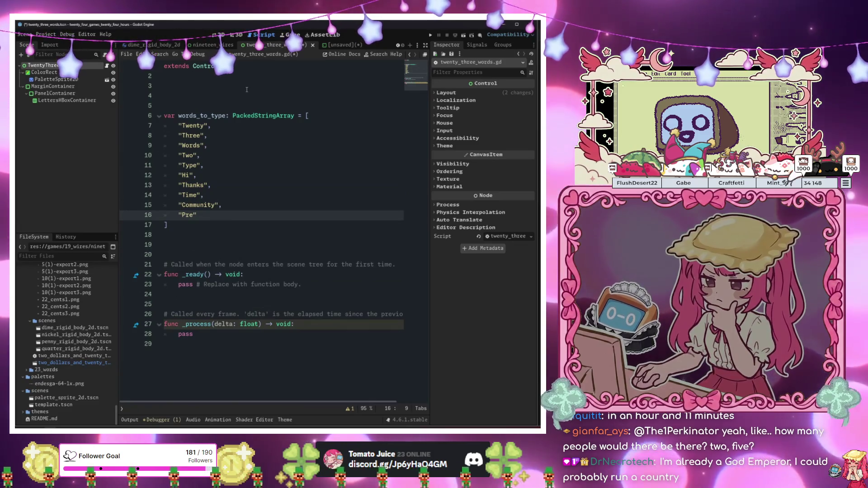
type("re\",")
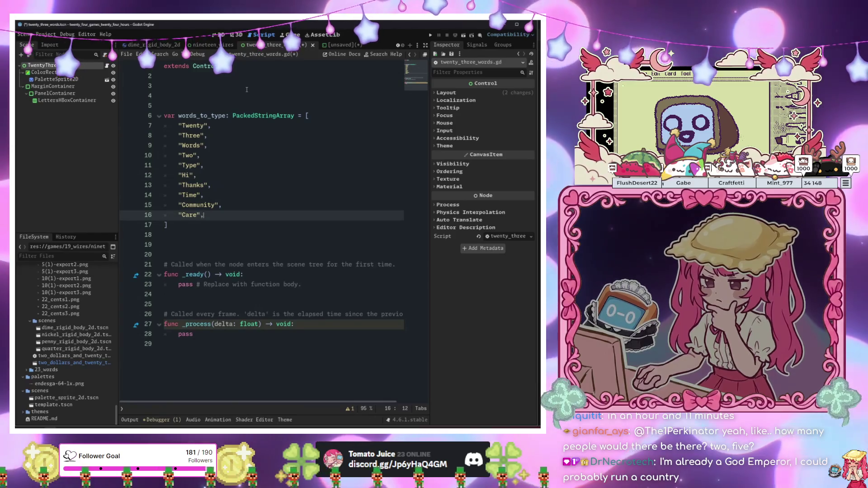
key("Return")
type("ffort\",")
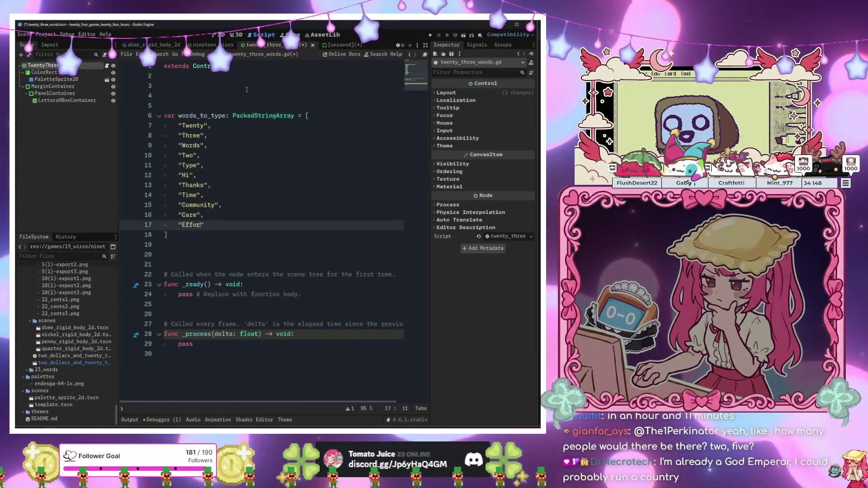
key("Return")
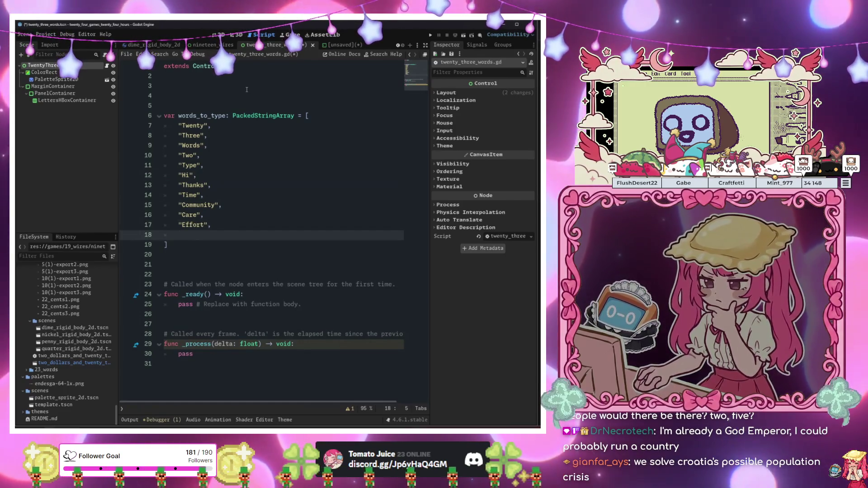
type("\"Sweetne")
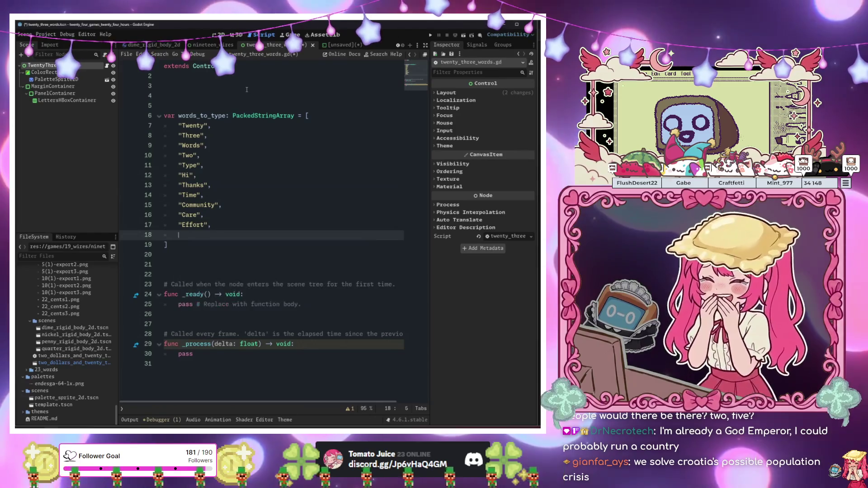
type("ss\"m")
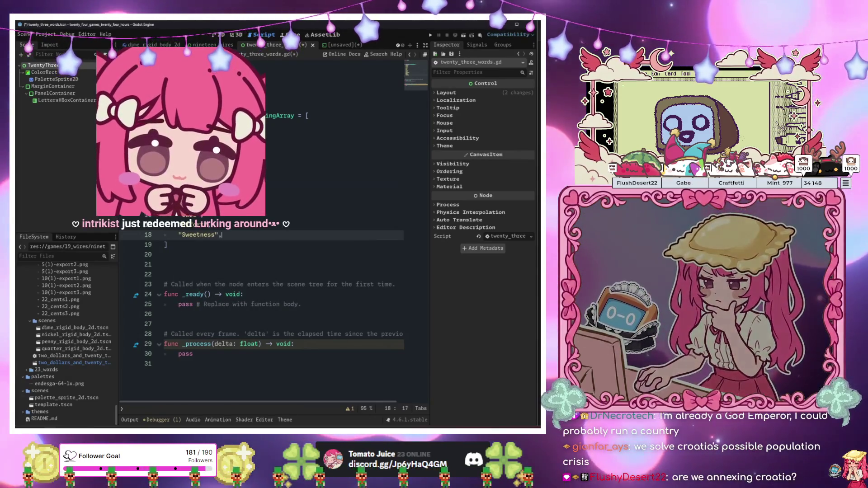
- Add Presense, Reoccurance, Thought and Laughter after Sweetness in the word list
key("BackSpace")
type(",")
key("Return")
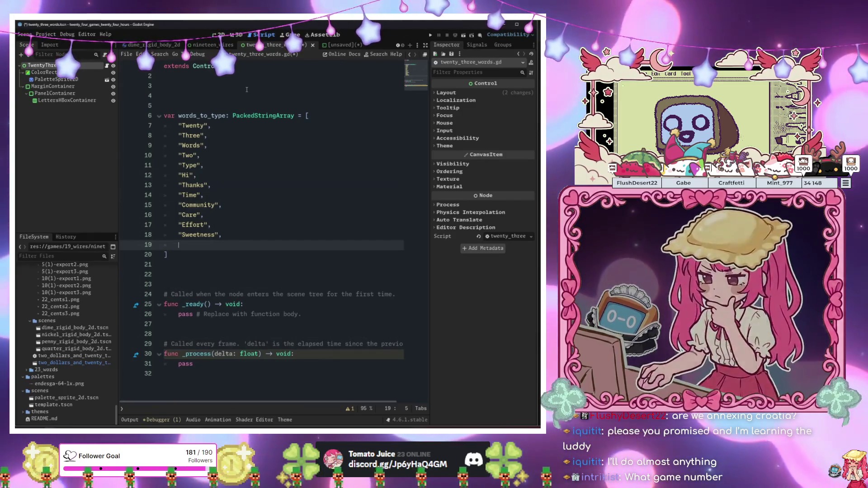
type("\"")
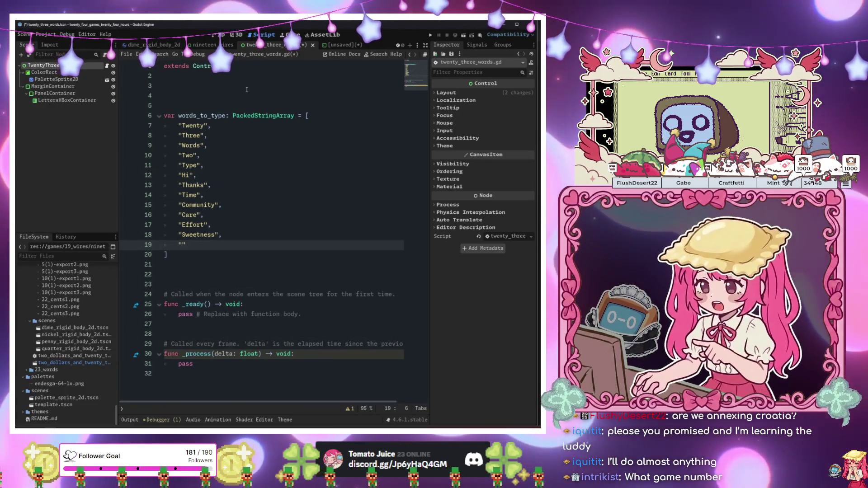
type("Presen")
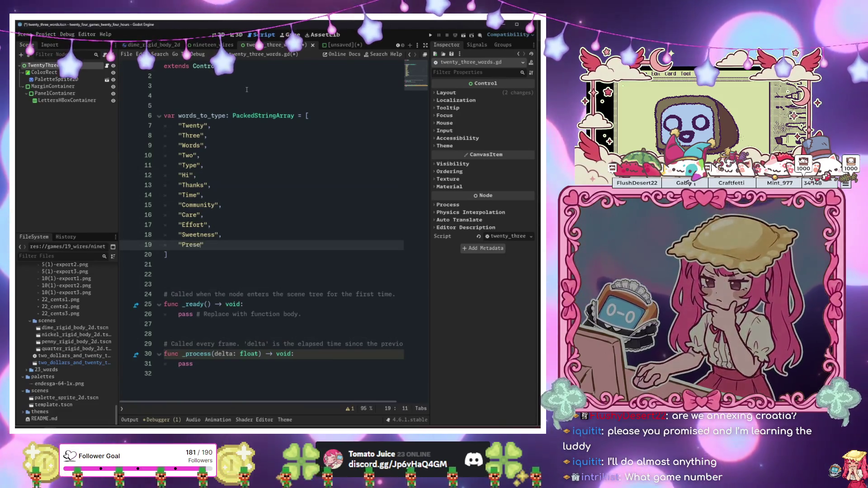
type("se\"")
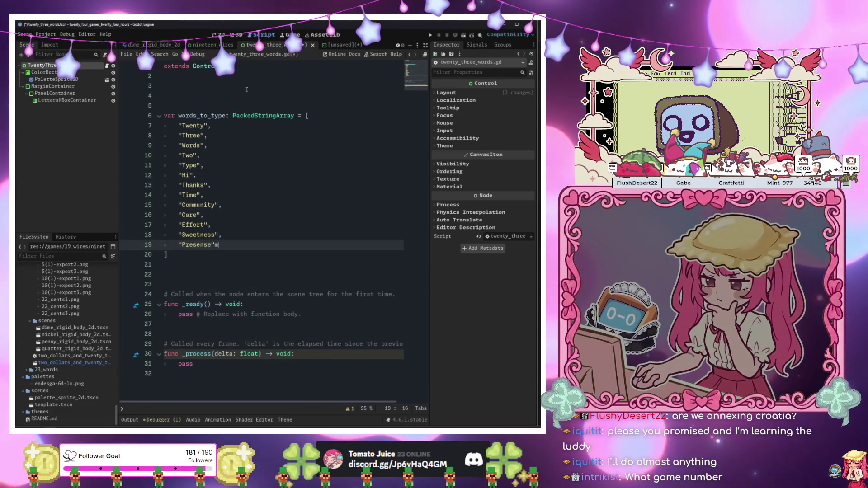
type(",")
key("Return")
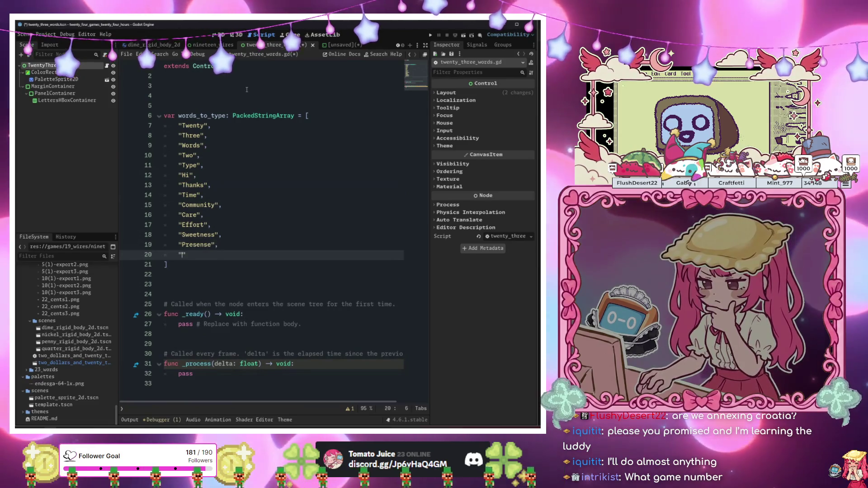
type("Reocc")
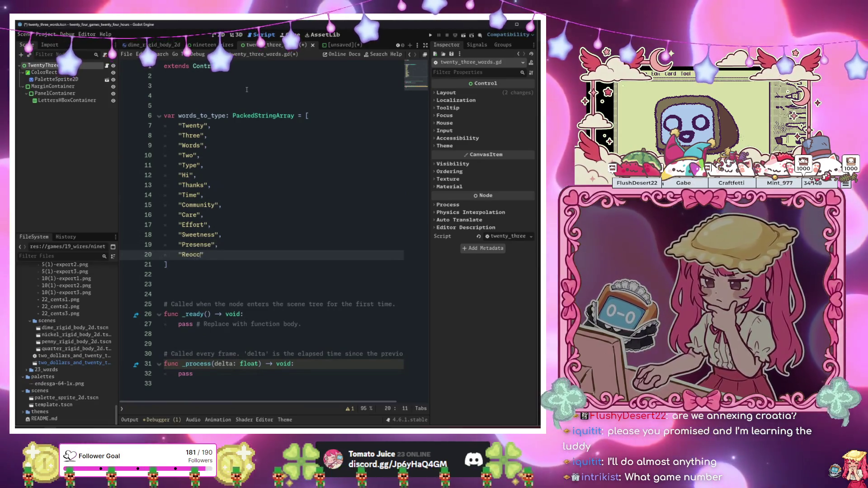
type("urance")
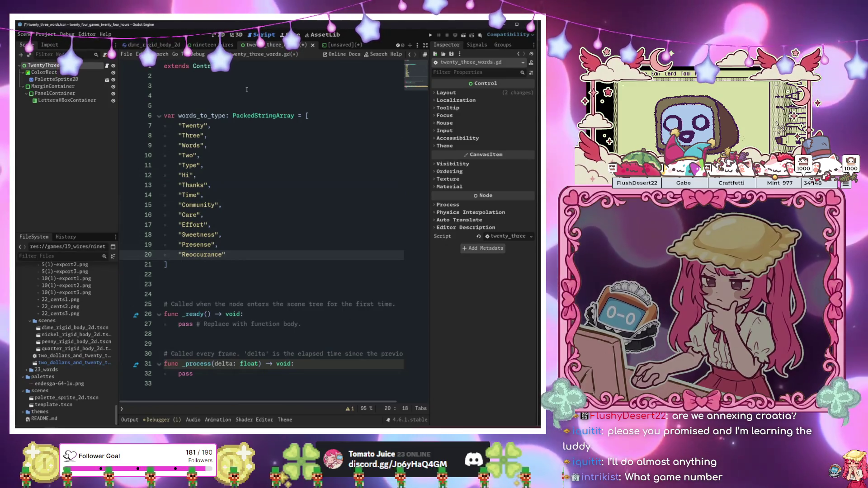
key("Return")
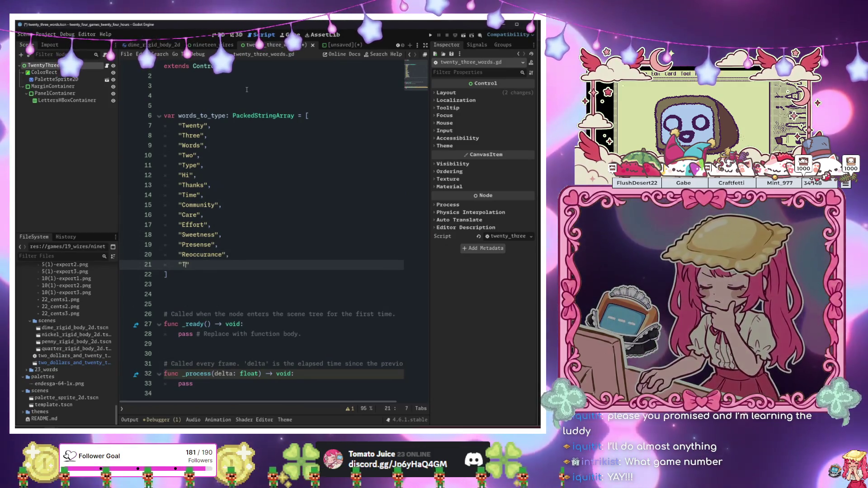
type("Thought\"")
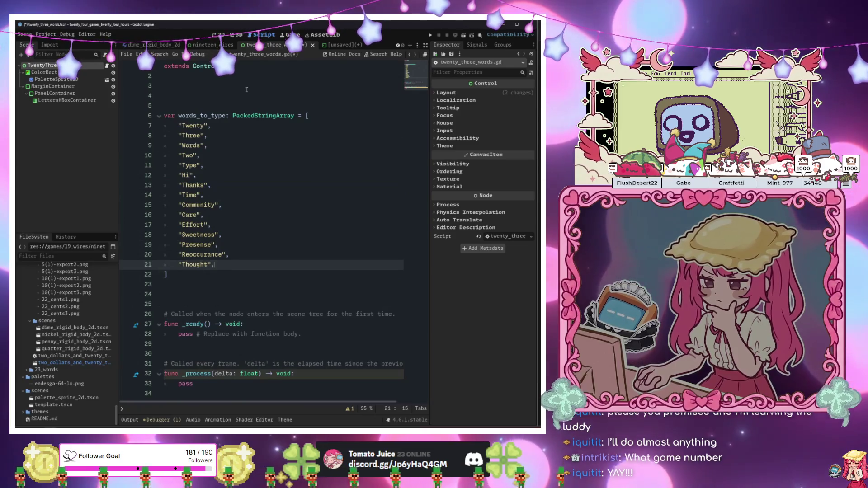
type(",")
key("Return")
type("Laugh")
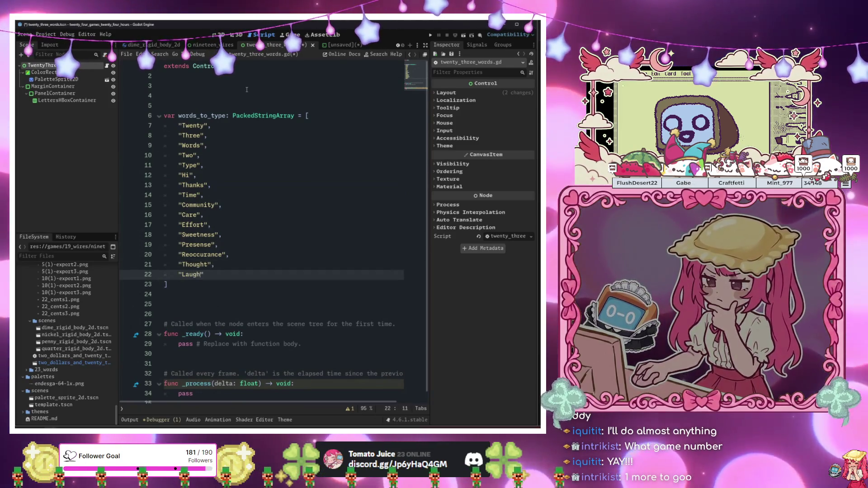
type(",")
- Add Fun, Support and Friendship as the next entries
key("Return")
type("\"Fun")
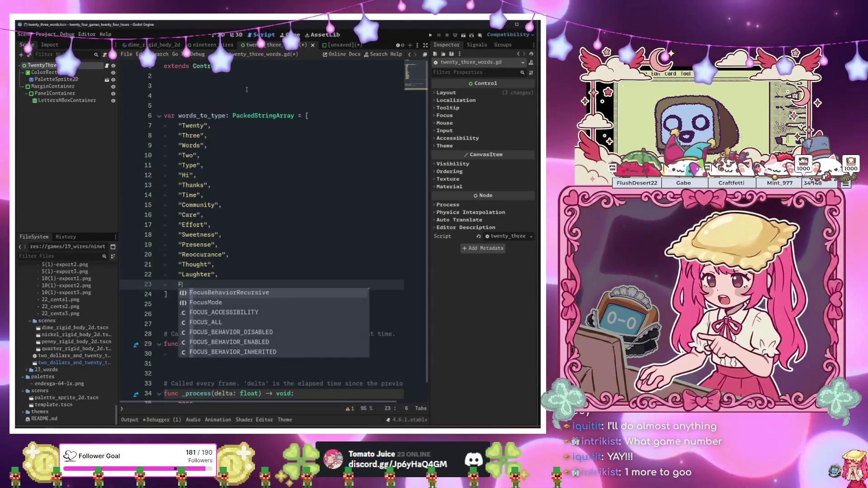
type("\"")
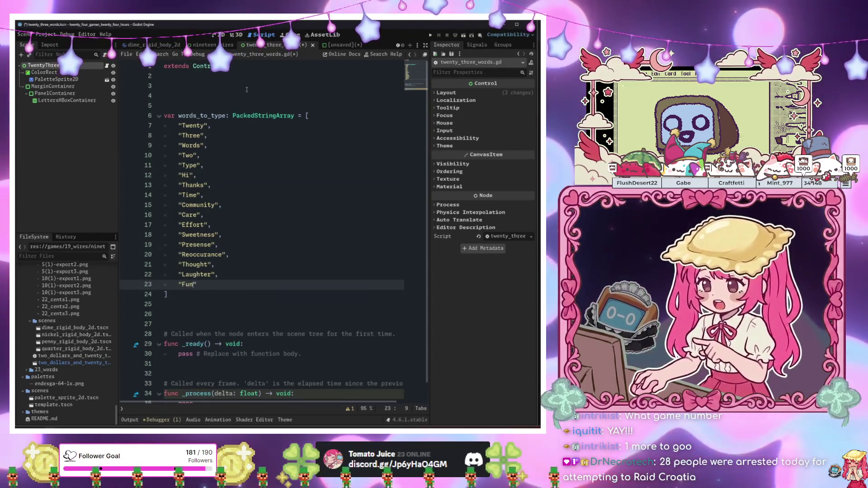
key("Return")
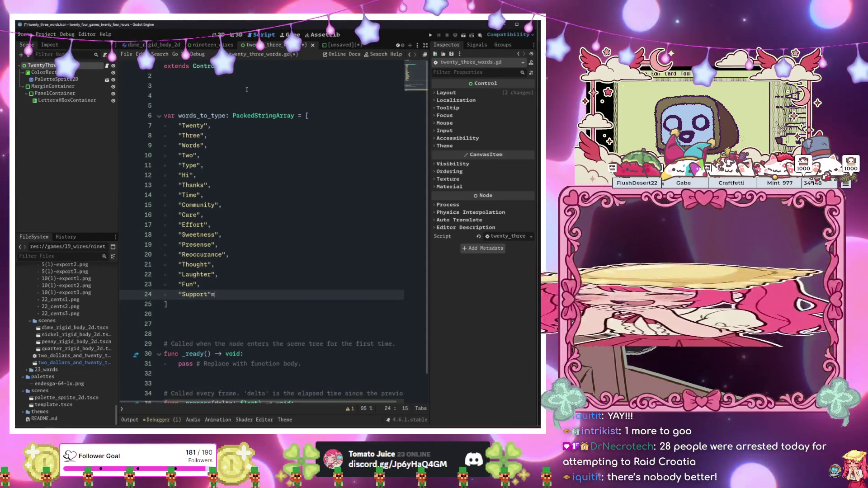
key("BackSpace")
type(",")
key("Return")
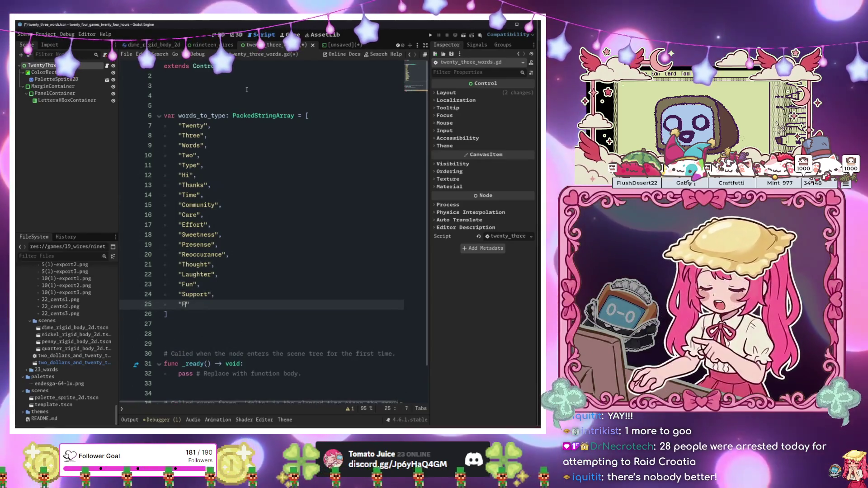
type("ndship")
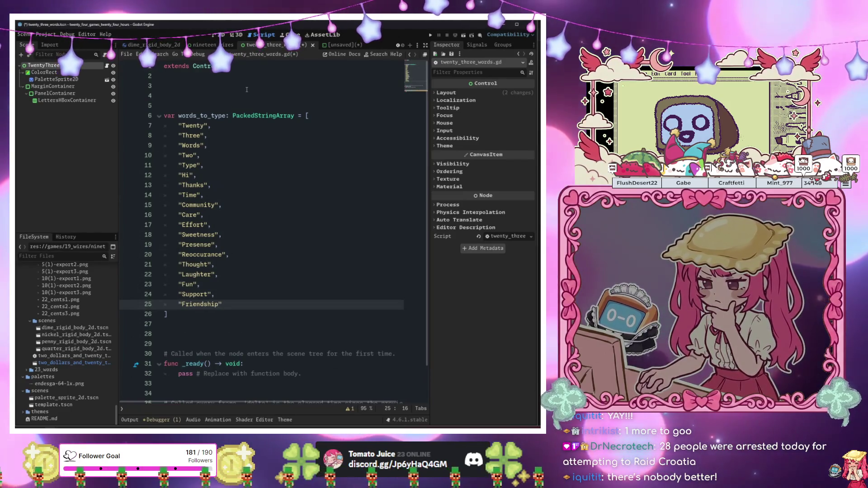
- Review the word list line by line from the top
left_click(199, 125)
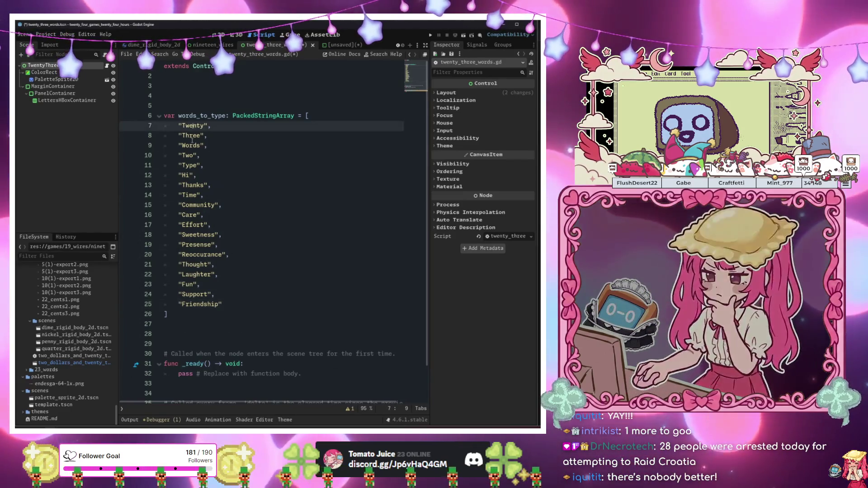
key("Down")
key("Down")
key("Down")
key("Down")
key("Down")
key("Down")
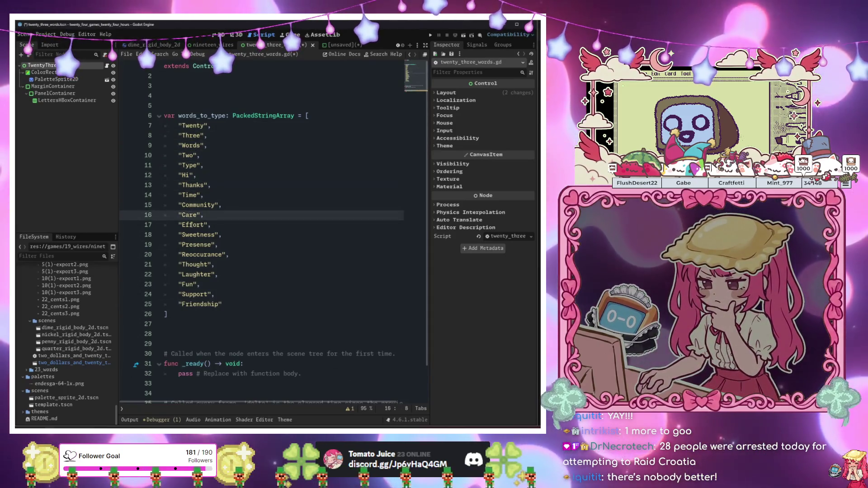
key("Down")
key("Down")
key("Down")
key("Down")
key("Down")
key("Down")
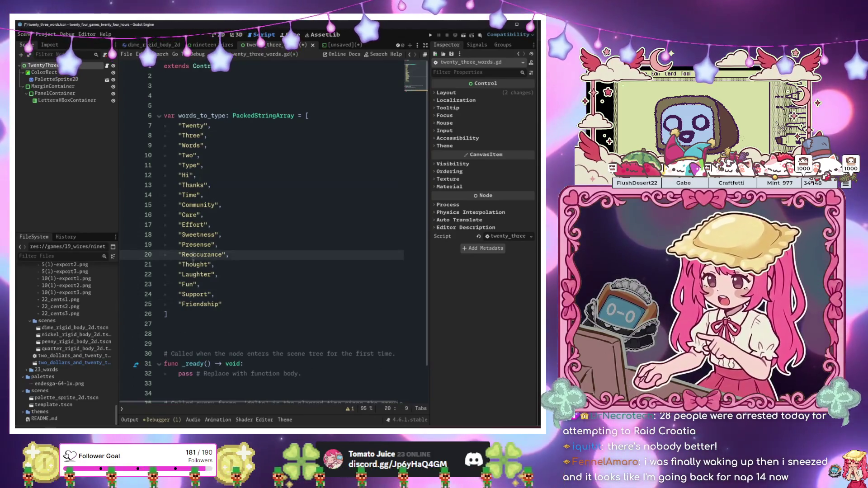
key("Down")
key("Down")
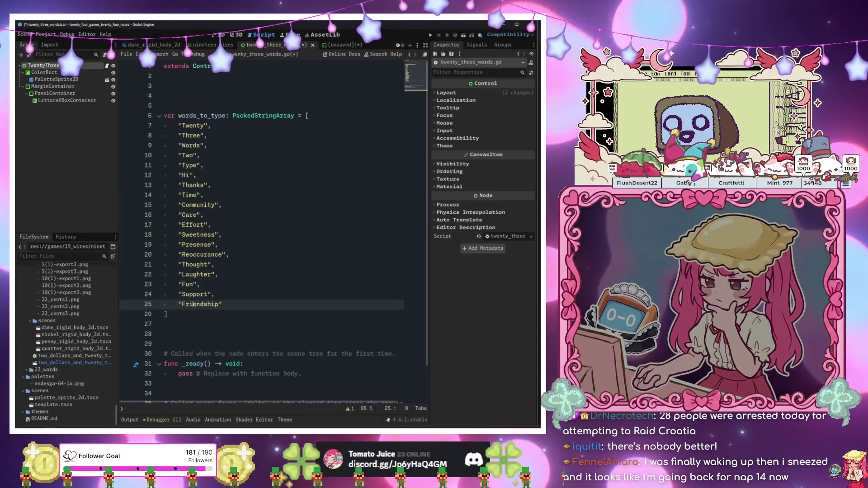
- Append "Smoochies" and "Audacious" after Friendship, opening a blank entry above Audacious
type(",")
key("Return")
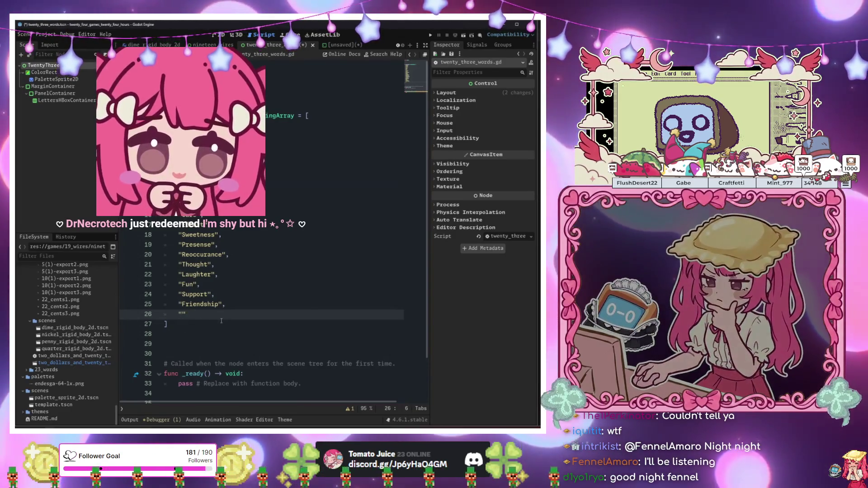
type("Smoochies")
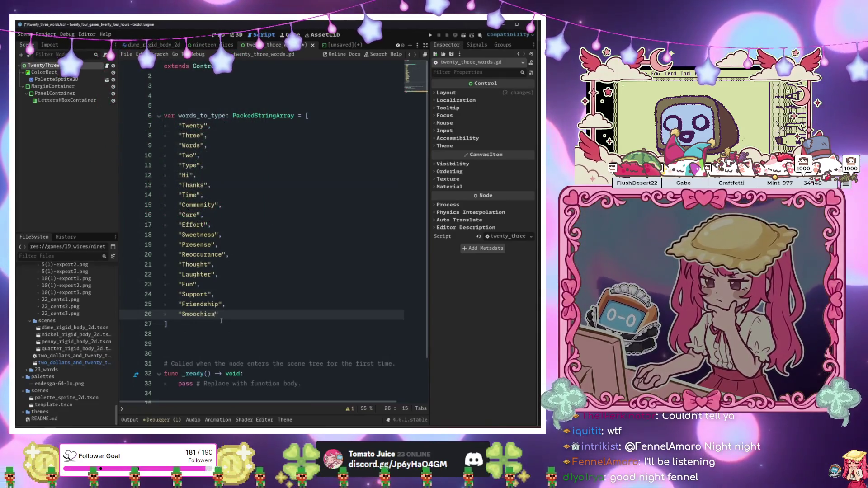
key("Right")
key("Return")
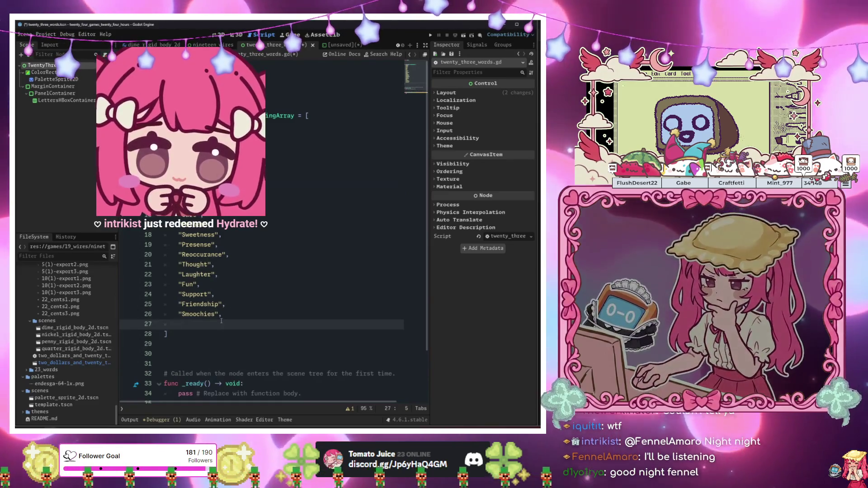
type("Audacious")
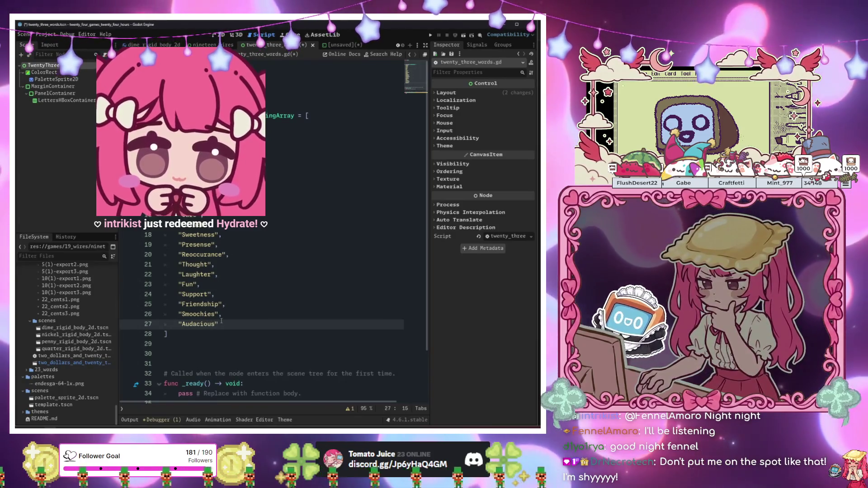
type("\",")
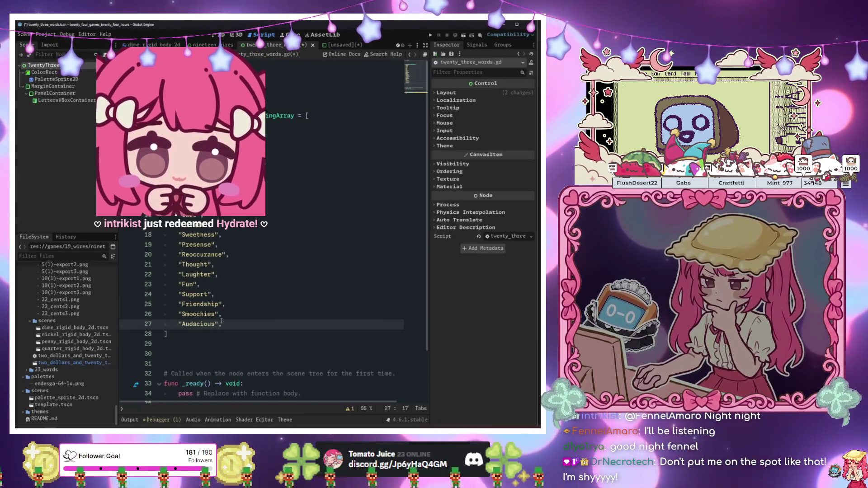
key("Return")
key("Up")
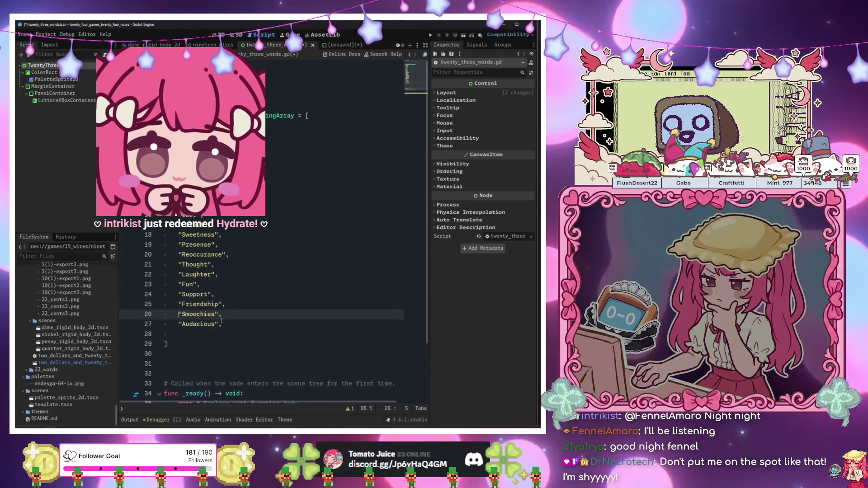
key("ctrl+shift+Return")
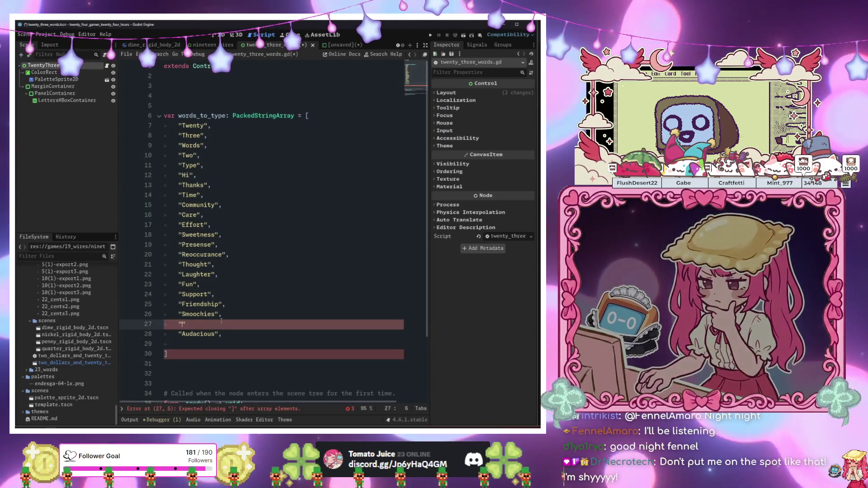
- Lengthen "Hi" to "Hiii" and fill the blank entry with "Love"
key("Up")
key("Up")
key("Up")
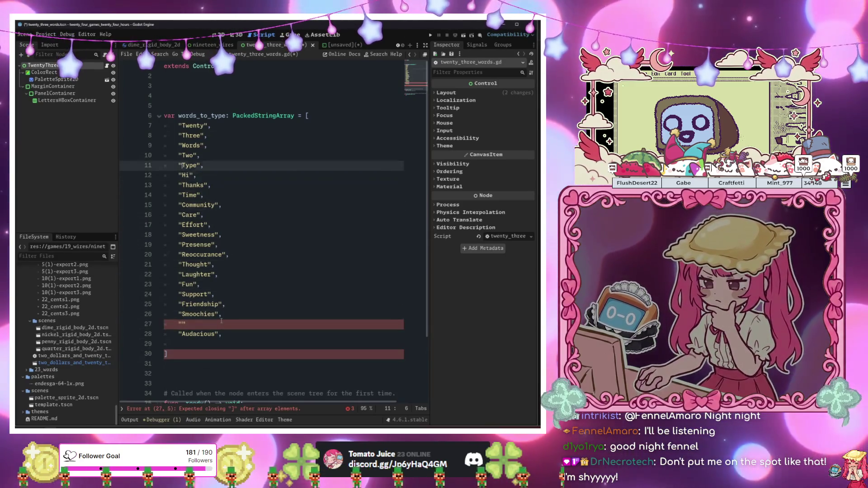
key("Down")
key("Right")
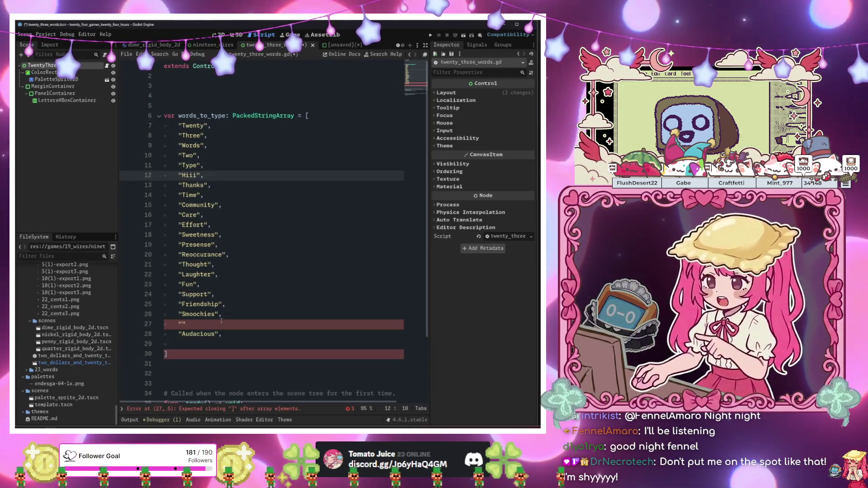
key("Down")
key("Down")
key("Down")
key("Up")
key("Up")
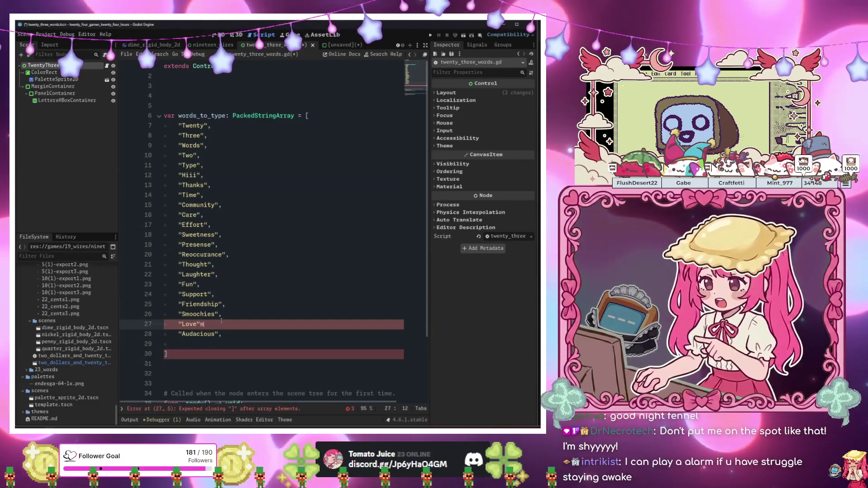
type(",")
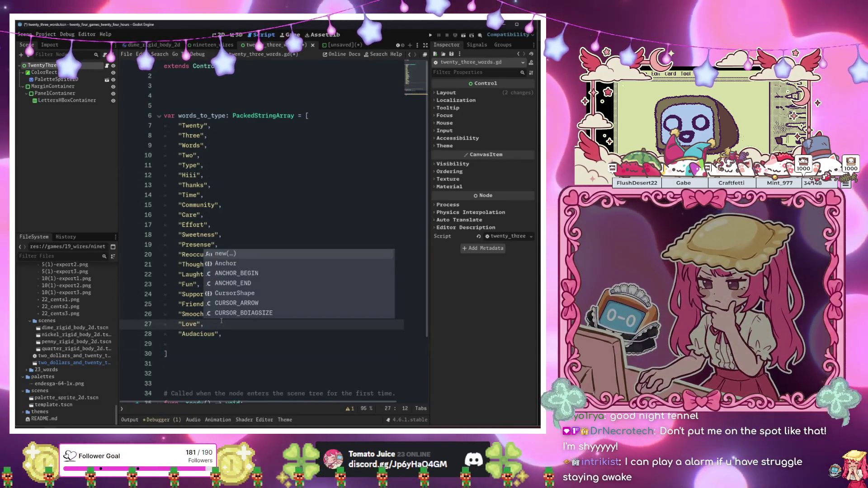
left_click(196, 127)
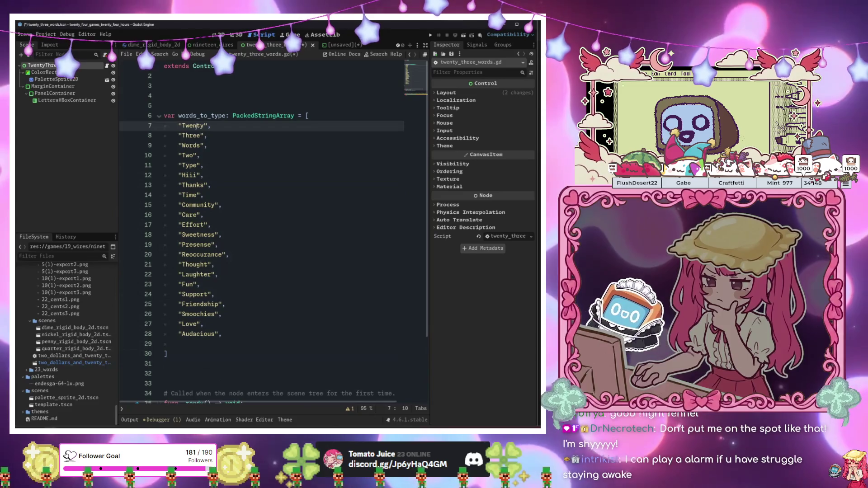
- Save the script and begin a new entry on line 29 at the list's end
key("Down")
key("Down")
key("Down")
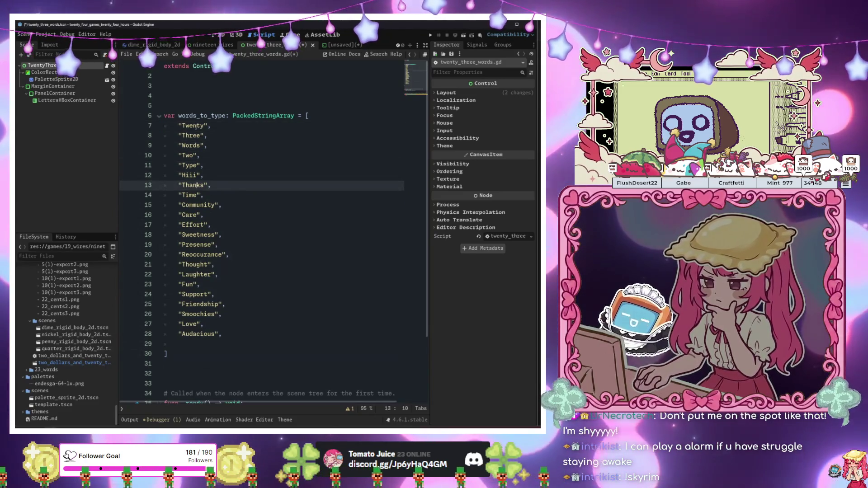
key("Down")
key("Down")
key("Down")
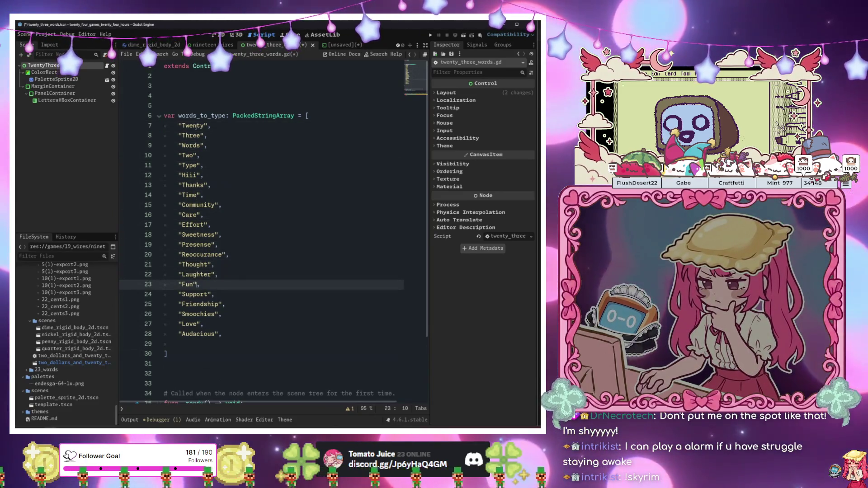
key("Down")
key("Down")
key("Down")
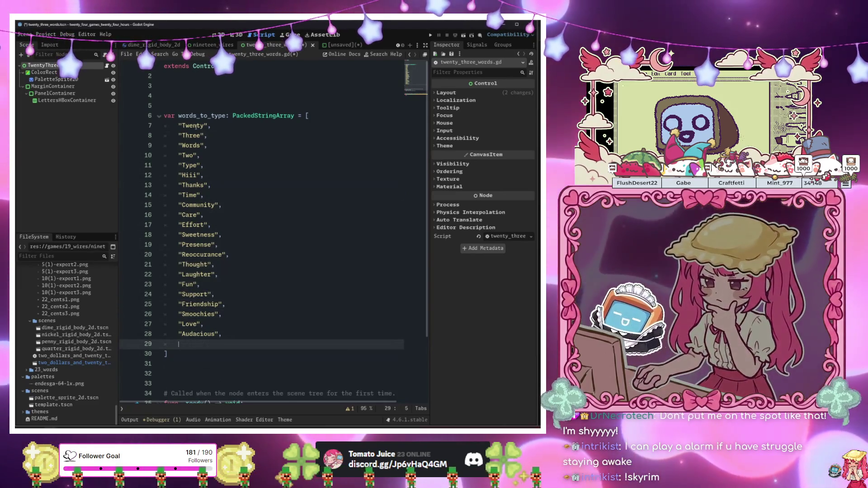
key("ctrl+s")
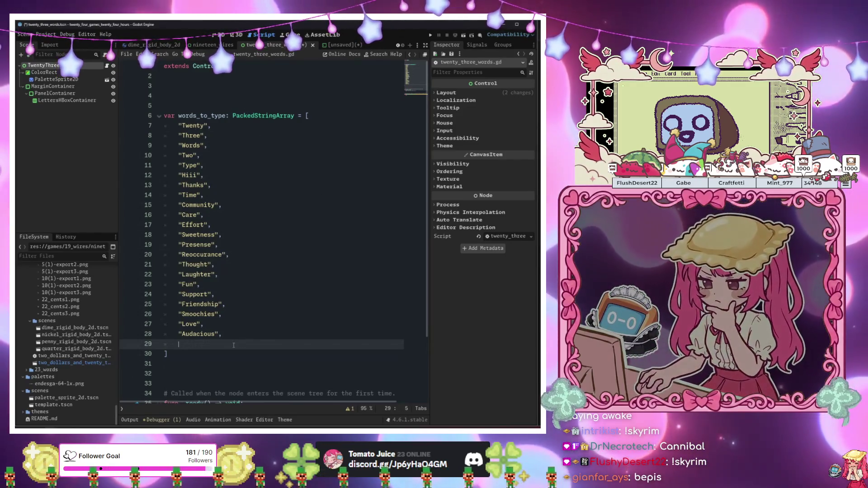
type("Uh ")
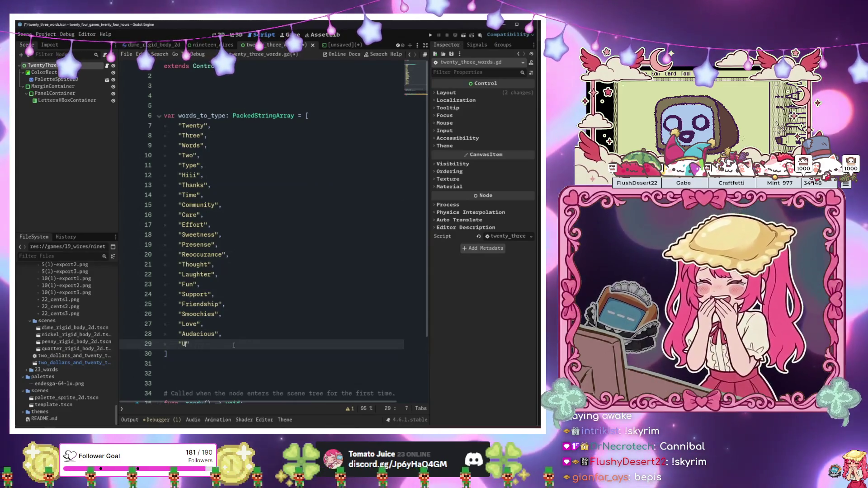
type("Bye")
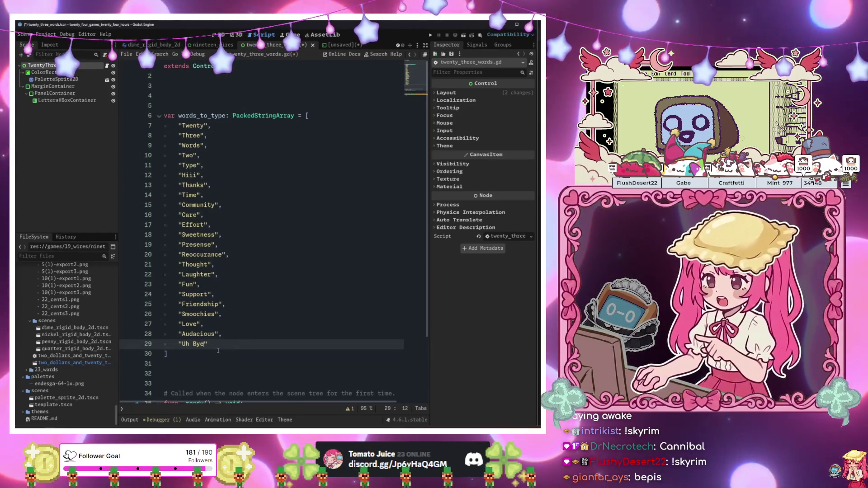
- Capitalize 'Chat' and check the Smoochies, Laughter and Friendship entries in words_to_type
scroll(218, 350, "down", 1)
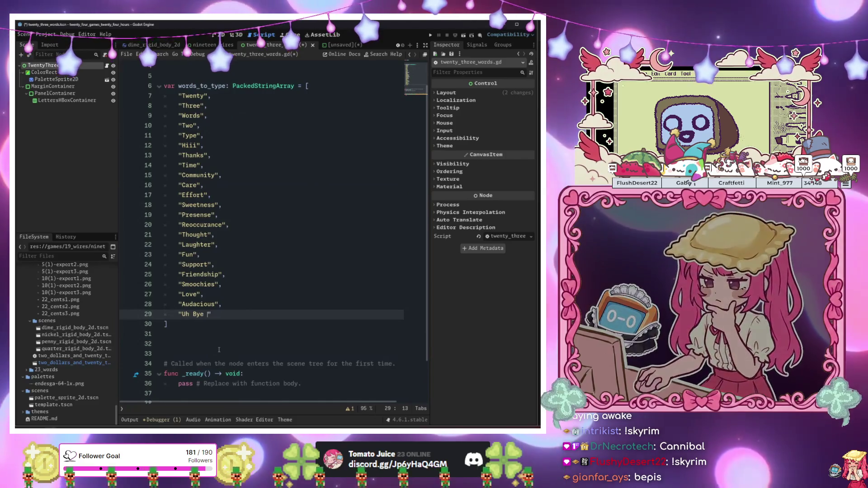
key("BackSpace")
type("C")
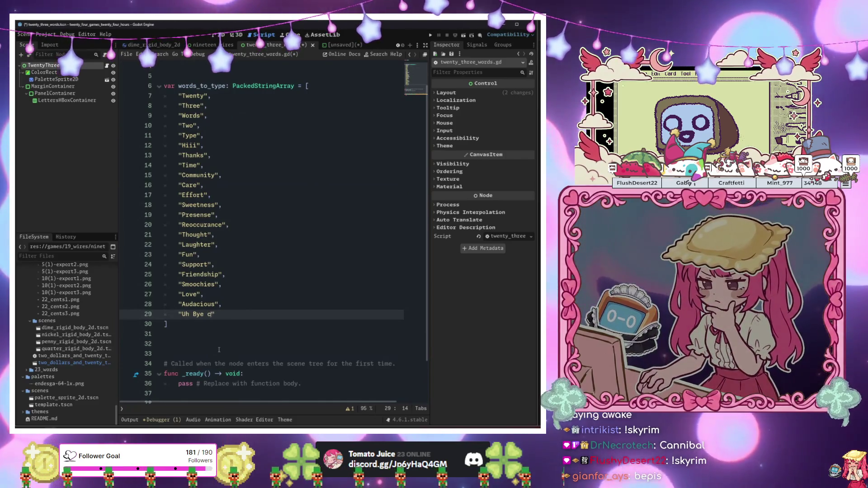
type("hat")
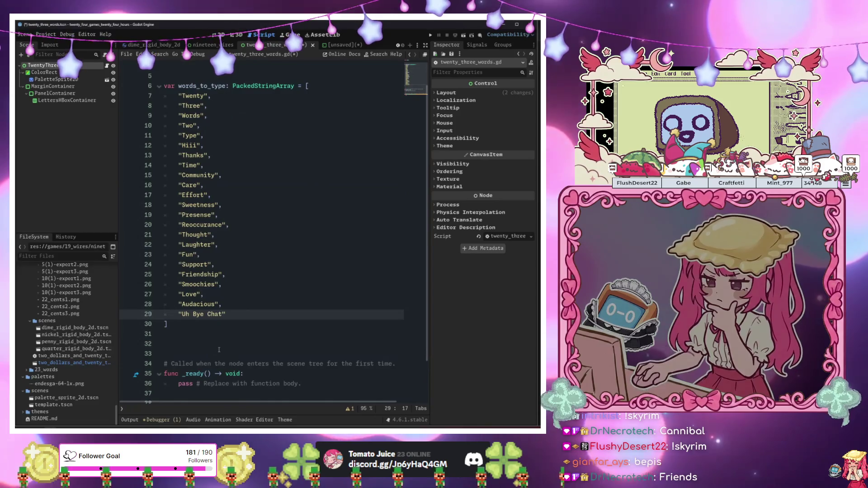
scroll(207, 329, "down", 2)
scroll(249, 271, "up", 2)
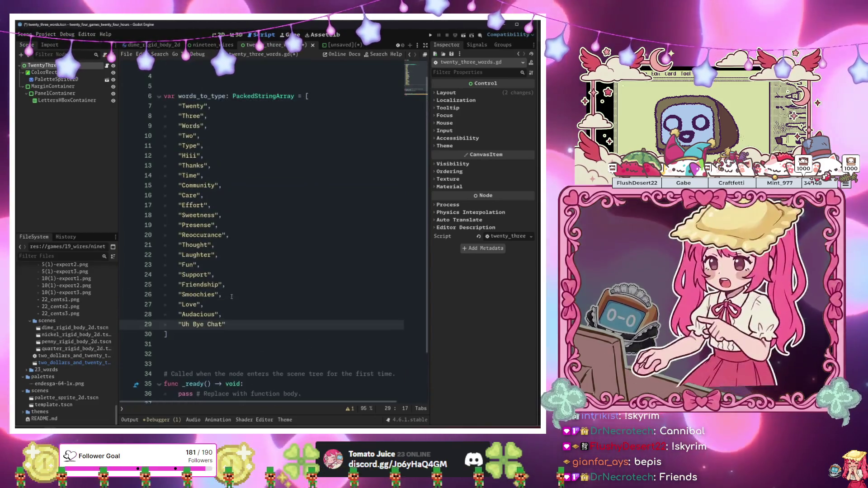
key("Up")
key("Up")
key("Up")
left_click(232, 256)
left_click(216, 285)
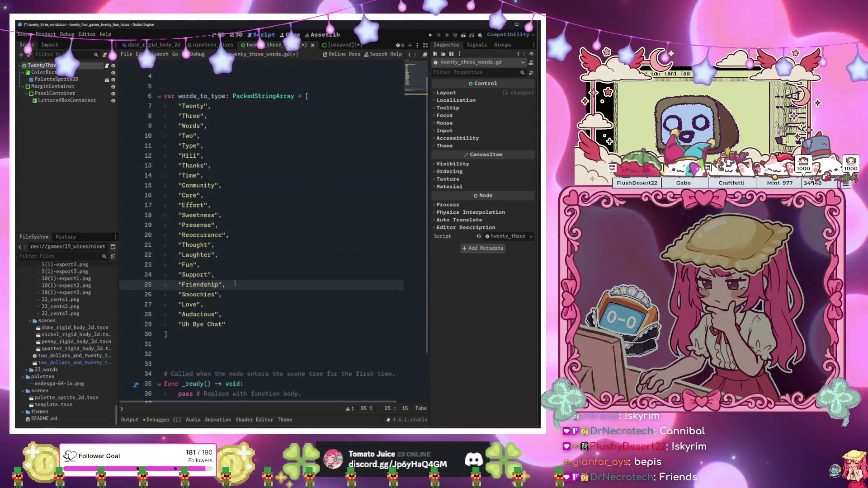
key("Right")
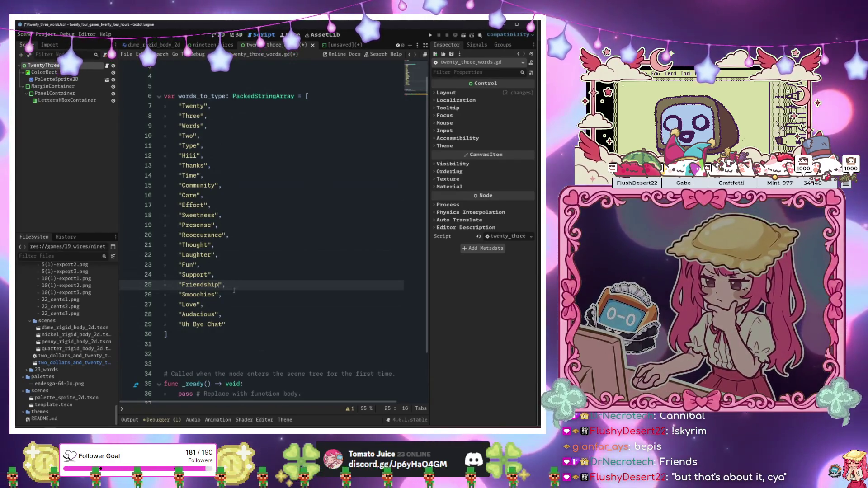
- Tidy the blank lines after _process and save twenty_three_words.gd
scroll(260, 291, "down", 2)
left_click(270, 342)
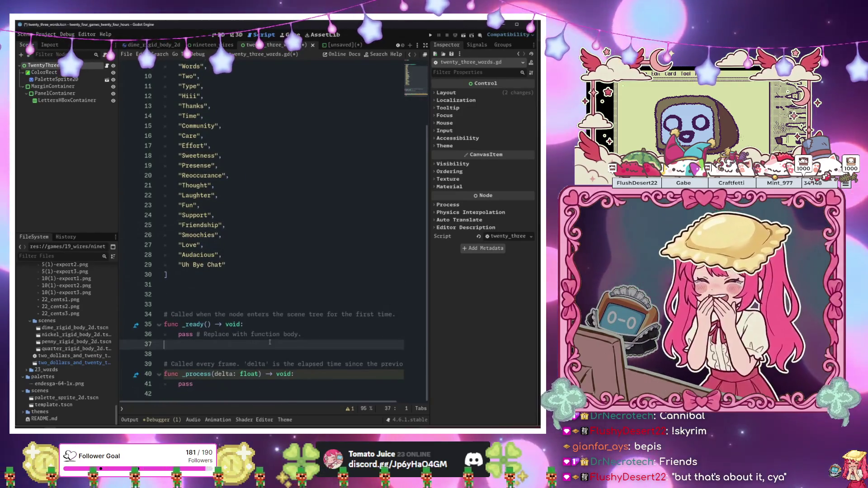
scroll(244, 330, "up", 2)
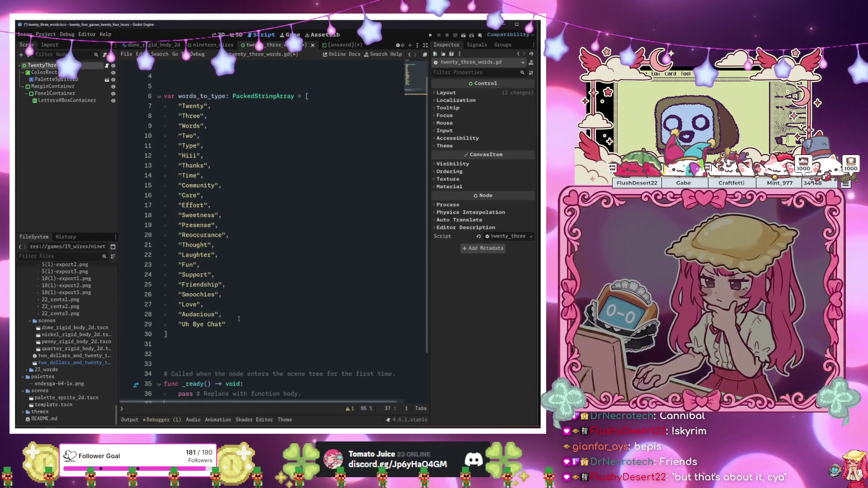
left_click(253, 343)
scroll(254, 342, "down", 2)
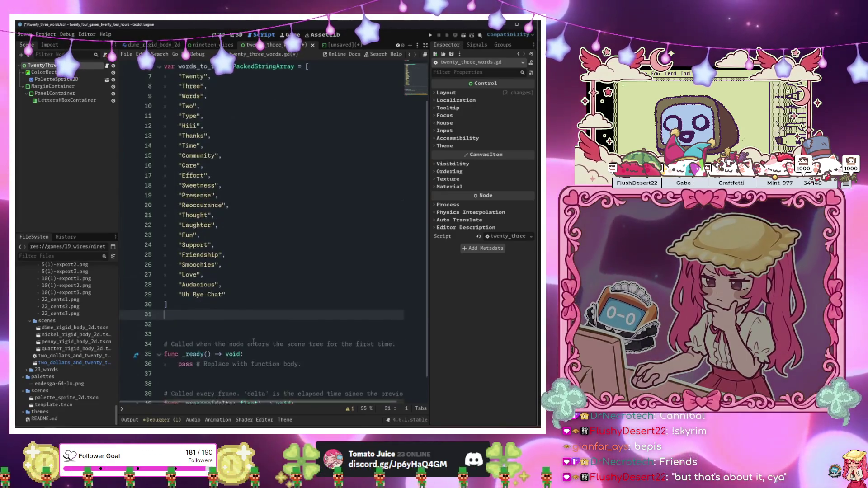
left_click(248, 344)
left_click(233, 384)
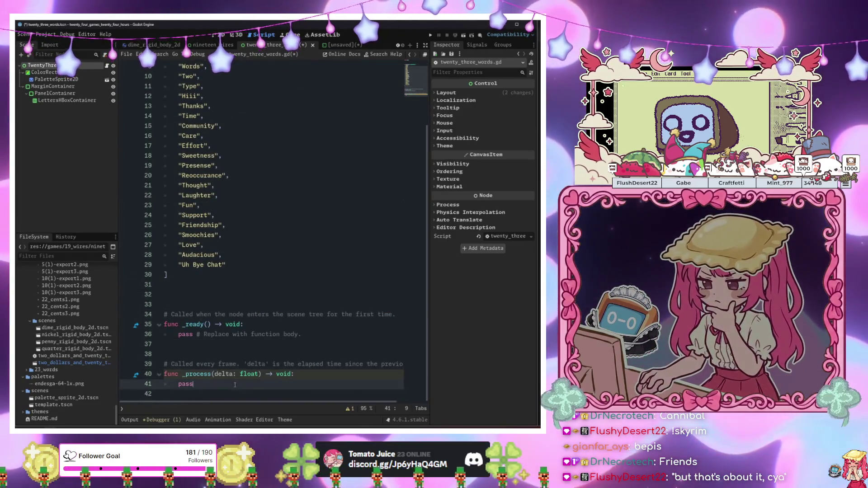
key("Return")
key("Return")
key("Return")
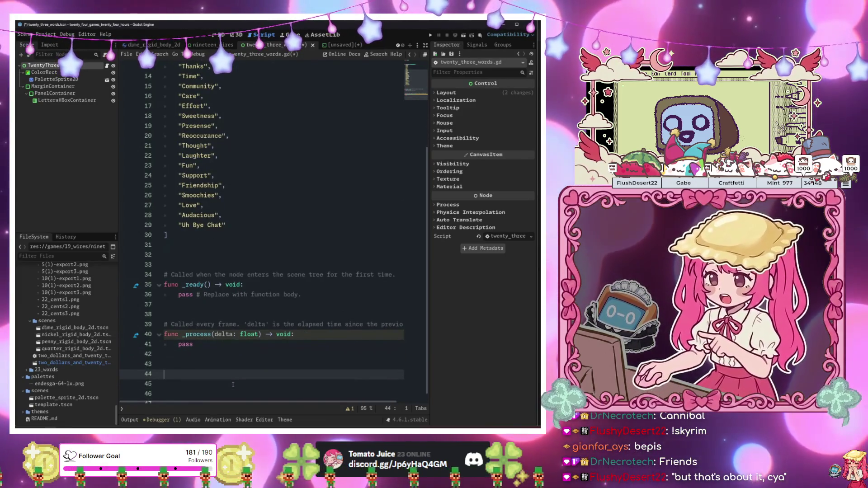
key("ctrl+s")
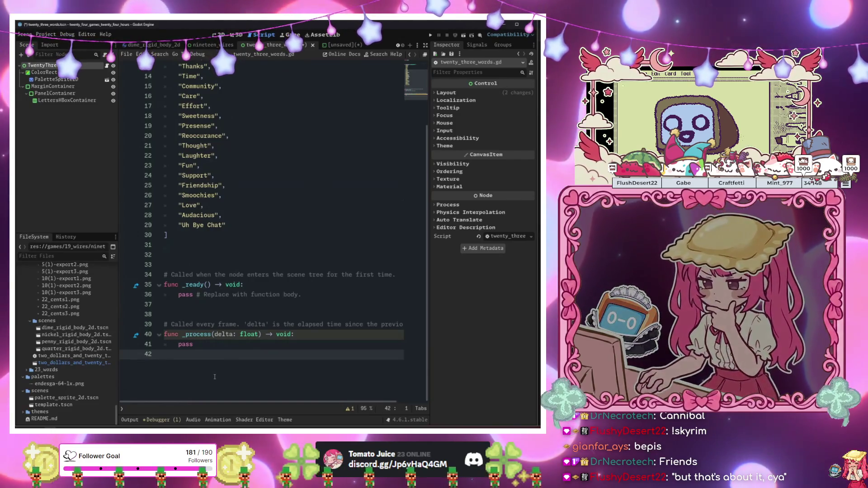
- Collapse the words_to_type array and place the cursor on line 3
scroll(216, 376, "up", 5)
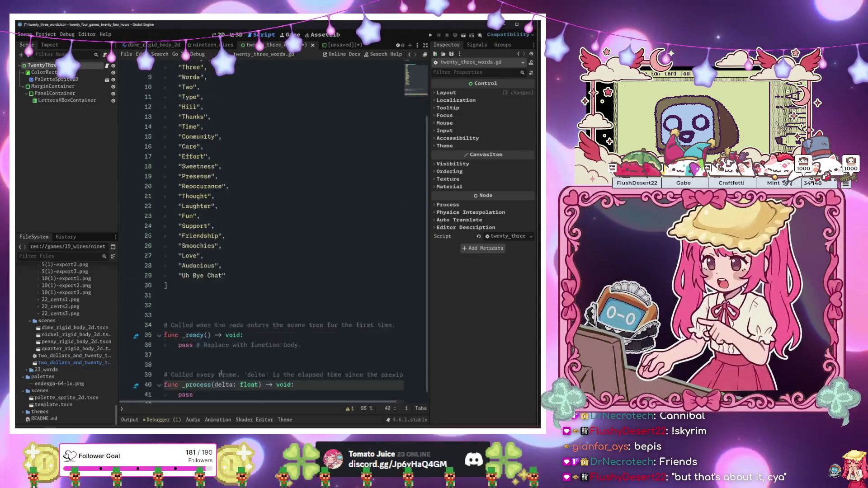
left_click(167, 86)
left_click(159, 106)
left_click_drag(67, 100, 167, 86)
key("Down")
key("Down")
key("Down")
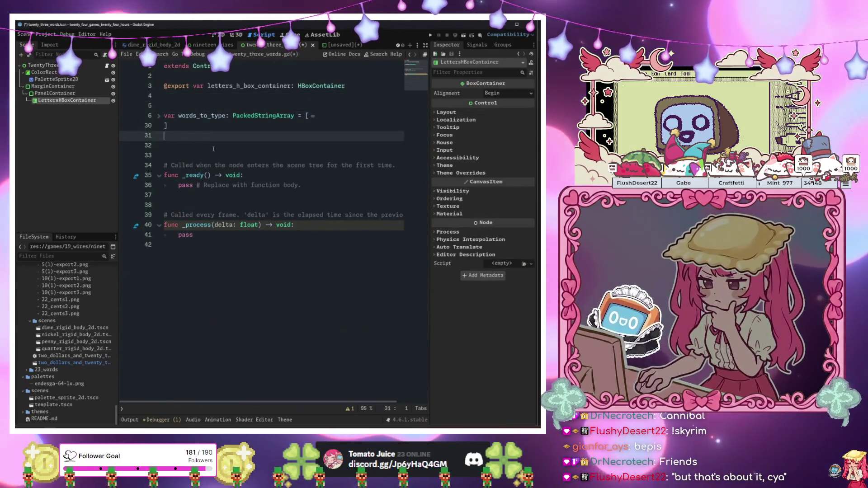
key("Return")
key("Return")
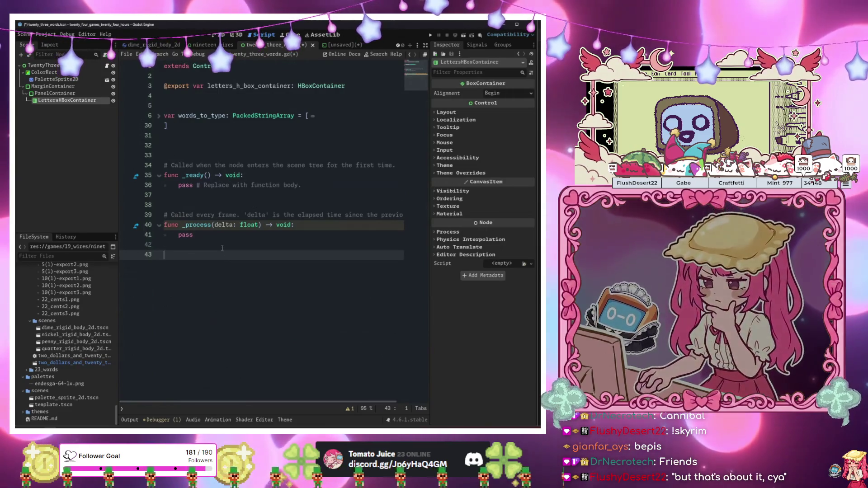
type("fu")
key("BackSpace")
type("unc ")
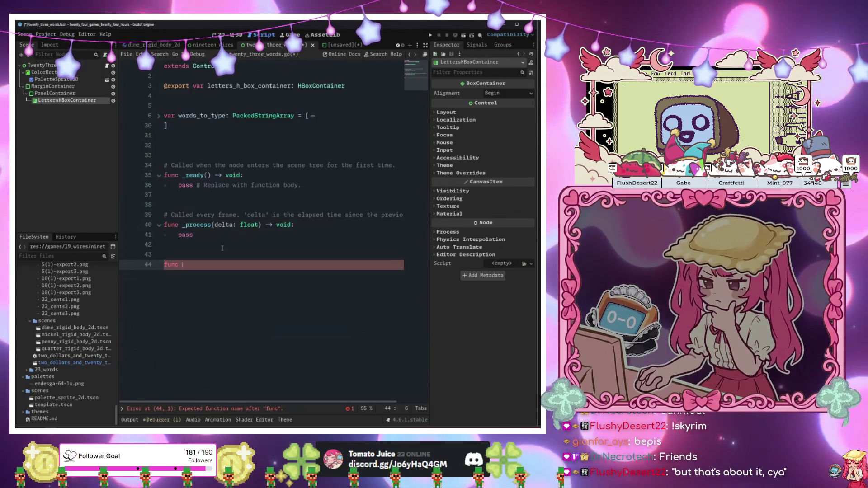
type("start_next")
type("_word() ")
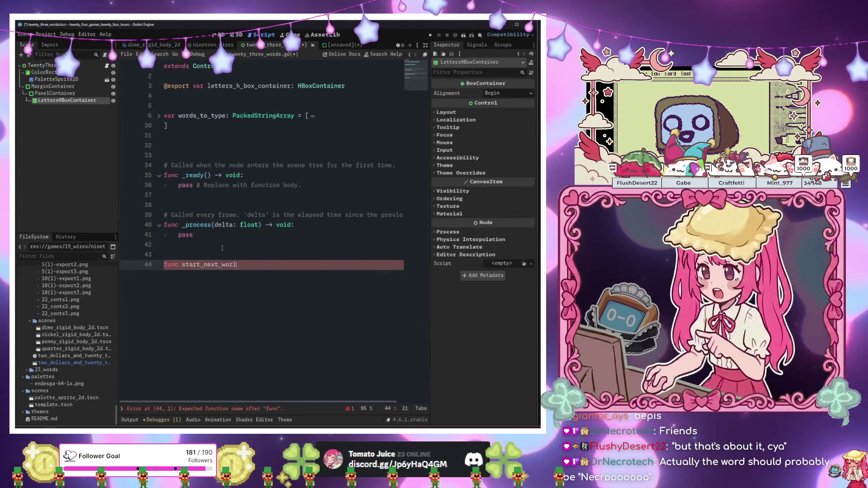
type("-> void:")
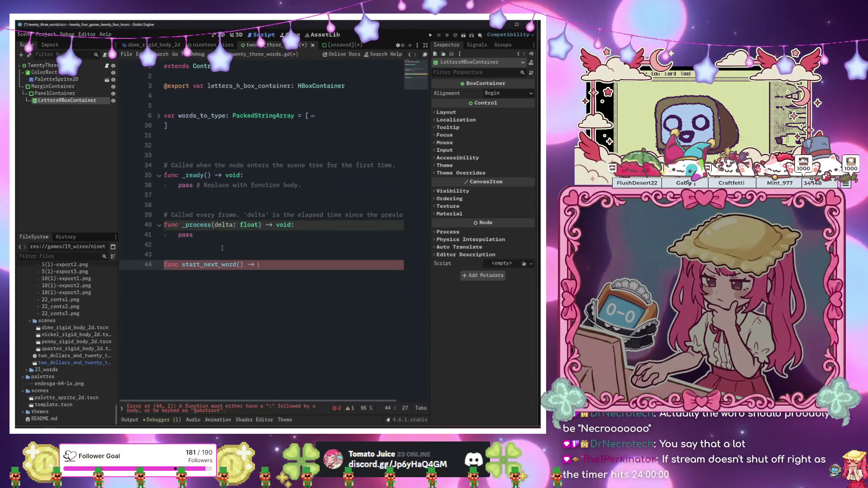
key("Return")
type("pass")
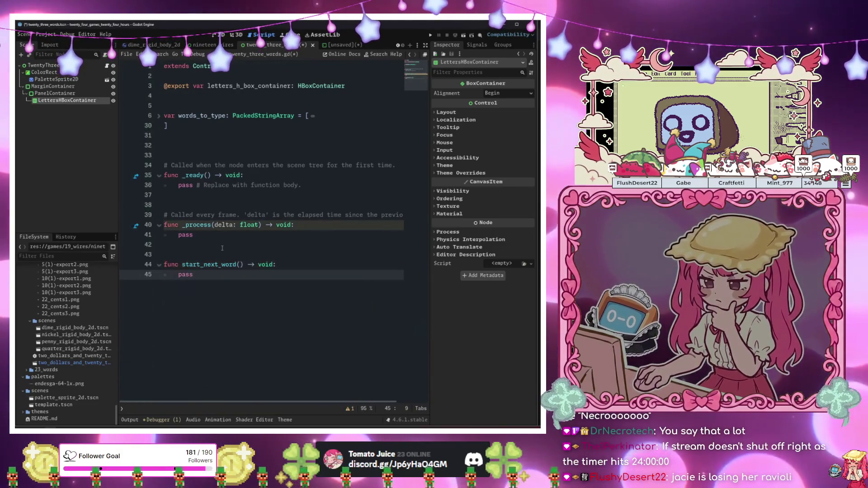
- Begin an _input function on a new line below _process
left_click(250, 216)
left_click(317, 185)
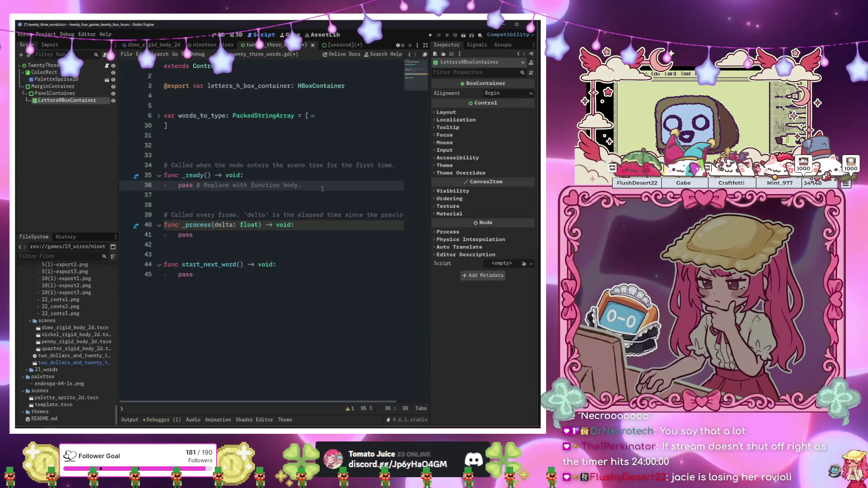
left_click(287, 235)
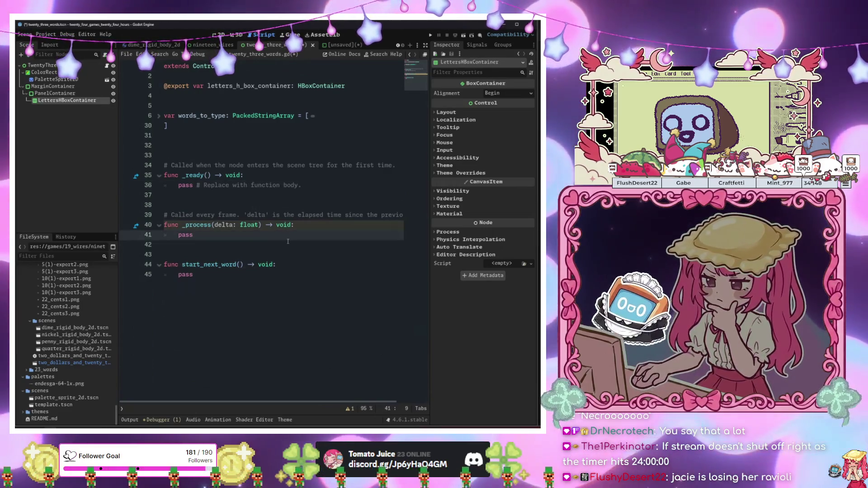
key("Return")
key("Return")
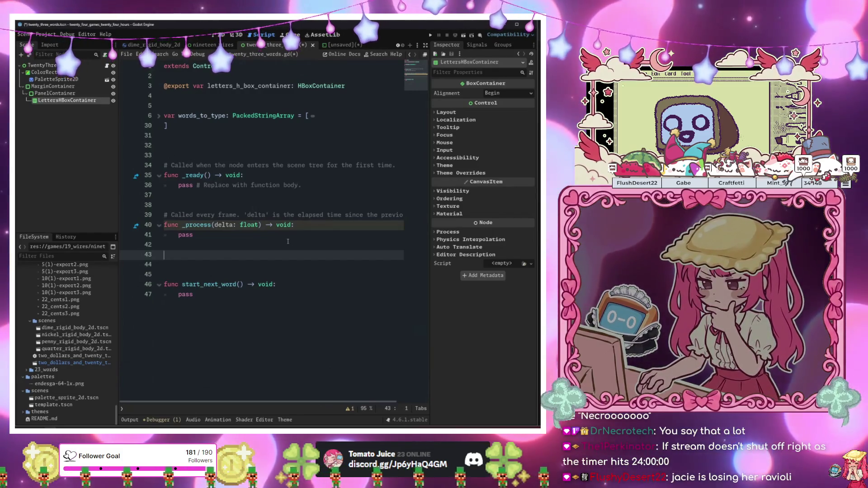
type("if")
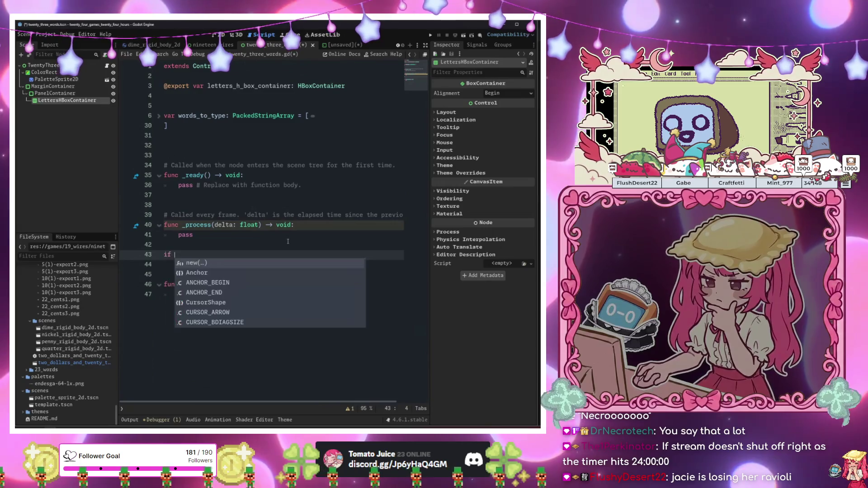
type("nput")
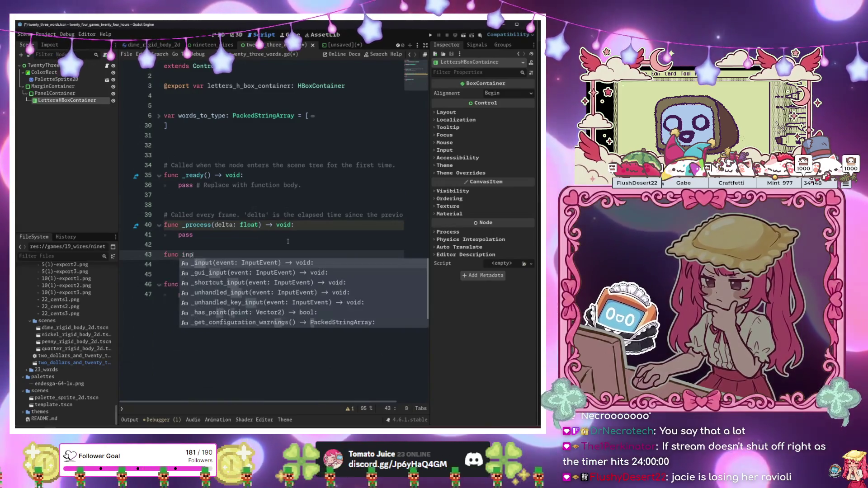
- Declare _input(event: InputEvent) -> void with an 'if event is InputEventKey:' check
key("Return")
key("Return")
type("if eve")
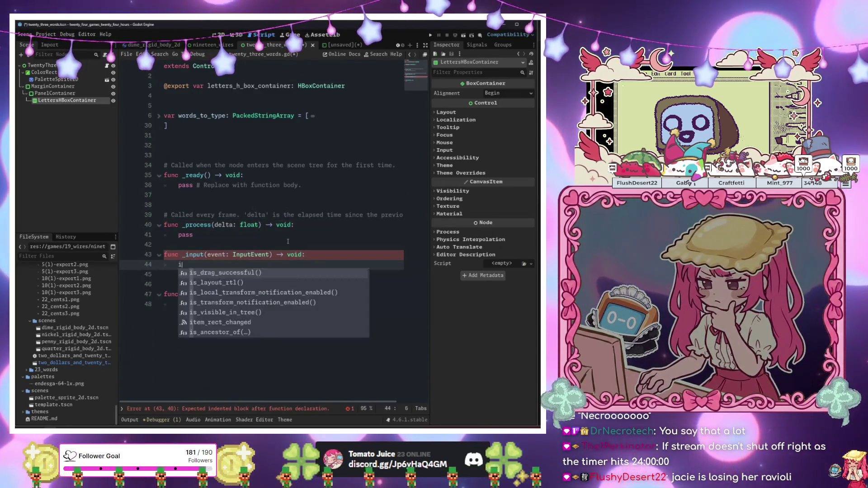
type("nt is ")
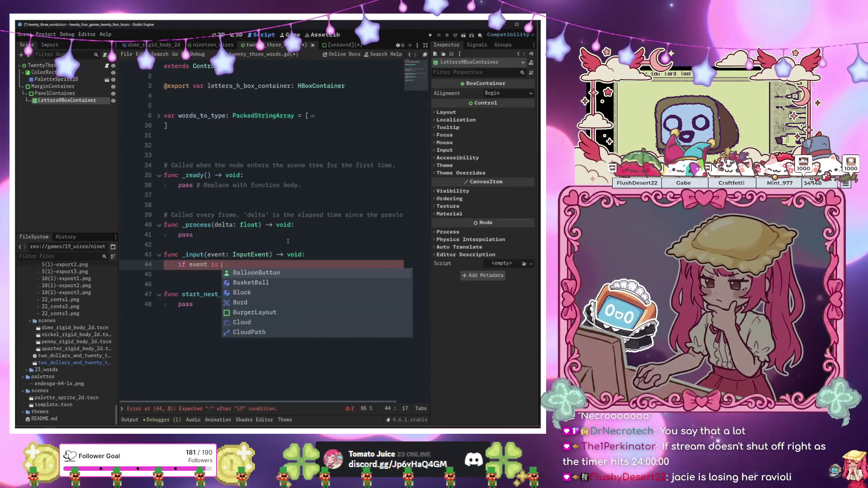
type("Inputeve")
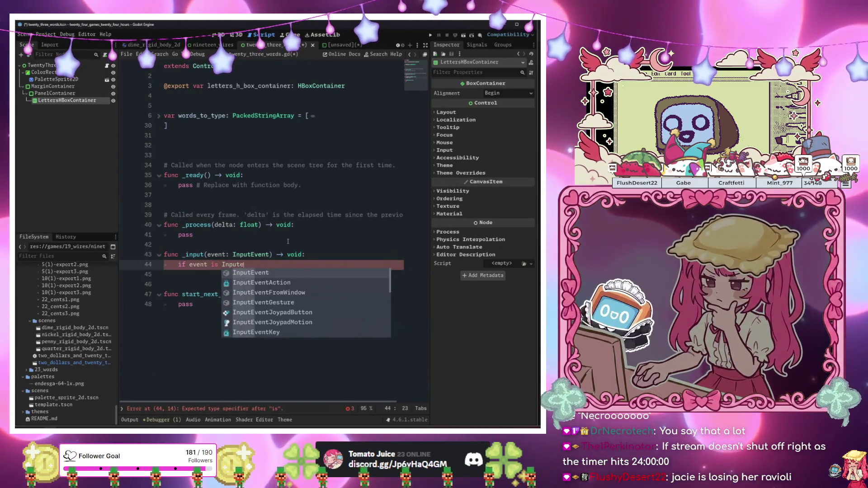
type("tk")
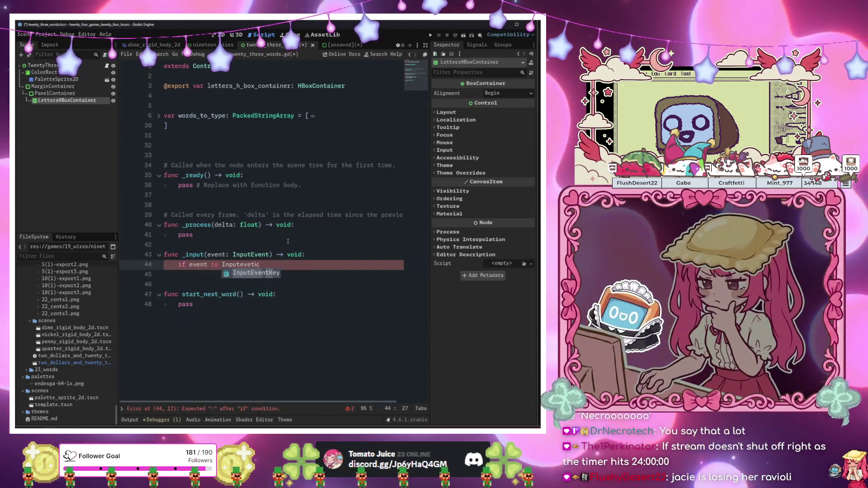
key("Return")
type(":")
key("Return")
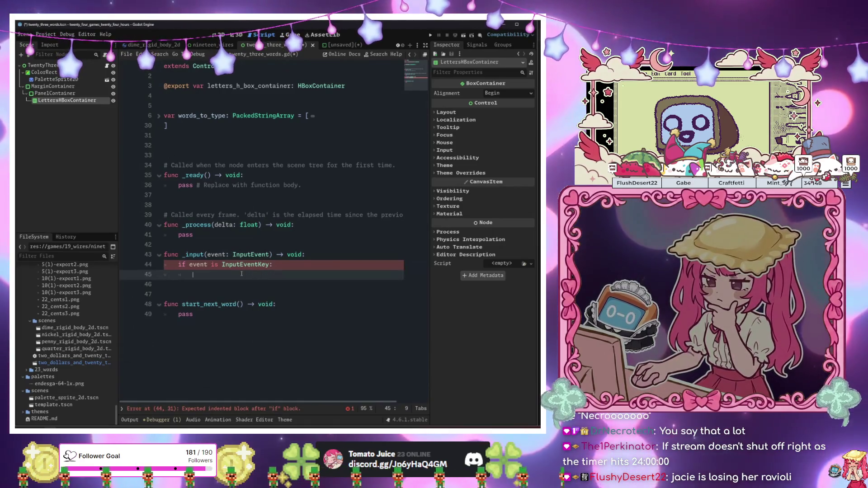
- Call event.as_text_key_label() inside the InputEventKey check
type("event.")
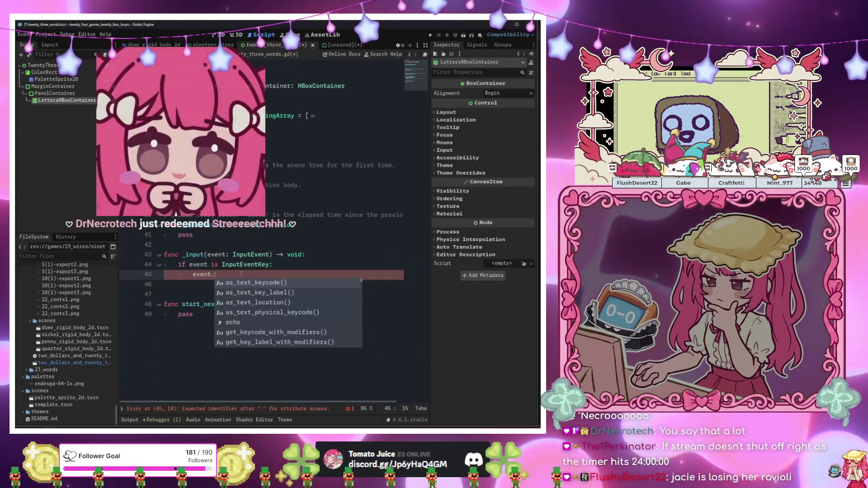
key("Down")
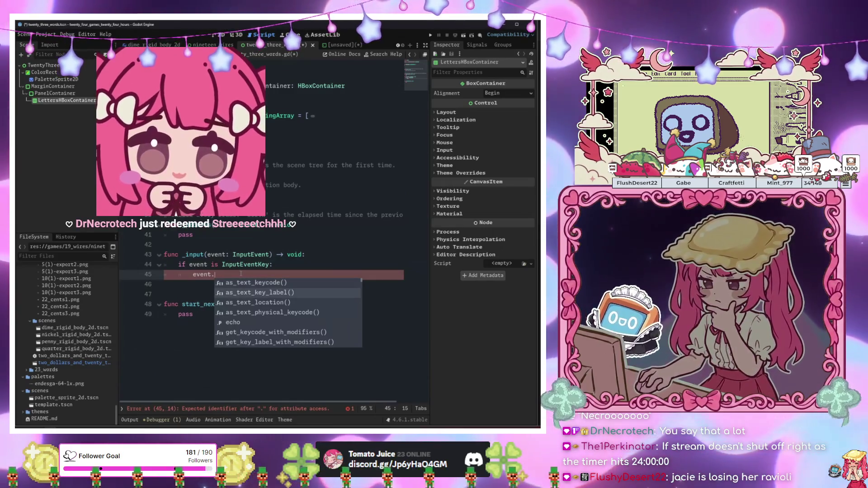
key("Return")
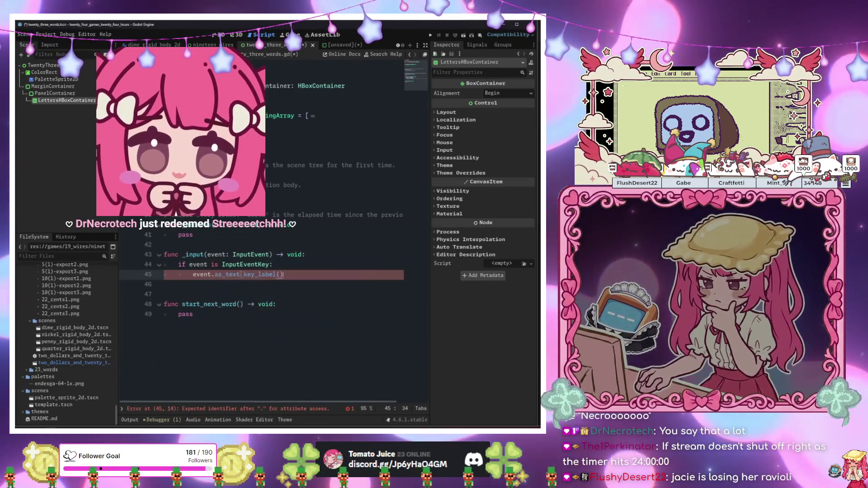
mouse_move(264, 278)
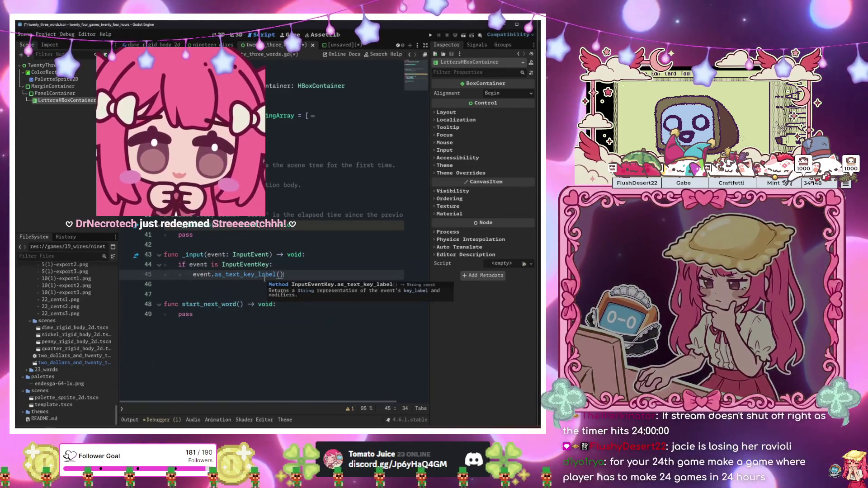
left_click(277, 274)
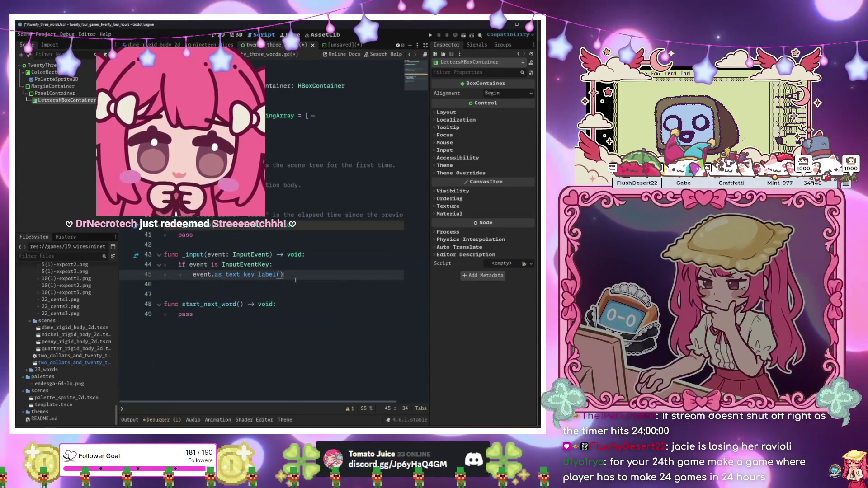
left_click(253, 315)
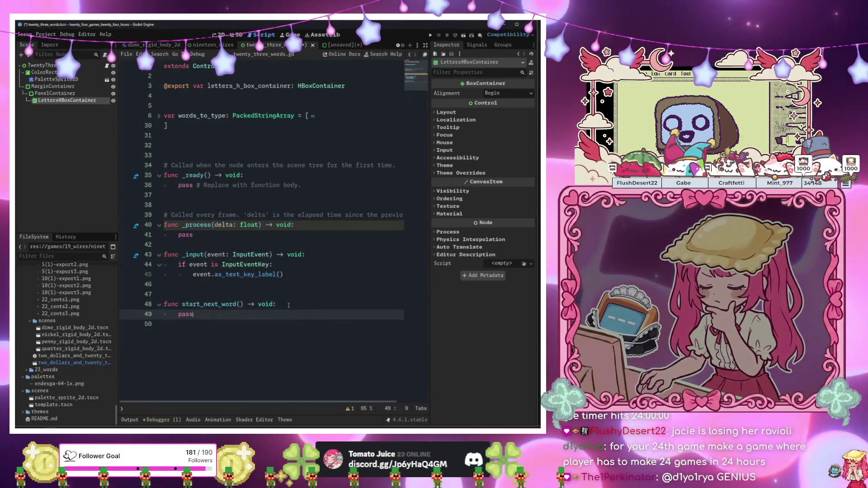
left_click(289, 302)
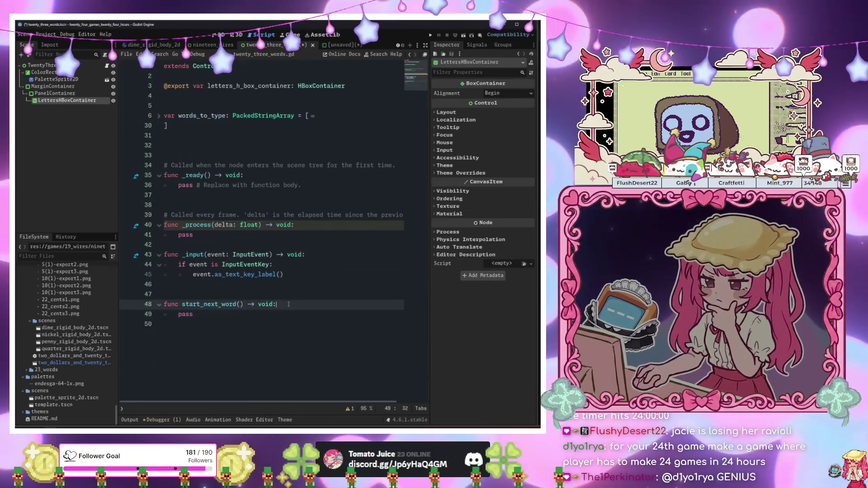
left_click(284, 317)
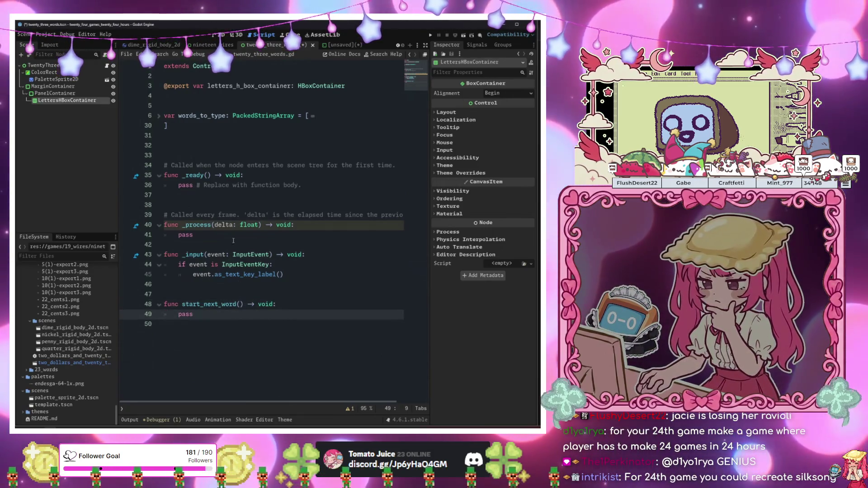
left_click(248, 185)
- Replace the _ready body with a start_next_word() call
left_click_drag(278, 185, 178, 185)
type("start")
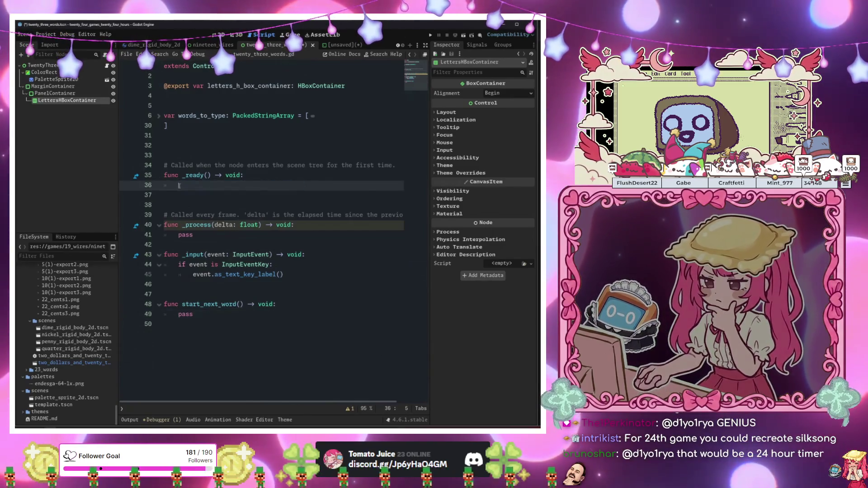
left_click(234, 197)
- Add a check_if_key_is_next_letter() -> void stub with pass below _input
left_click(298, 274)
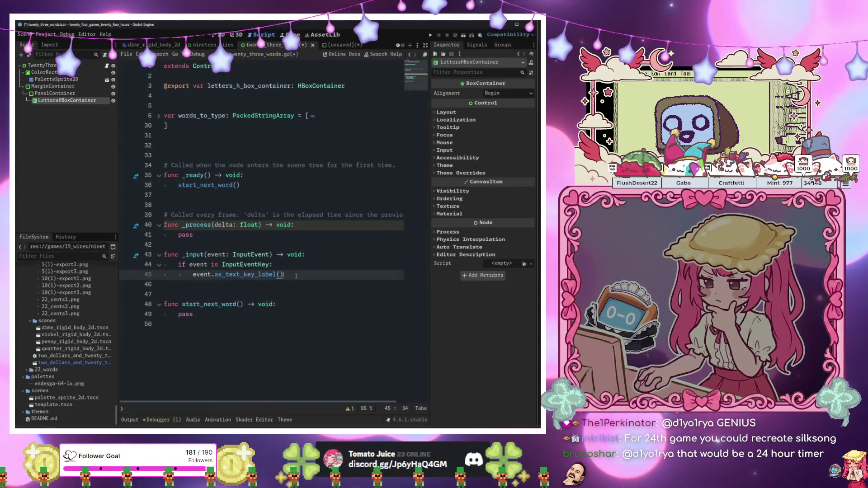
mouse_move(202, 278)
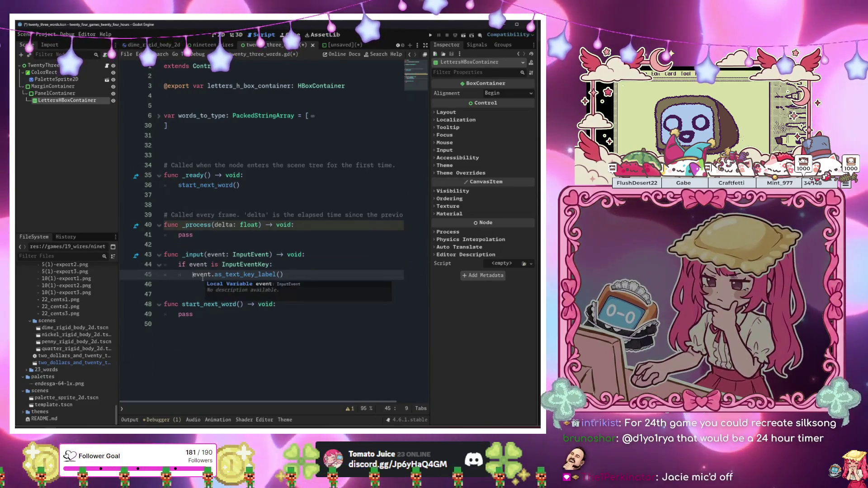
left_click(204, 291)
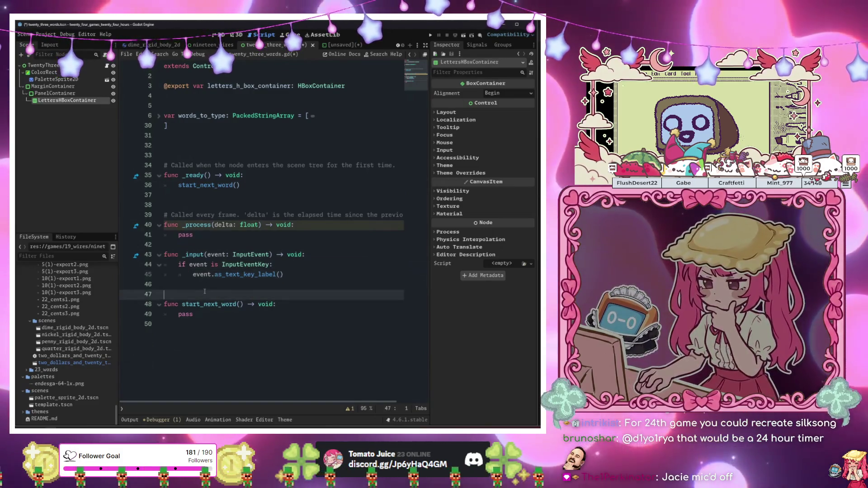
key("Return")
key("Return")
left_click(205, 292)
type("func check_if_key_is_next_letter")
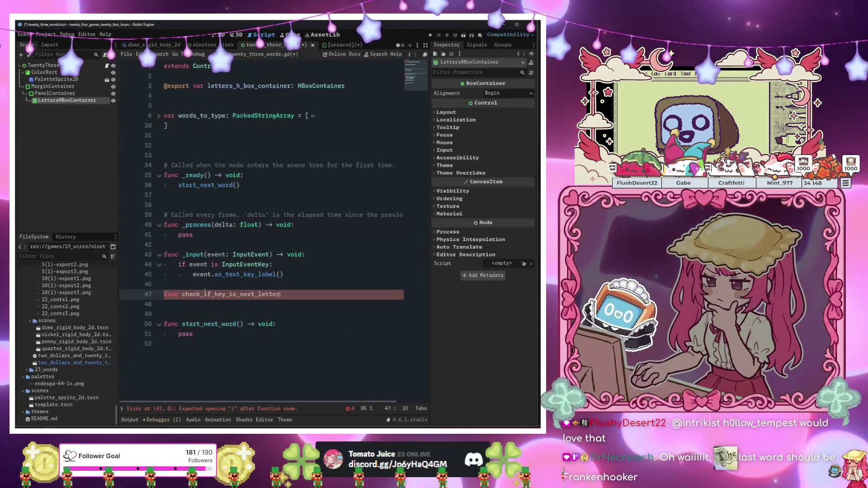
type("() -> void:")
key("Return")
type("pass")
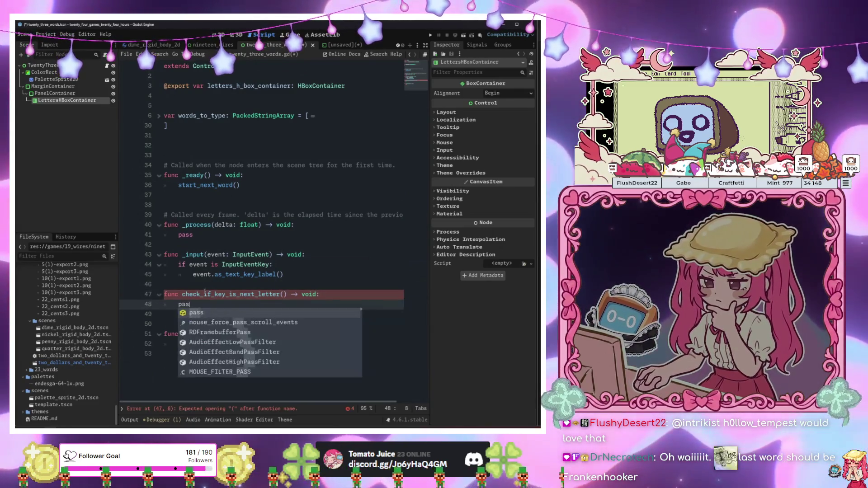
left_click(215, 146)
key("Return")
key("Return")
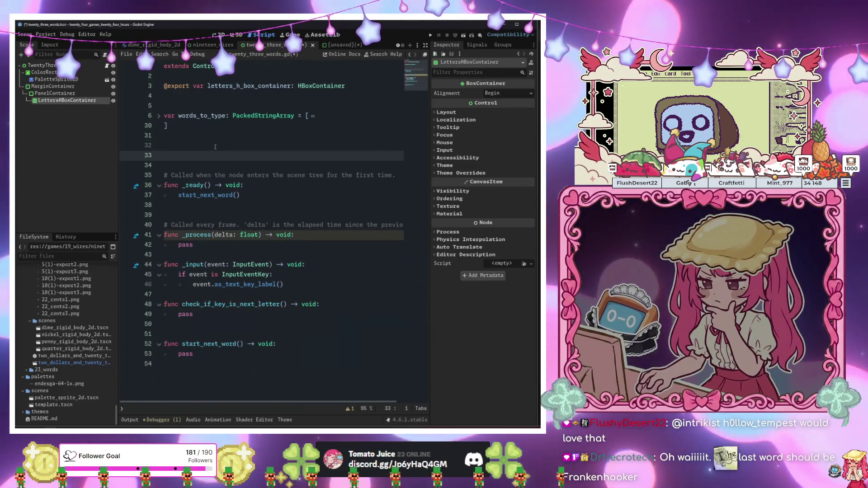
- Declare var current_word: String below the words_to_type list
key("Up")
type("var current_word: ")
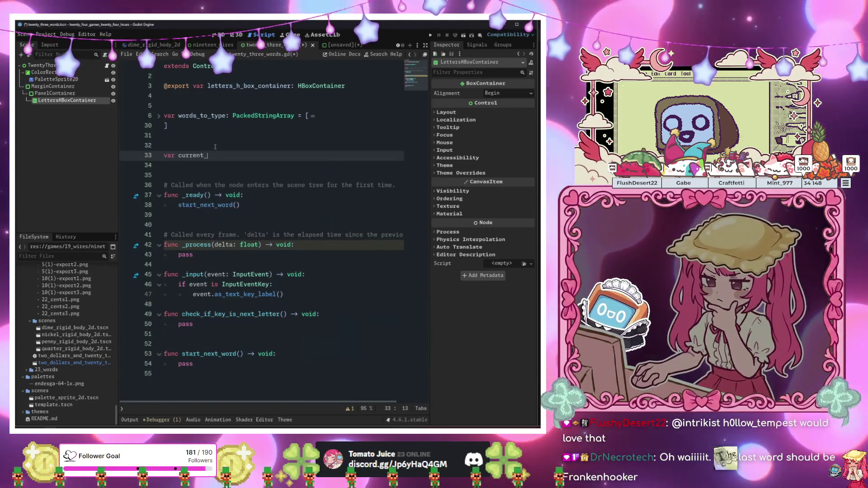
type("PackedStr")
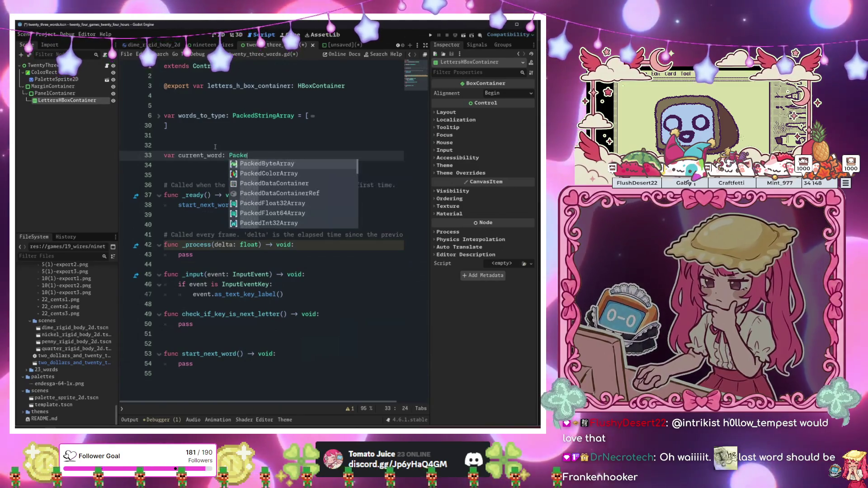
key("Return")
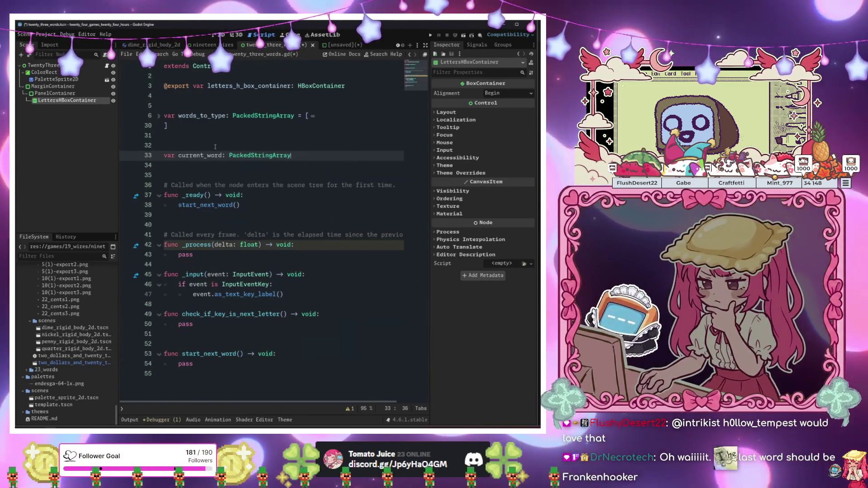
key("ctrl+BackSpace")
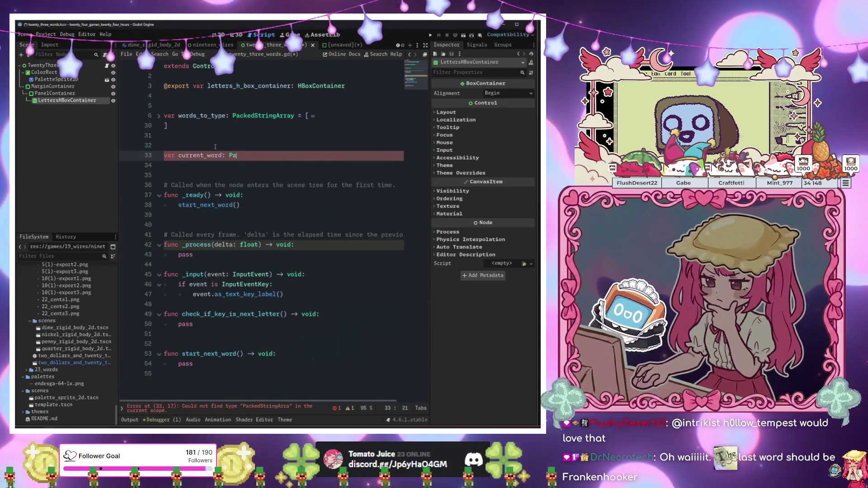
type("String")
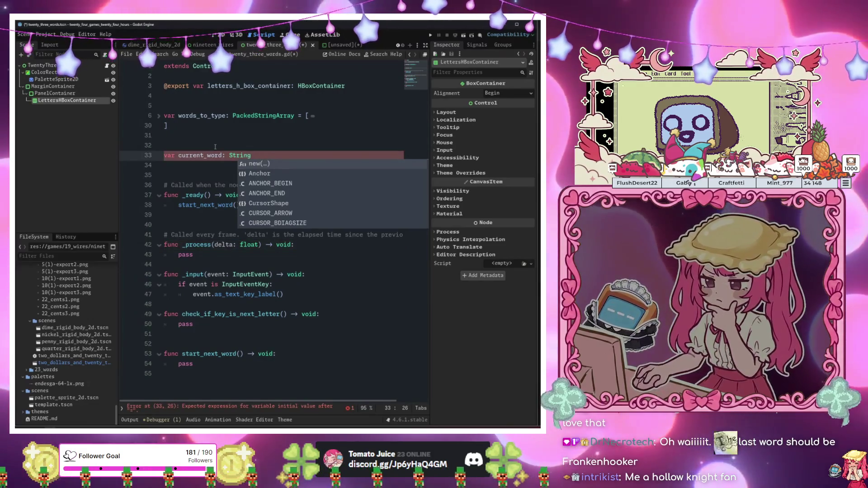
- Start a words_to_type call in start_next_word and retype words_to_type as Array[String]
left_click(211, 360)
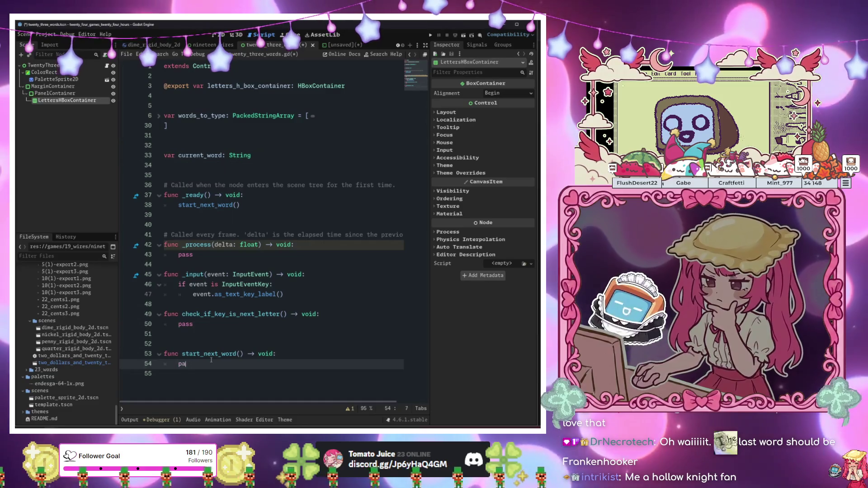
type("wo")
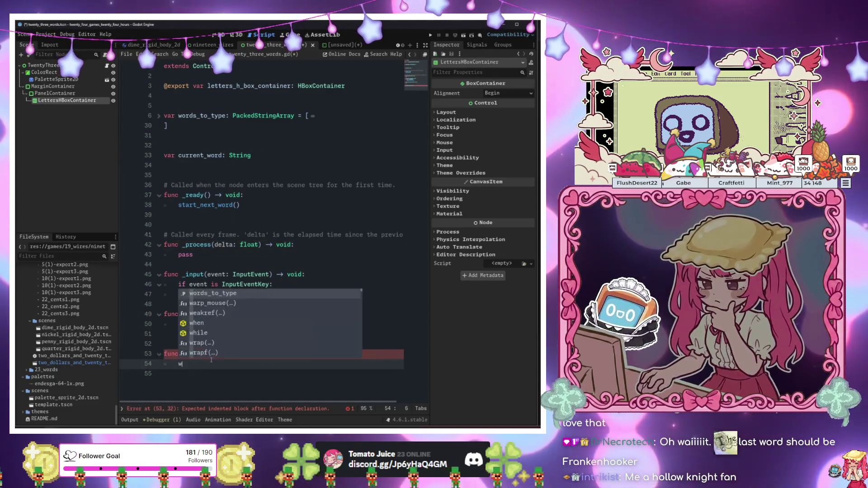
key("Return")
type(".po")
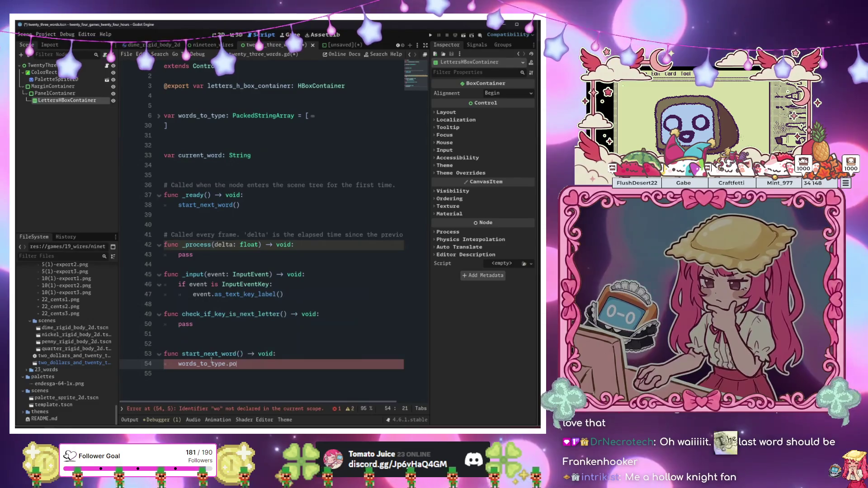
key("BackSpace")
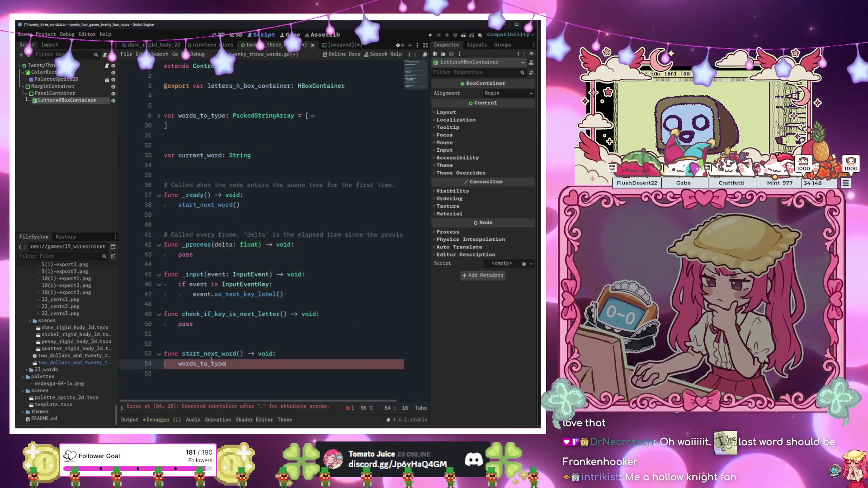
type(".po")
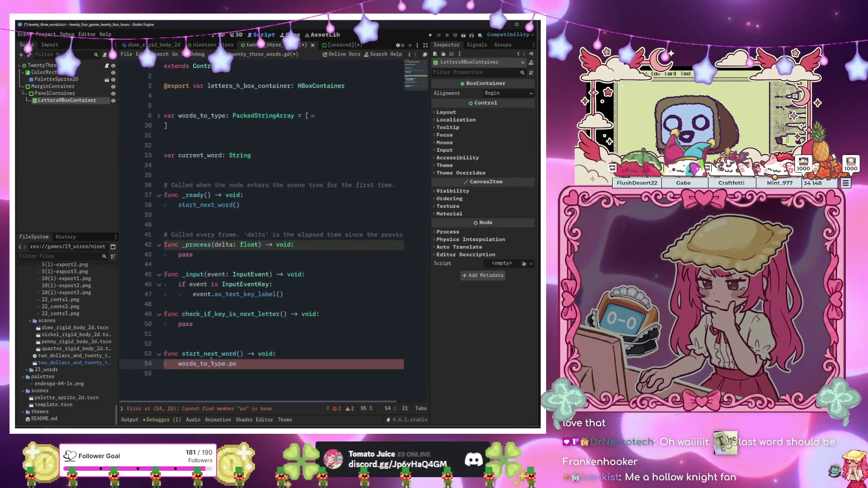
left_click(233, 116)
type("Array[")
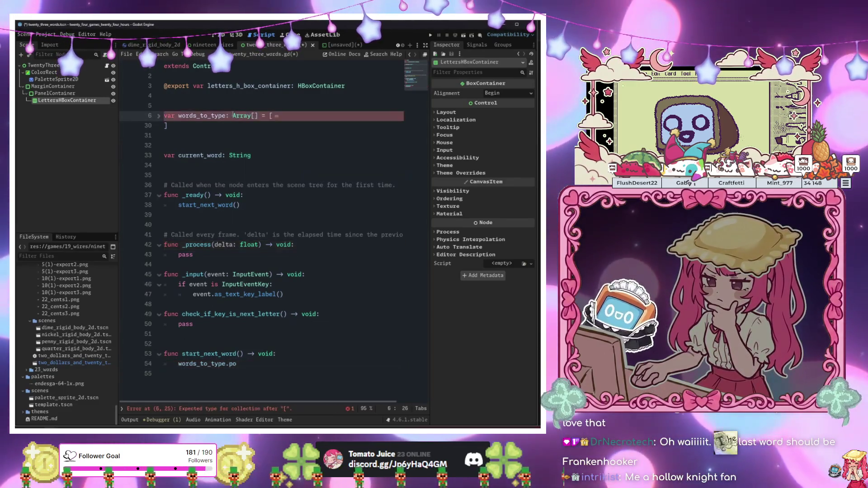
type("String")
- Complete the line current_word = words_to_type.pop_front() in start_next_word
left_click(266, 360)
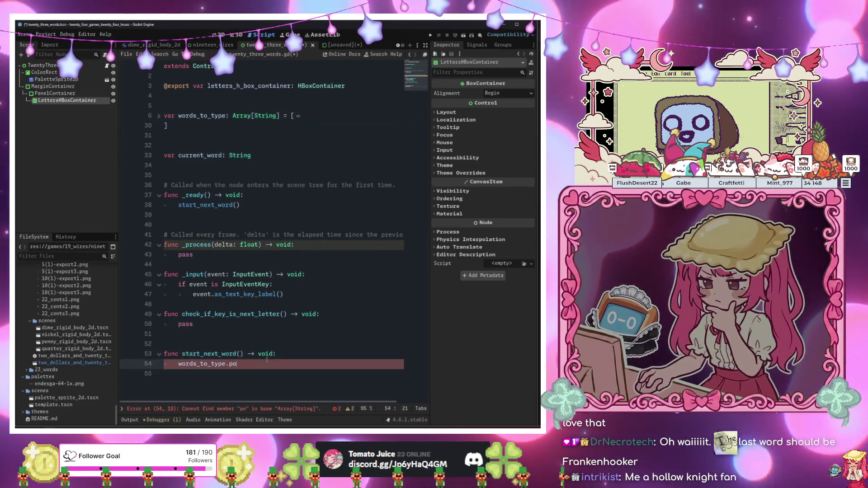
type("p")
key("Return")
key("Home")
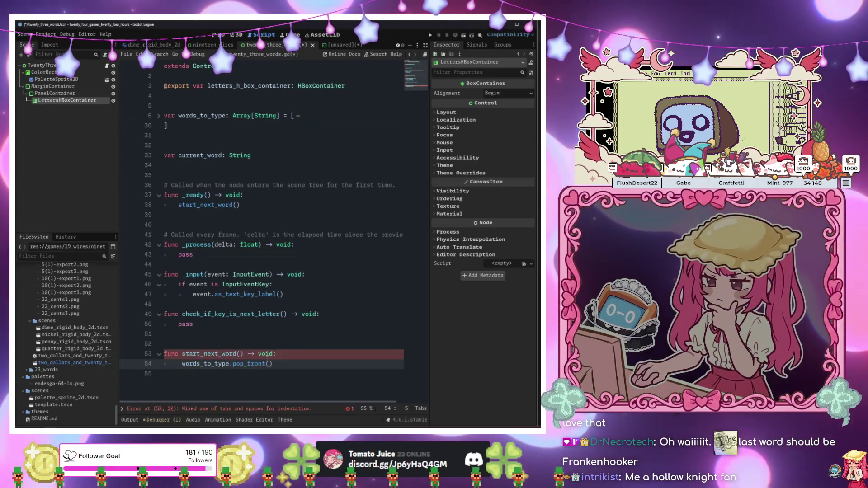
key("BackSpace")
type("current_word =")
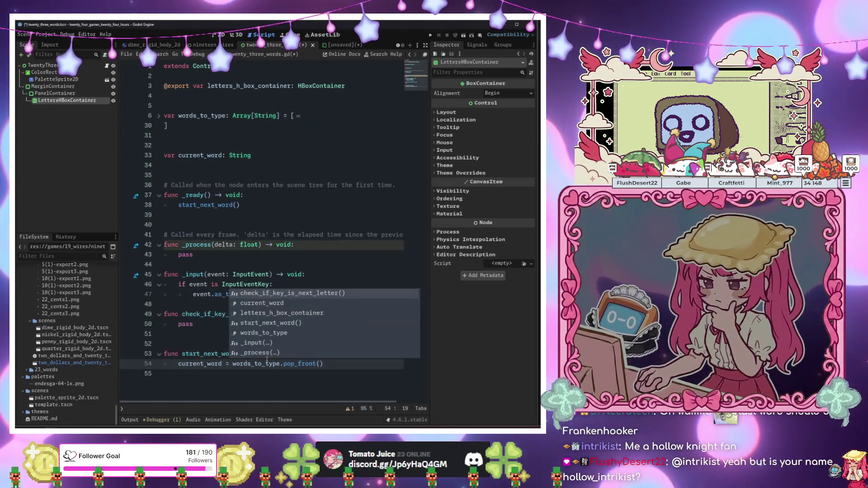
- Add a 'for letter: String in current_word:' loop below the pop_front line
left_click(326, 364)
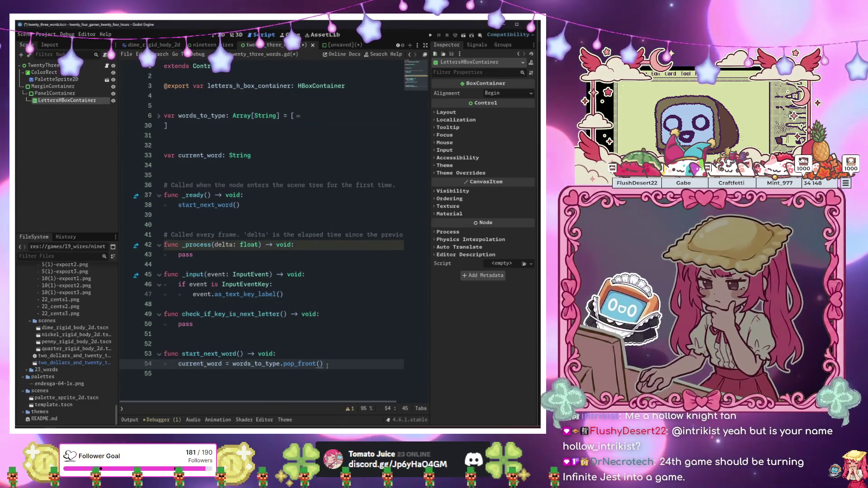
key("Return")
key("Return")
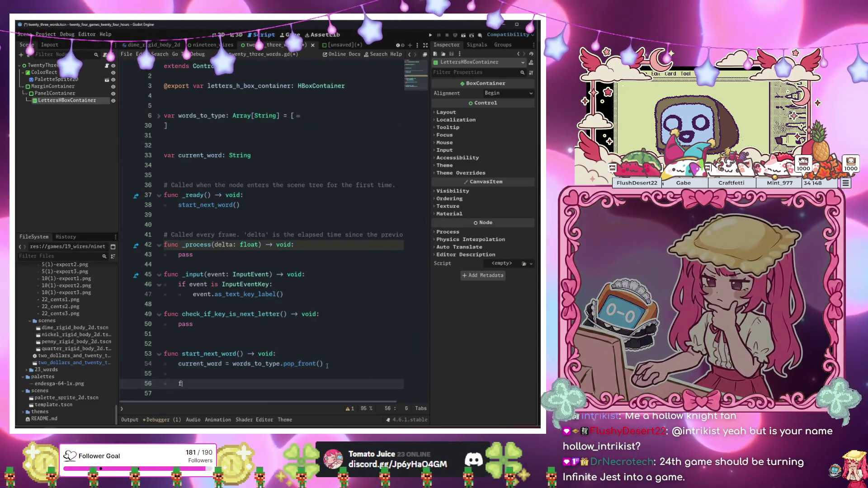
type("for letter: String")
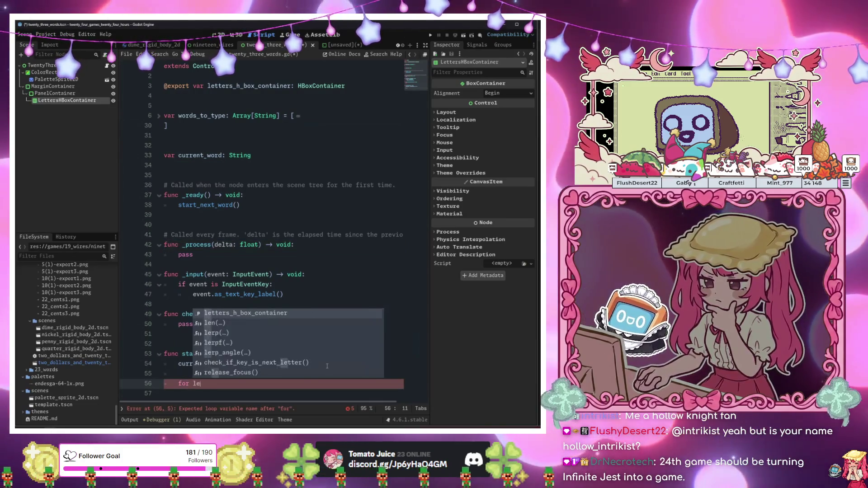
type(" in current_word:")
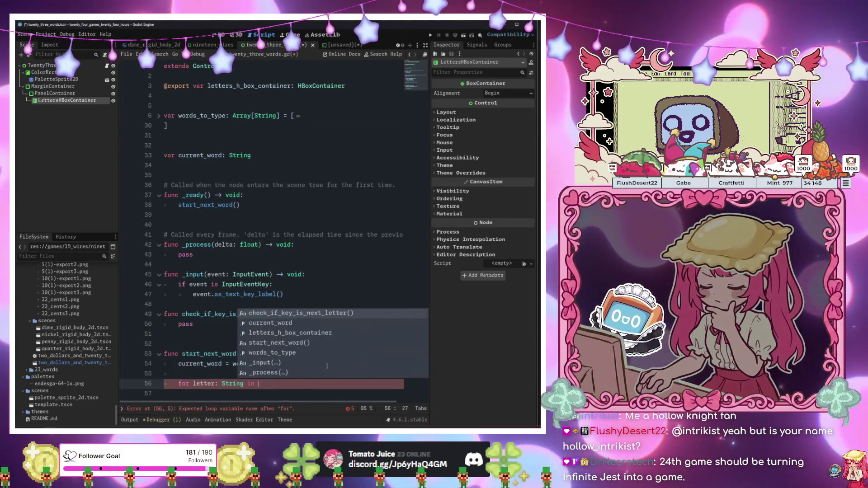
key("Return")
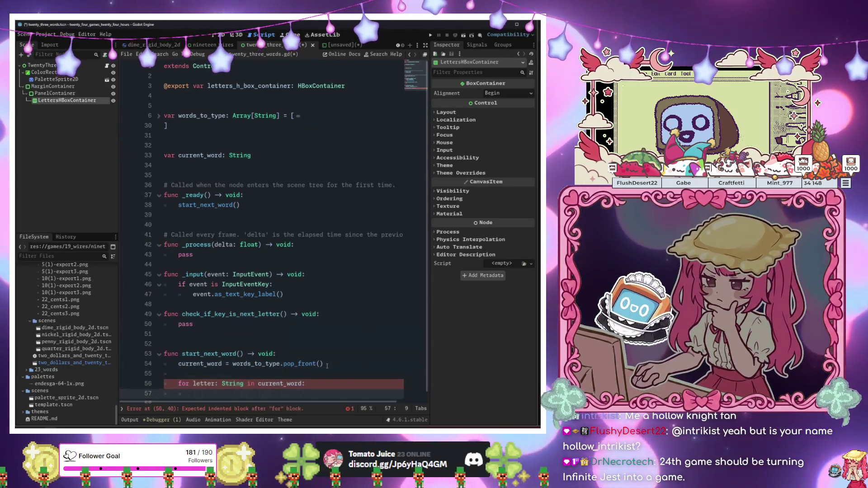
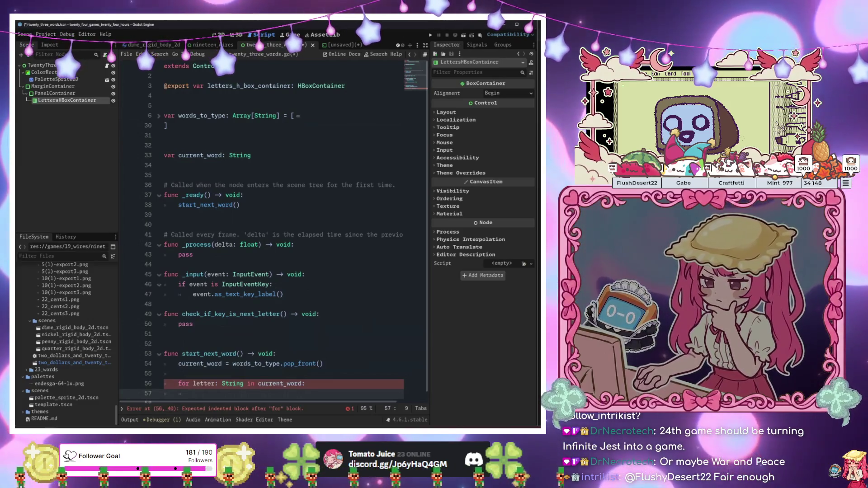
- Review _ready and start_next_word's letter loop in twenty_three_words.gd, then switch to the unsaved scene
left_click(293, 194)
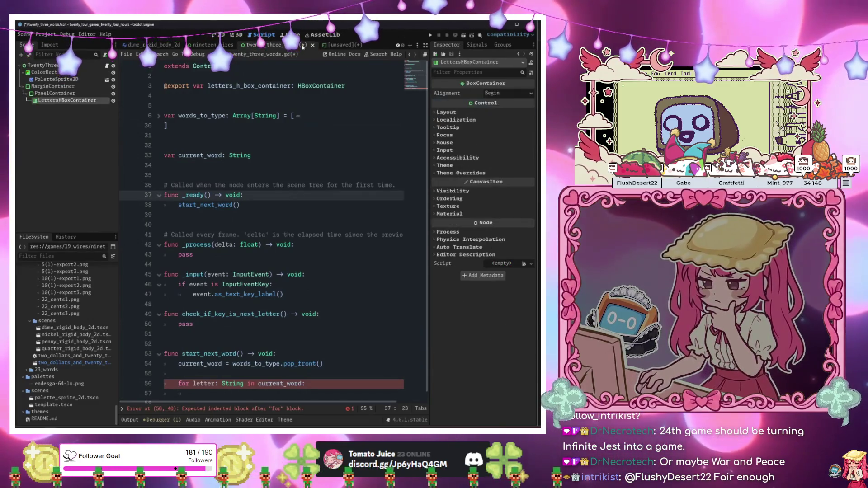
left_click(337, 216)
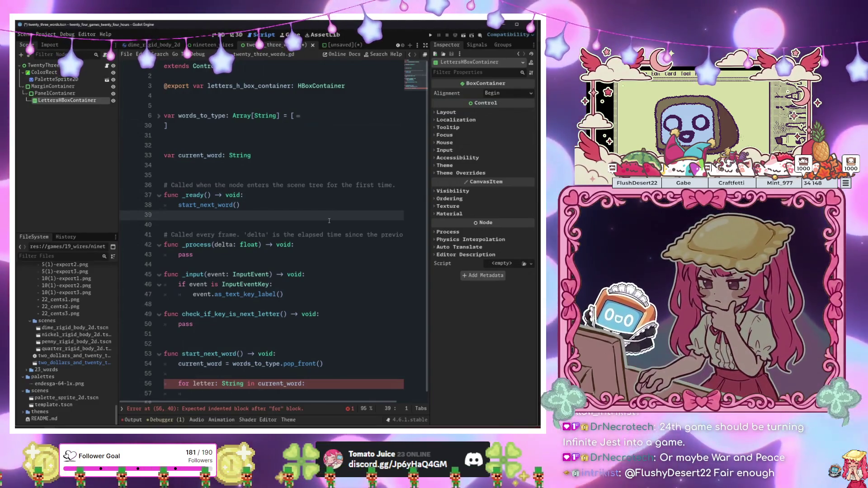
left_click(324, 314)
left_click(321, 376)
left_click(321, 384)
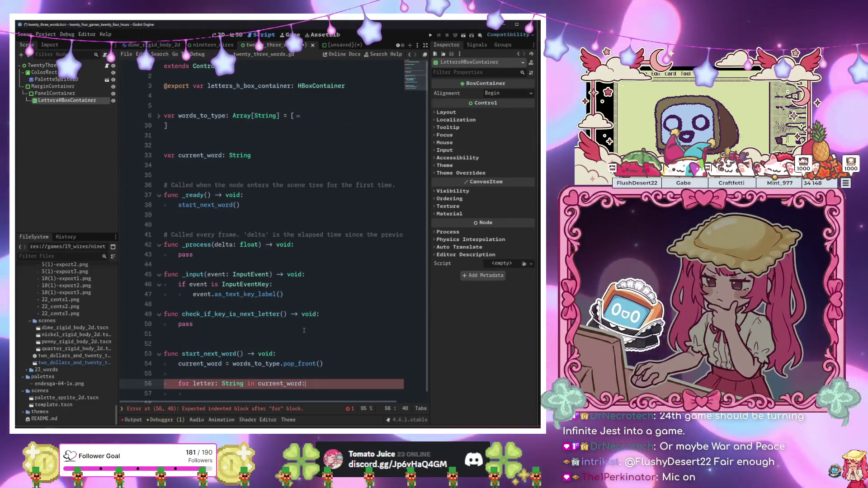
key("ctrl+Tab")
left_click(258, 135)
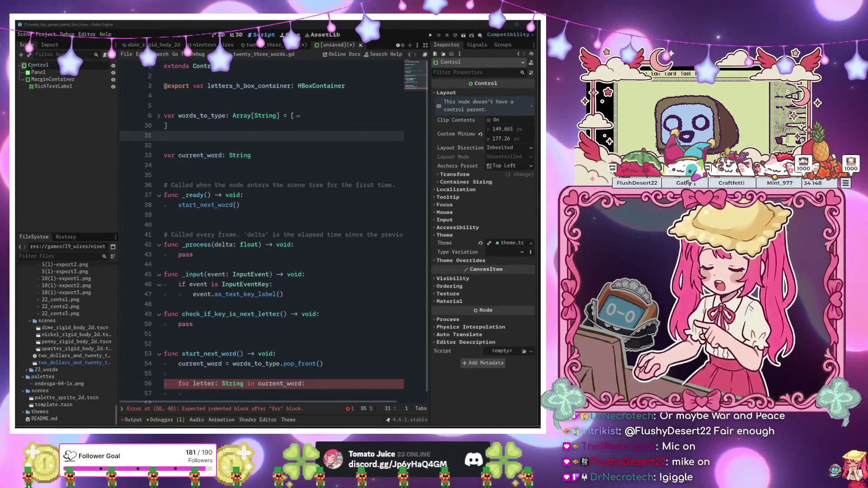
- Rename the scene's root node to TypingLetter
double_click(38, 65)
type("LetterCont")
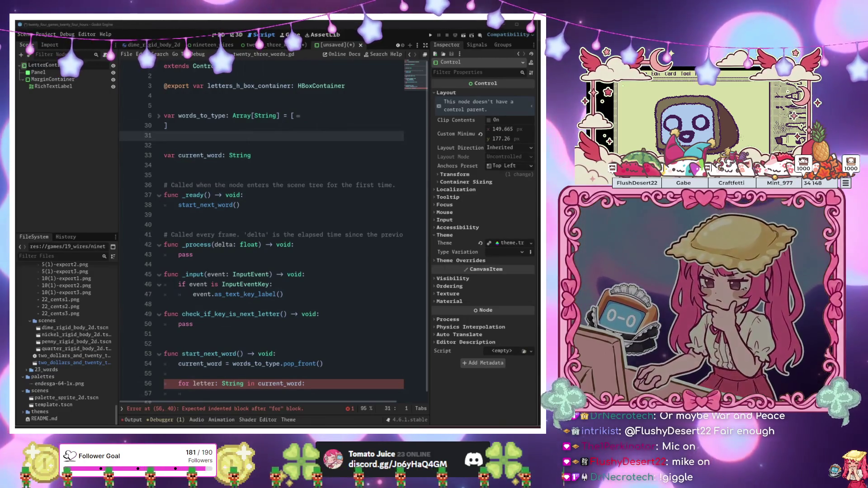
key("Return")
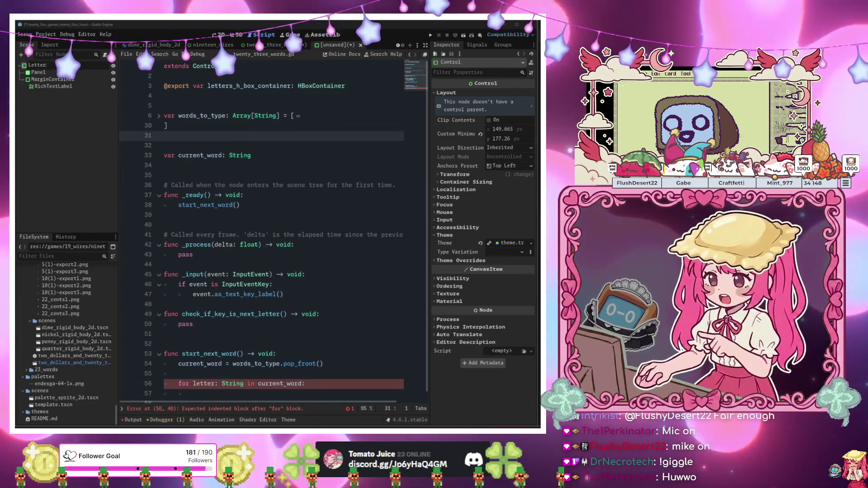
key("Home")
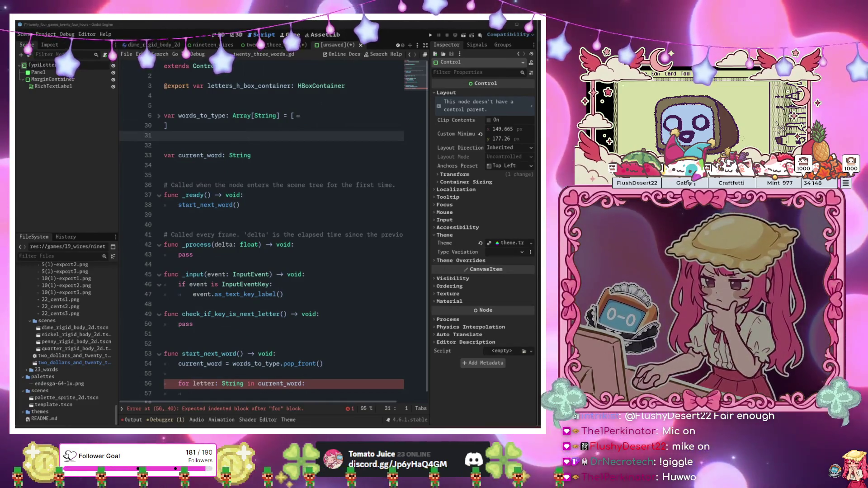
type("Typing")
key("Return")
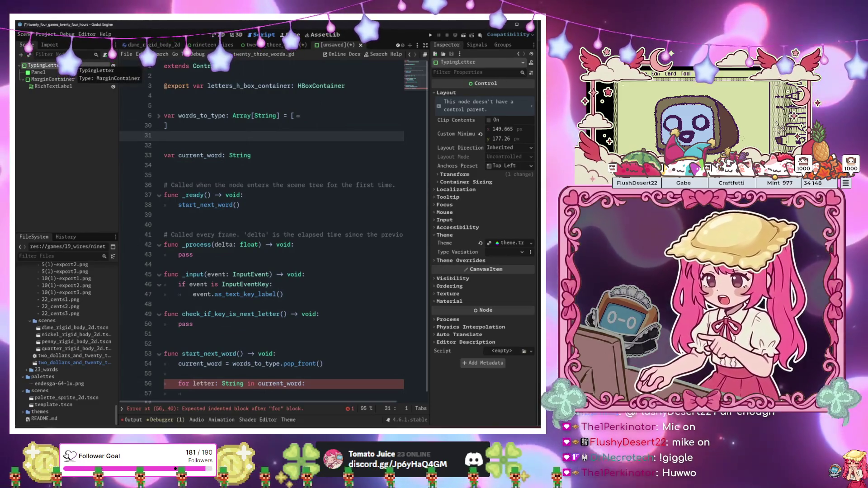
- Bring up the Attach Node Script dialog for the TypingLetter root, with path res://typing_letter.gd
left_click(68, 80)
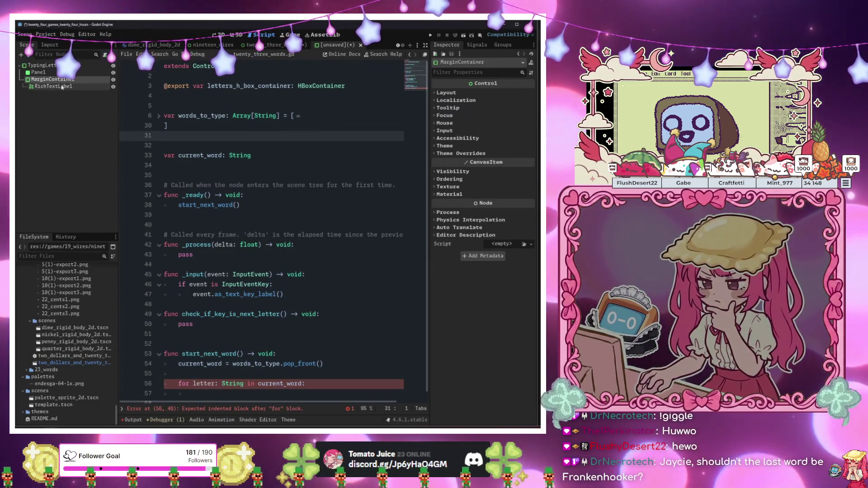
left_click(302, 393)
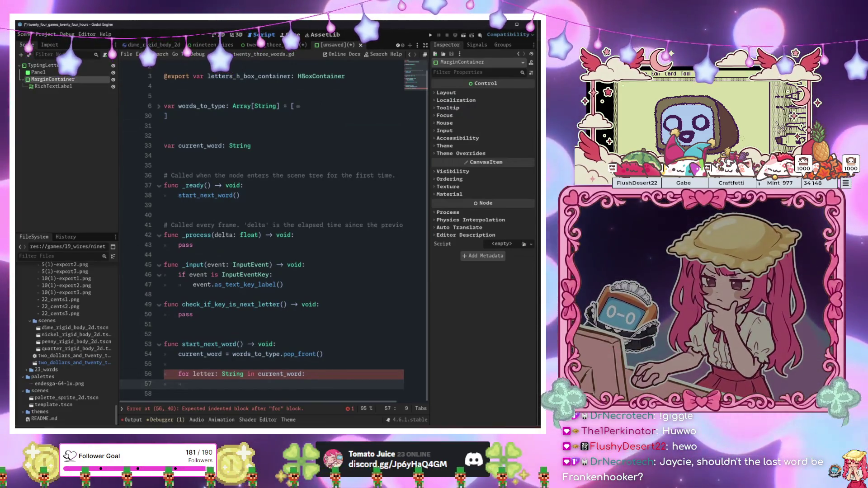
left_click(43, 65)
left_click(105, 54)
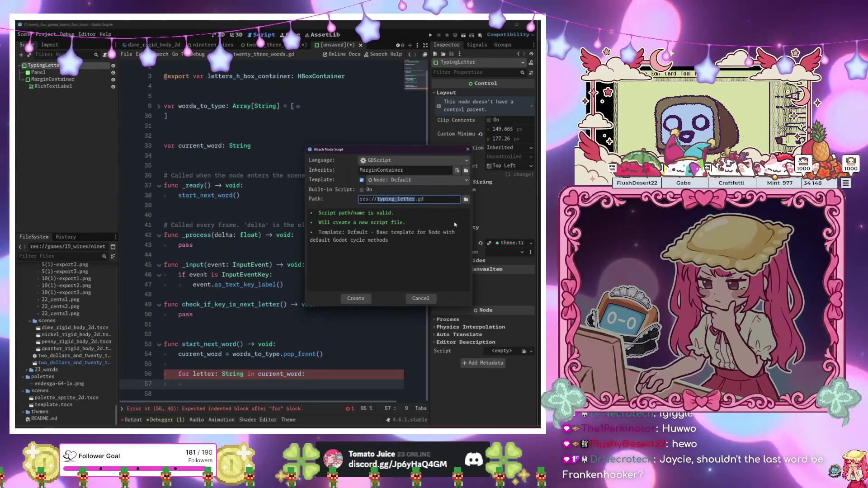
- Save the scene as typing_letter.tscn inside a new scenes folder
key("Escape")
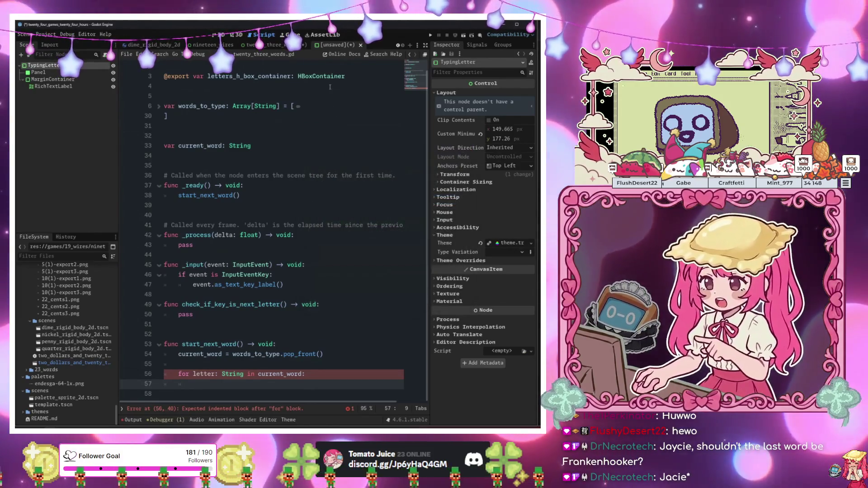
key("ctrl+s")
right_click(329, 195)
left_click(346, 202)
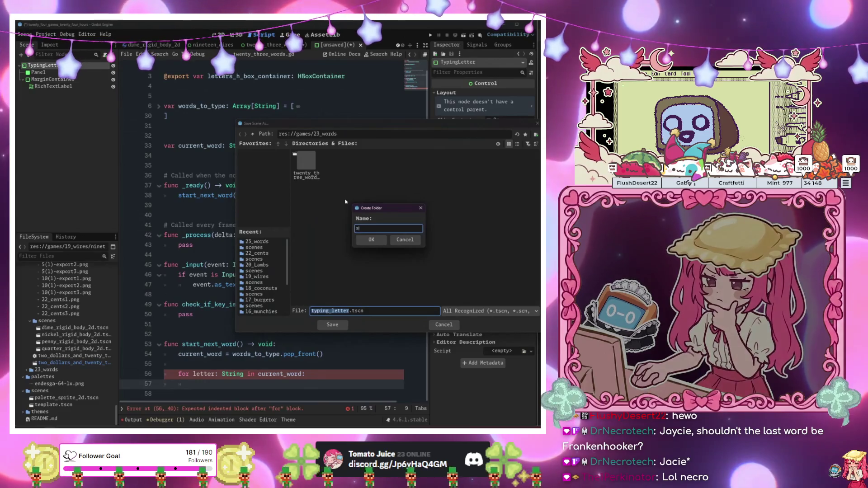
type("s")
key("Return")
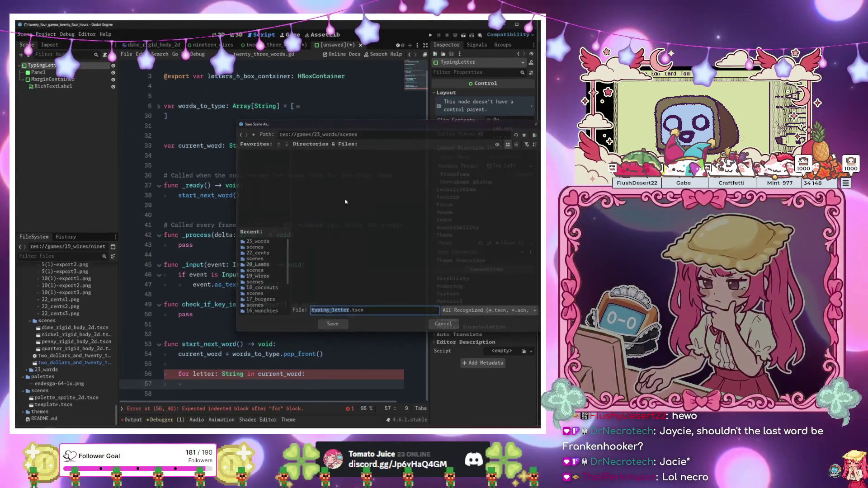
key("Return")
- Attach a new typing_letter.gd script and open a blank line above extends
left_click(371, 298)
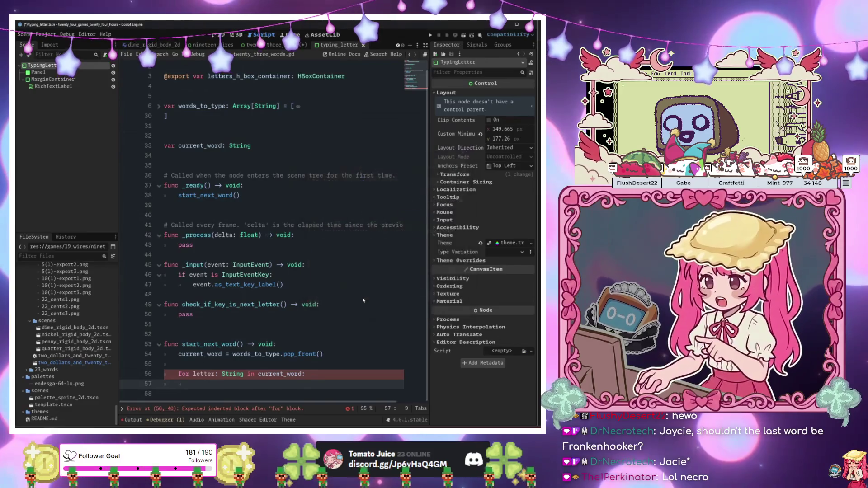
key("Return")
key("Up")
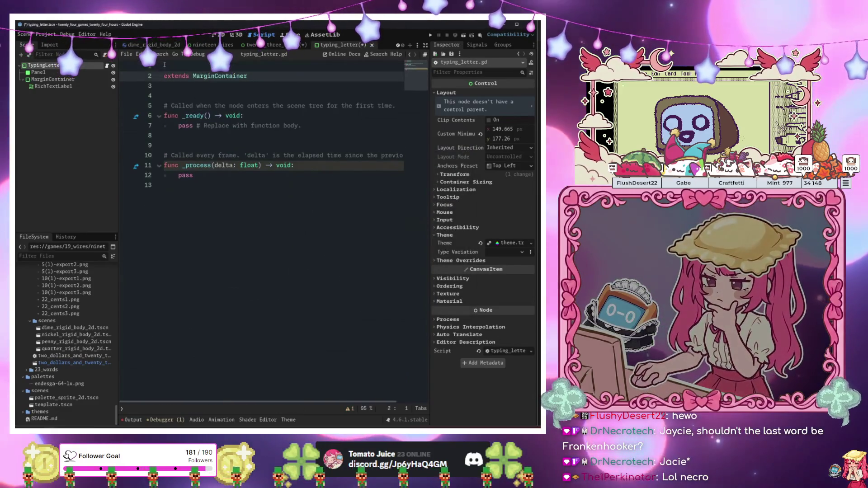
- Declare class_name TypingLetter in typing_letter.gd and save the script
type("class_name Typing")
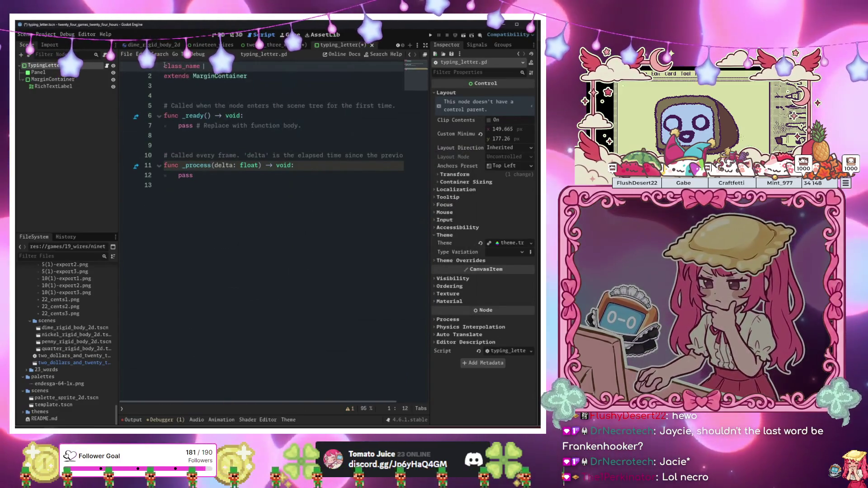
type("Lette")
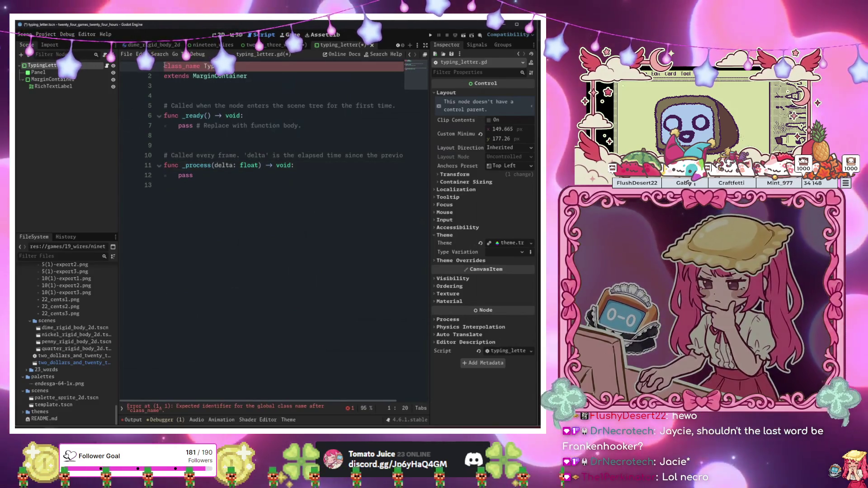
type("r")
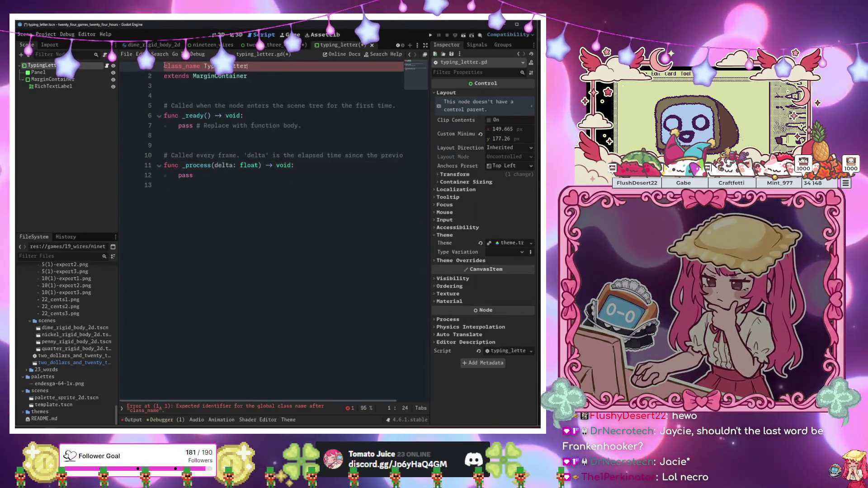
left_click(214, 165)
left_click(68, 86)
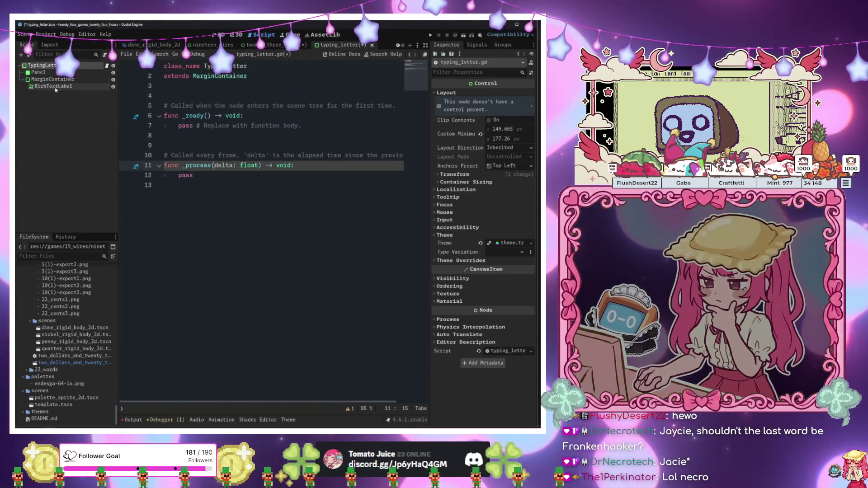
key("ctrl+s")
- Add an exported rich_text_label reference, begin a new function, and erase its set_up_letter name
left_click_drag(53, 86, 241, 203)
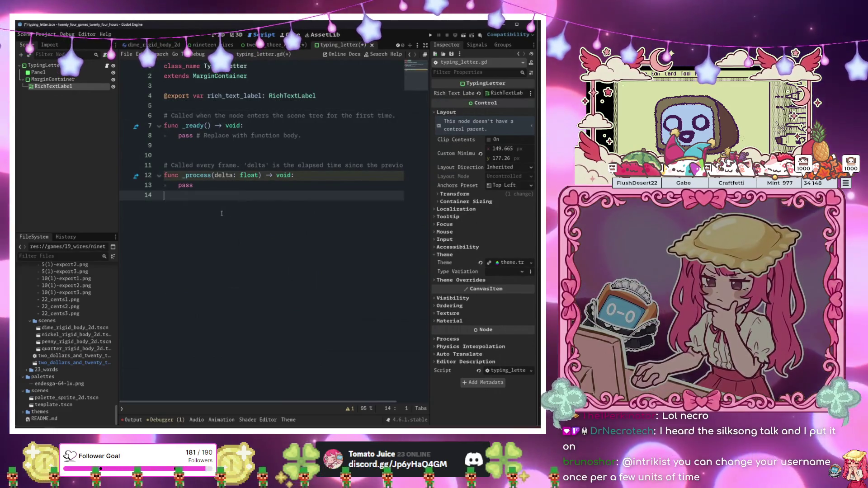
key("Return")
key("Return")
type("ri")
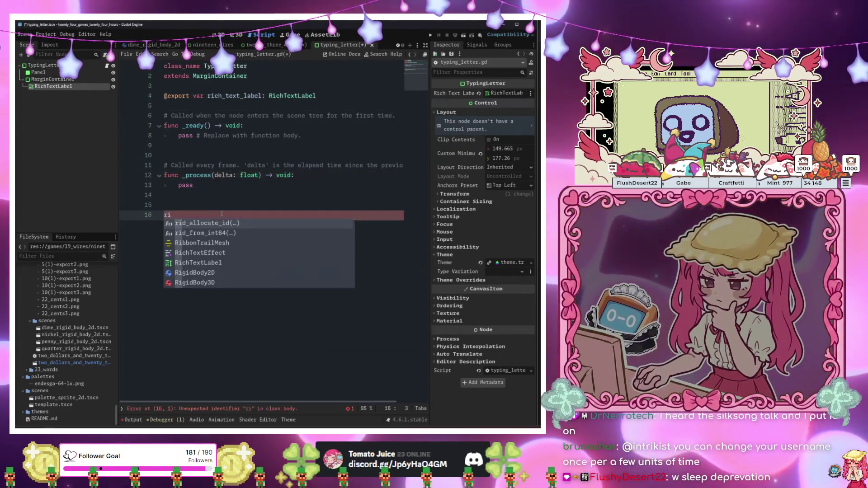
key("BackSpace")
key("BackSpace")
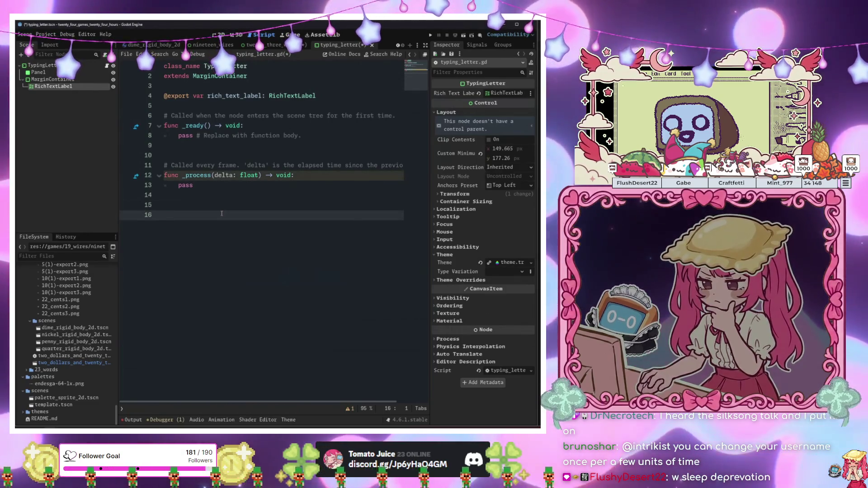
type("func set_t")
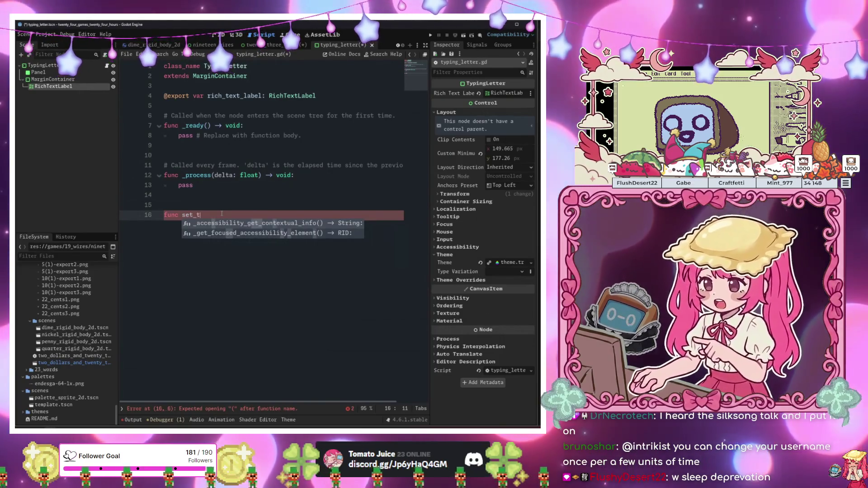
key("BackSpace")
type("up_le")
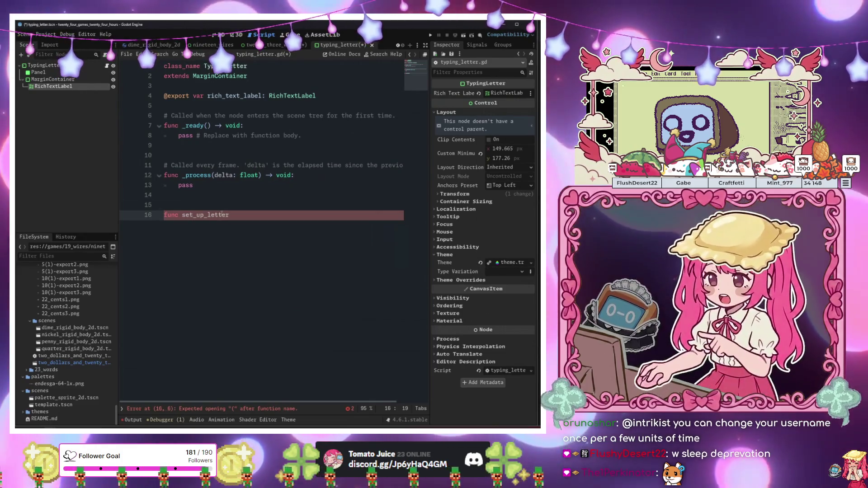
key("ctrl+BackSpace")
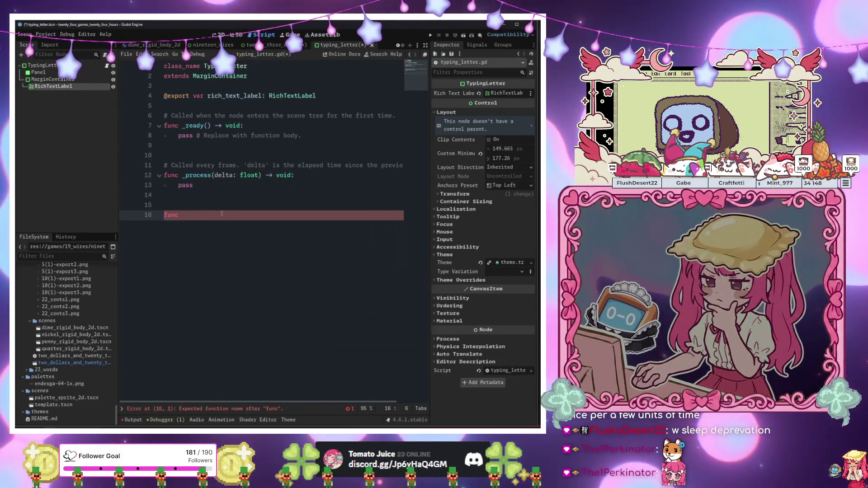
- Write assign_letter(letter: String) -> void setting rich_text_label.text to "[wave]" + letter
type("assin")
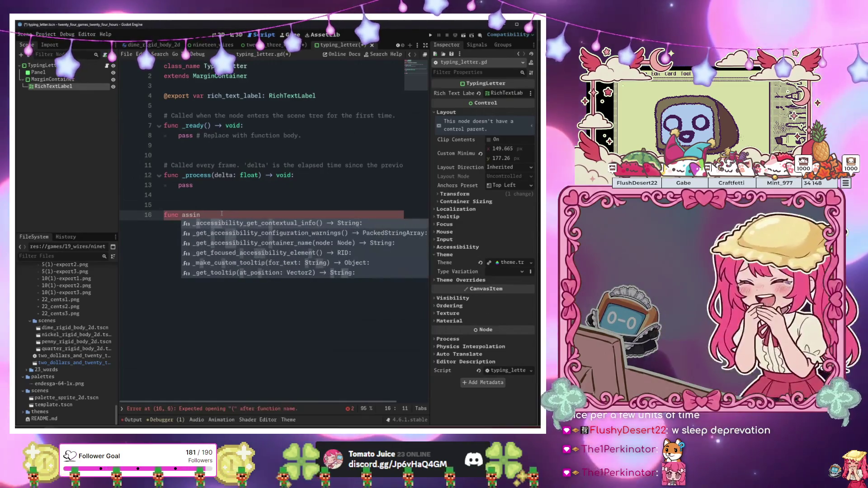
key("BackSpace")
type("gn")
key("BackSpace")
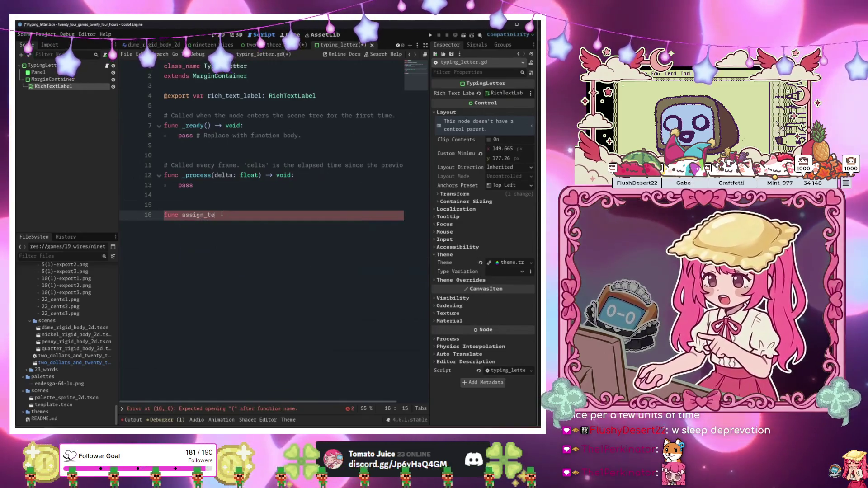
type("letter(")
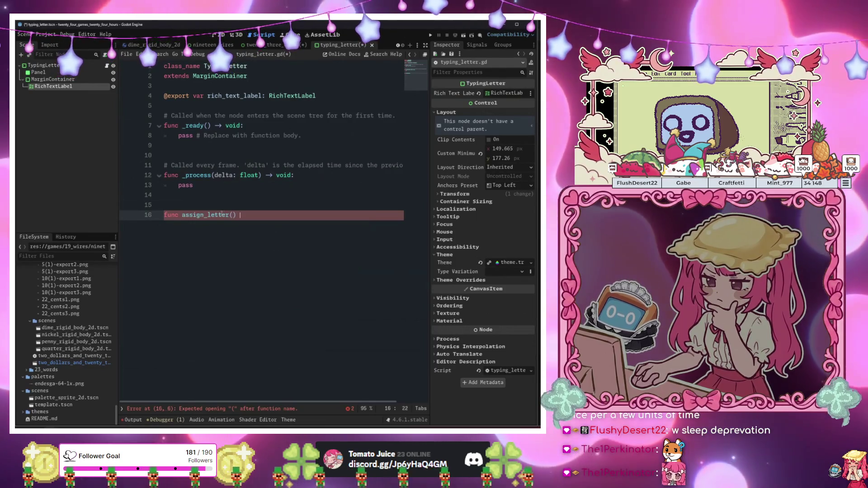
key("BackSpace")
key("BackSpace")
type("letter: ")
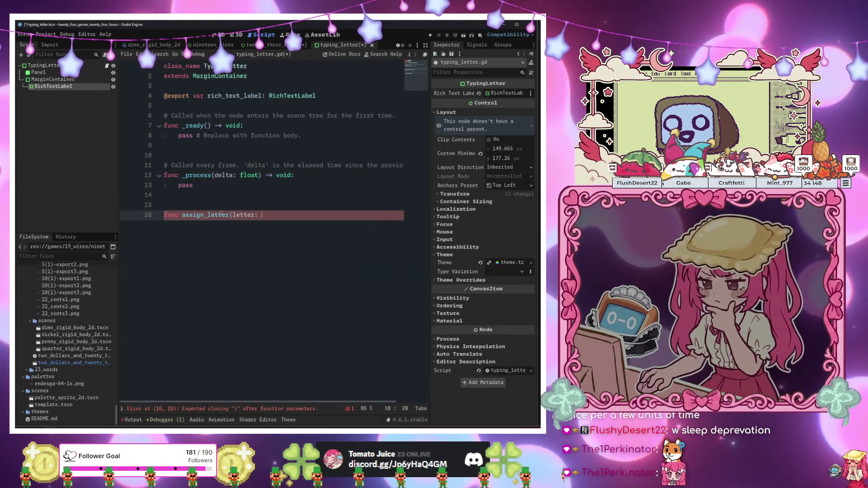
type("String) -> ")
type("void:")
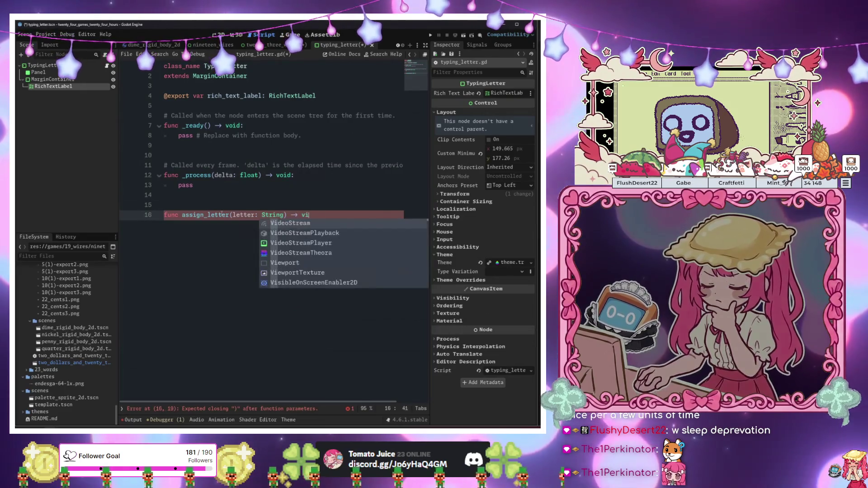
key("Return")
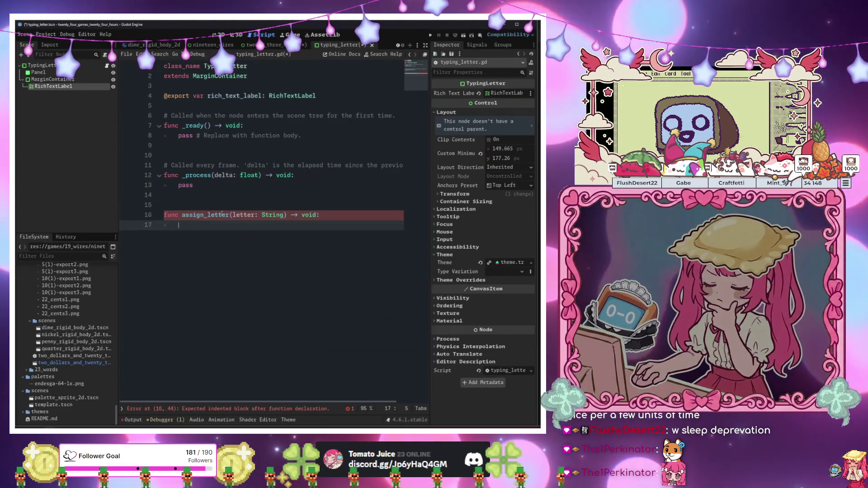
type("rich_text_label.text")
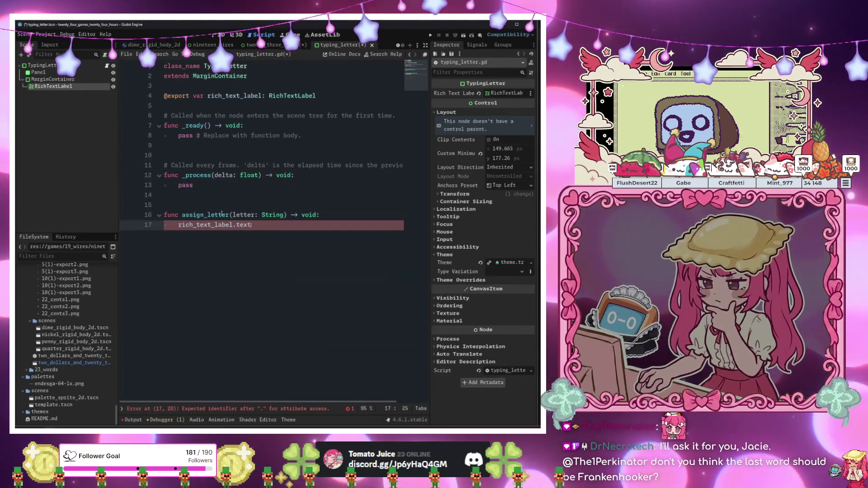
type(" = letter")
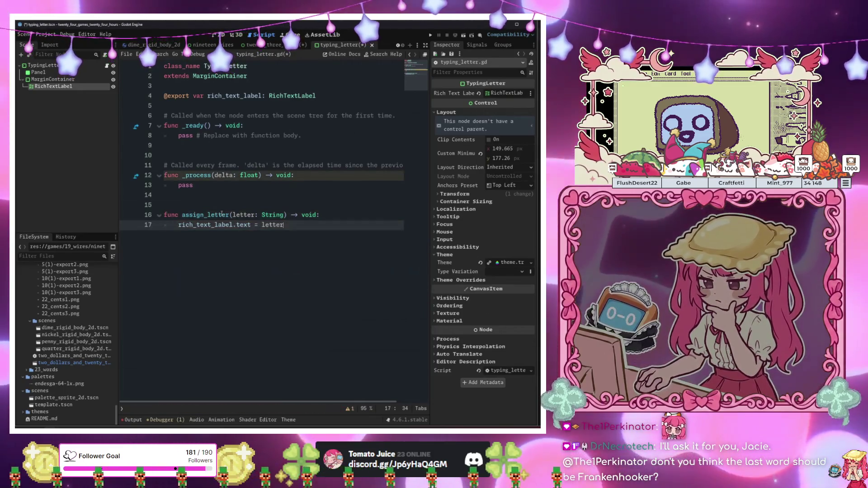
key("ctrl+Left")
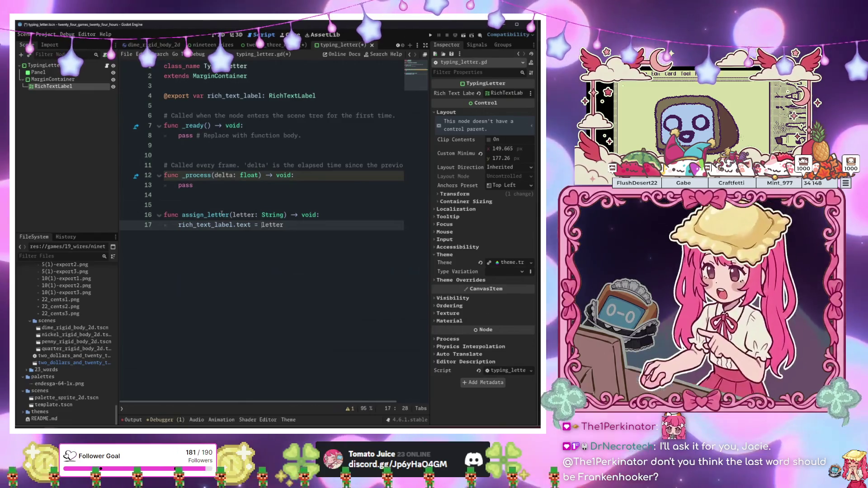
type("wave]\"")
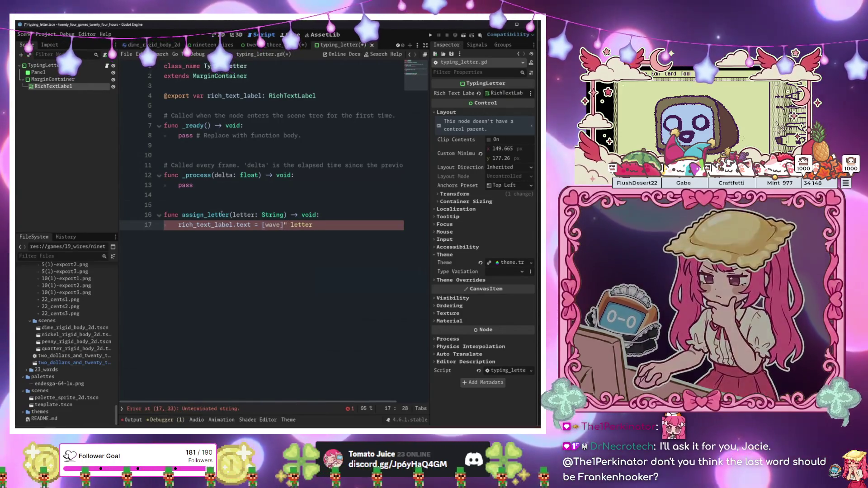
key("BackSpace")
key("Right")
key("Right")
key("Right")
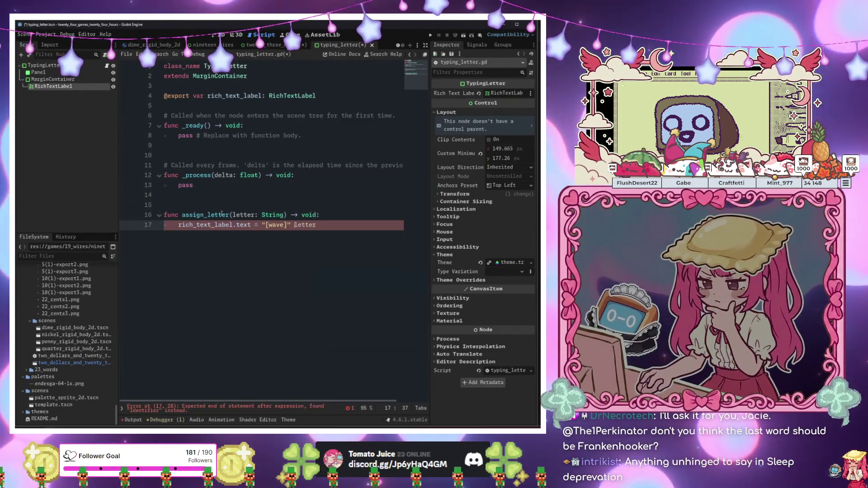
type("+")
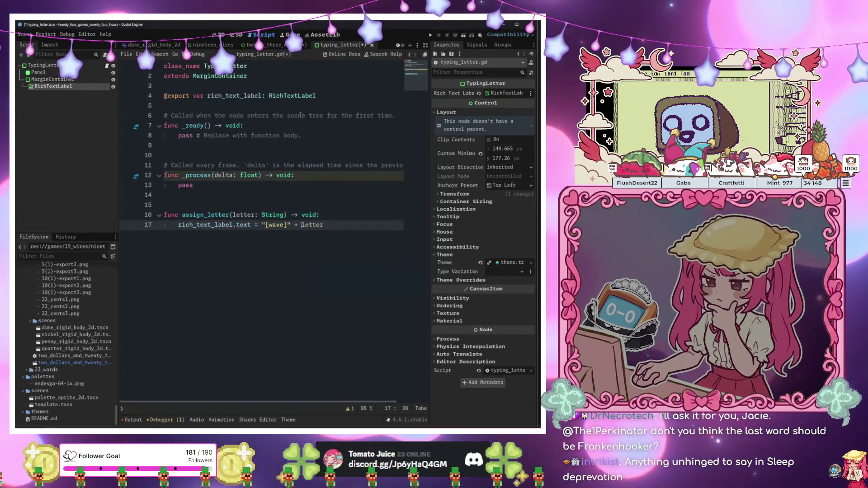
- Start a letter_typed() -> void function below assign_letter
left_click(503, 92)
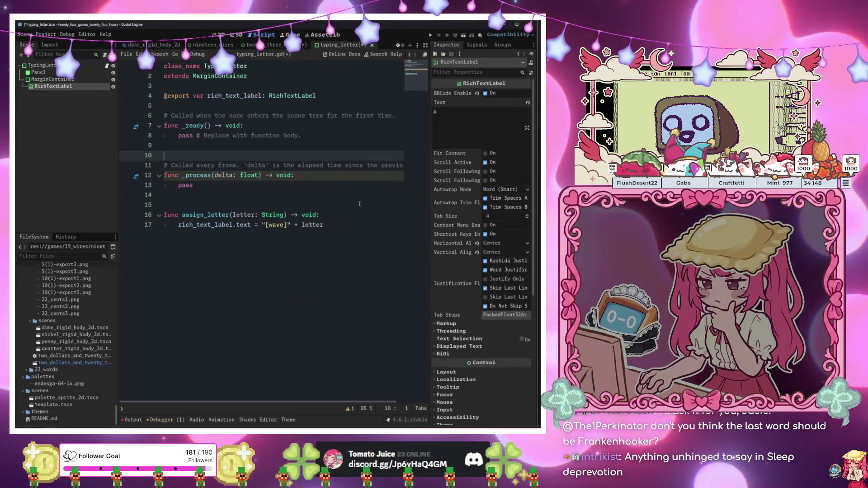
left_click(312, 234)
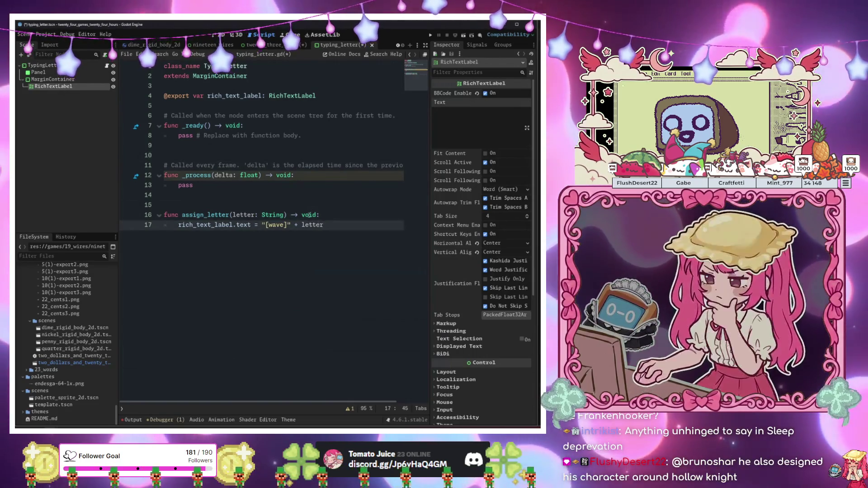
left_click(282, 195)
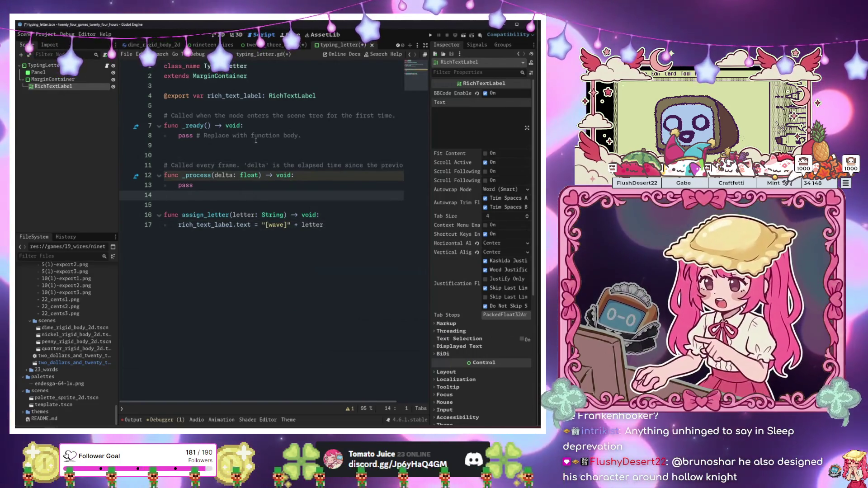
left_click(345, 225)
key("Return")
key("Return")
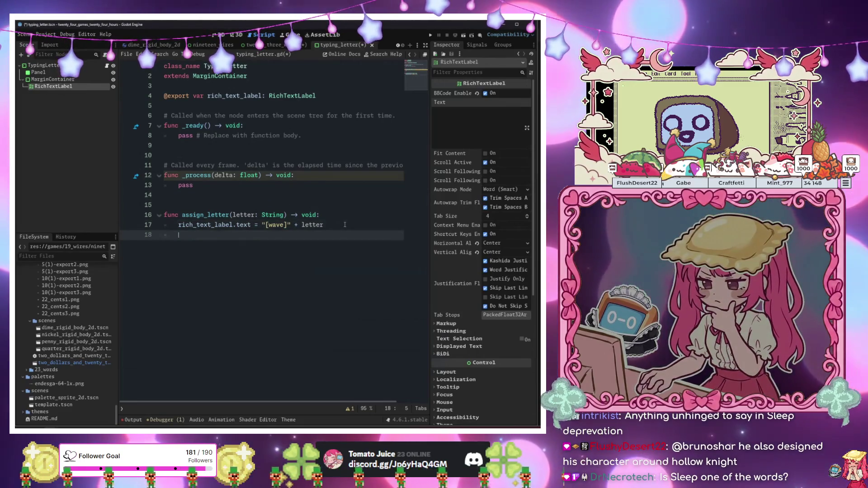
key("BackSpace")
type("func letter_typed() -")
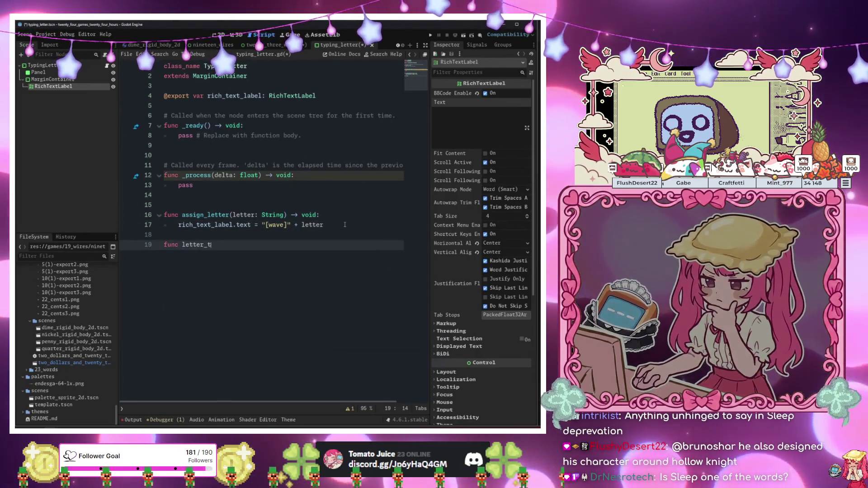
type("> void:")
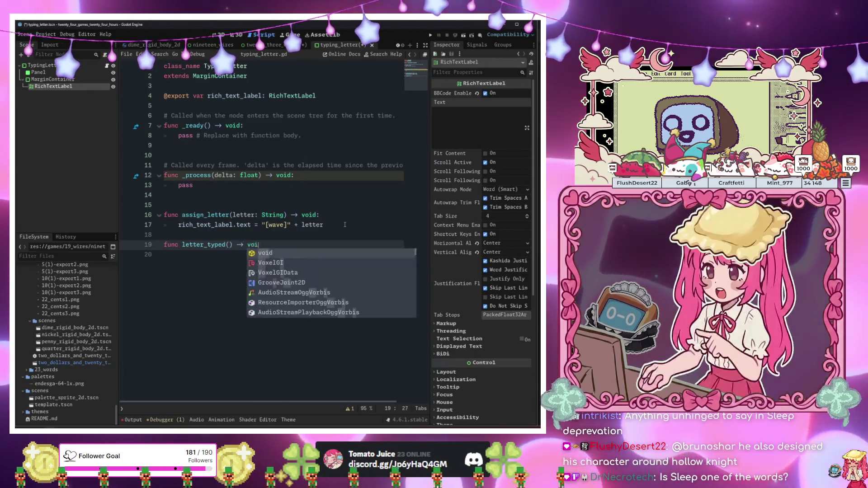
- Make letter_typed() set rich_text_label.modulate to Color.RED, then delete the rich_text_label prefix
key("Return")
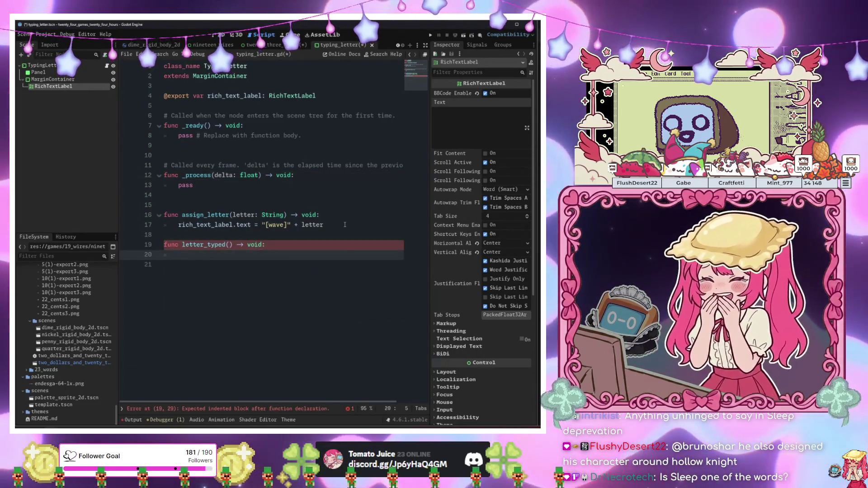
type("ri")
key("Return")
type(".")
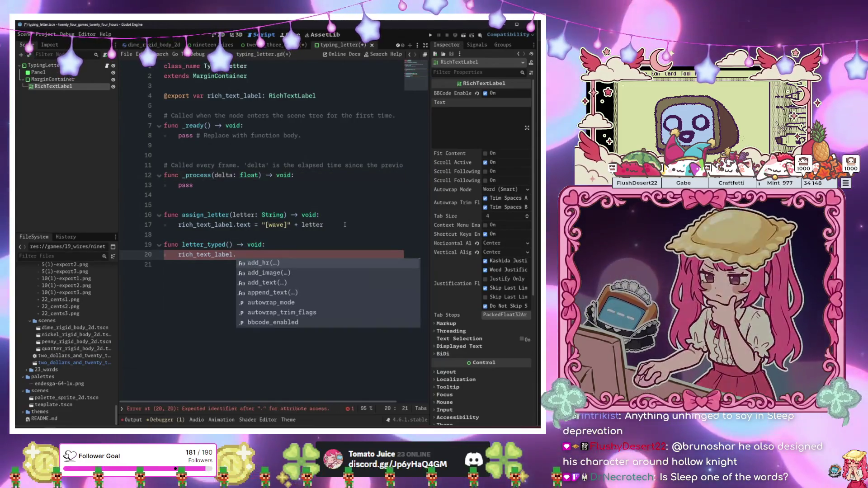
type("modul")
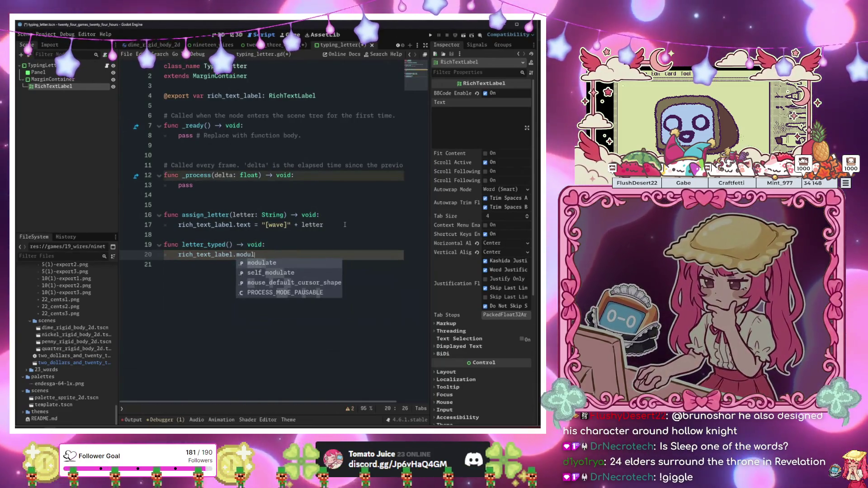
key("Return")
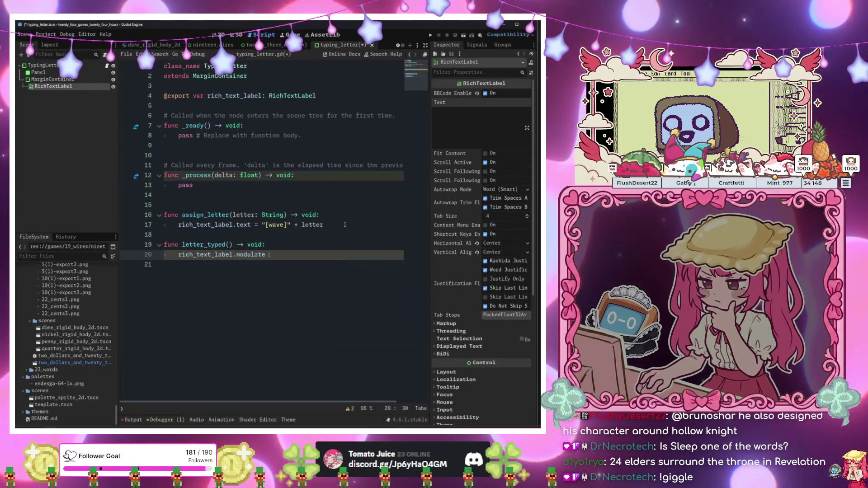
type("= ")
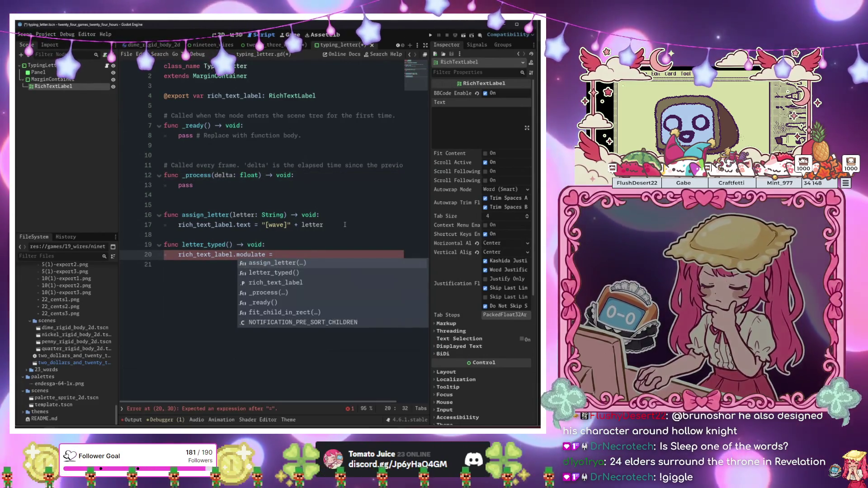
type("Color")
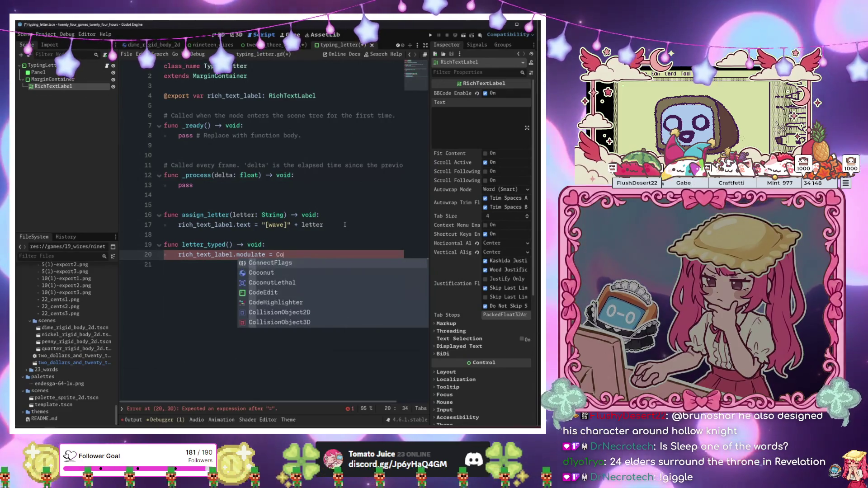
type(".R")
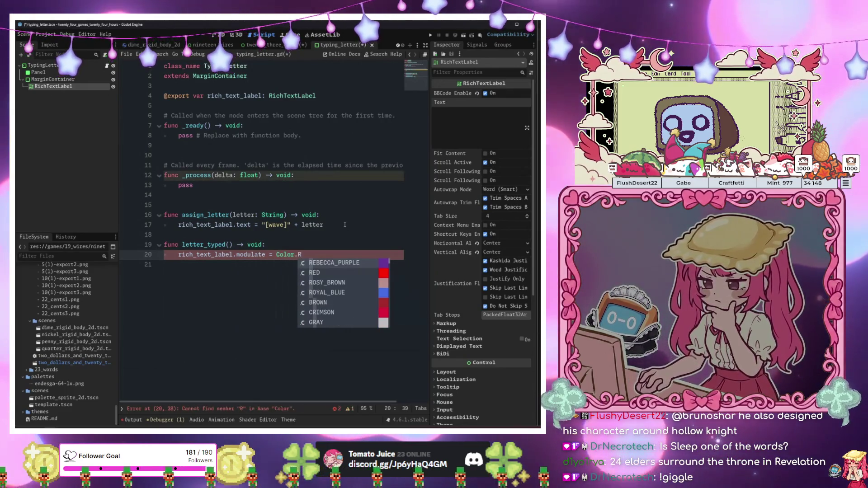
key("Down")
key("Return")
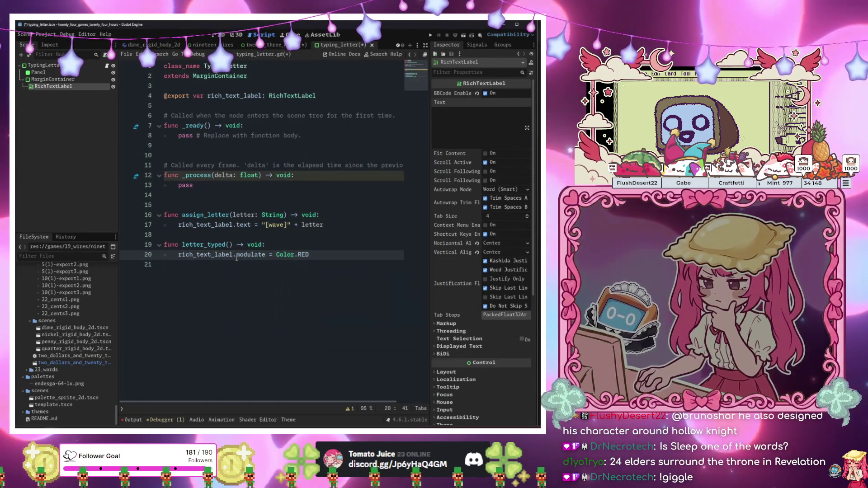
left_click_drag(237, 254, 178, 255)
key("BackSpace")
left_click(220, 277)
- Run the game with F5, stop it with F8, and return to the twenty_three_words scene
key("F5")
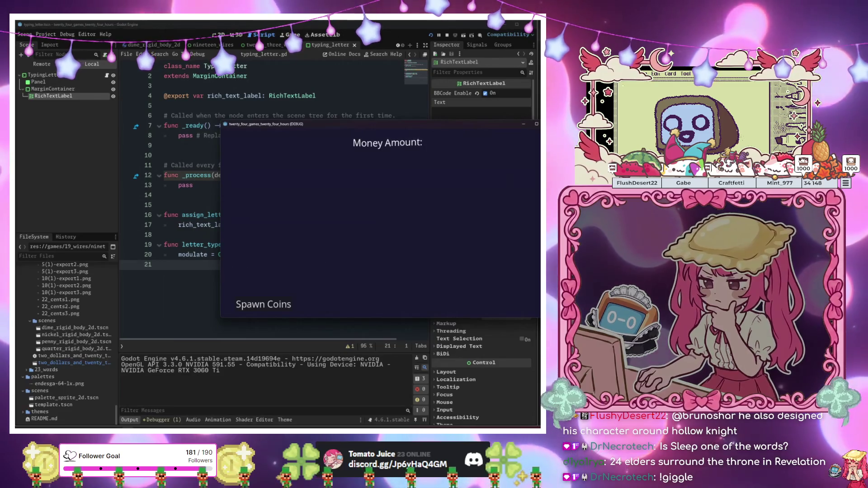
key("F8")
left_click(262, 46)
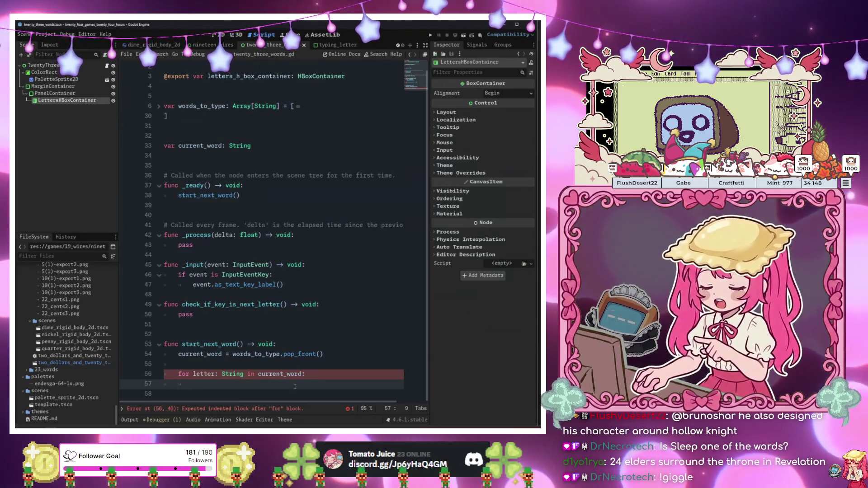
- Export typing_letter_scene from typing_letter.tscn and instantiate it into a TypingLetter variable per letter
left_click(51, 257)
type("typing")
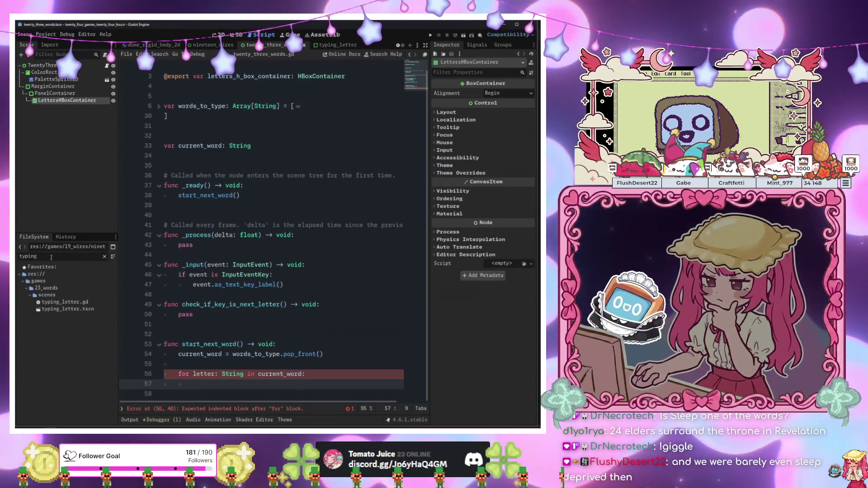
left_click(63, 310)
left_click_drag(79, 304, 247, 384)
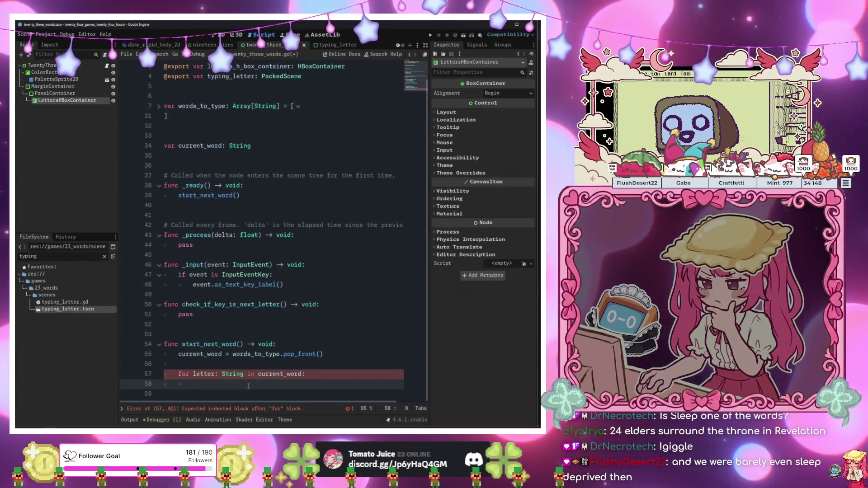
type("var typing_")
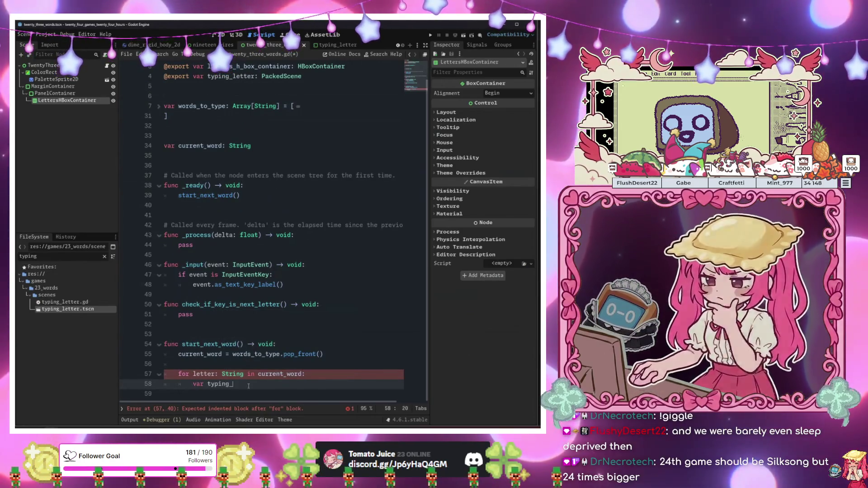
type("letter: TypingLetter =")
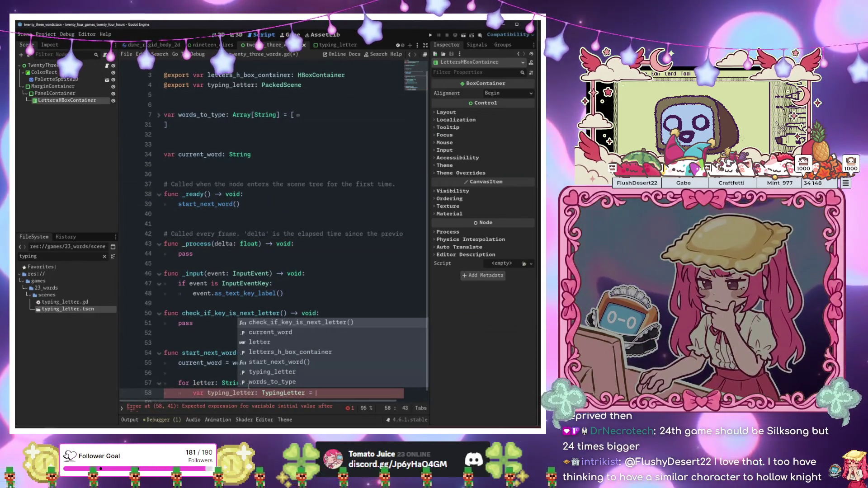
left_click(254, 86)
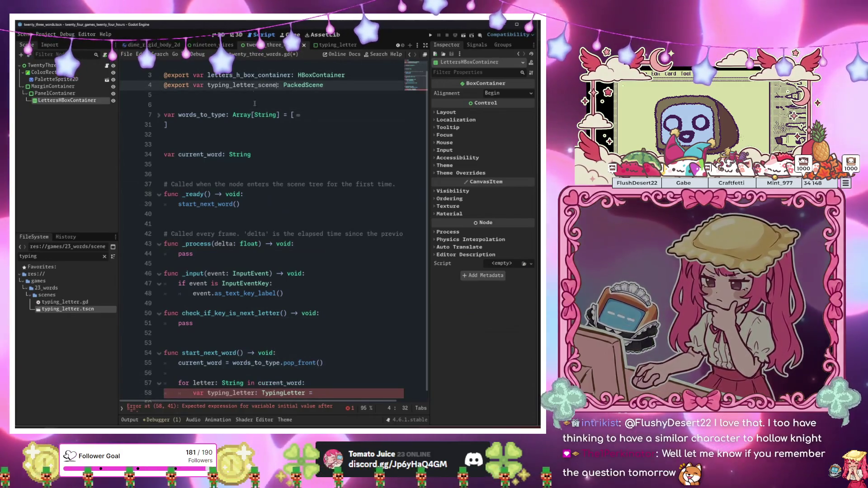
left_click(336, 393)
type("t")
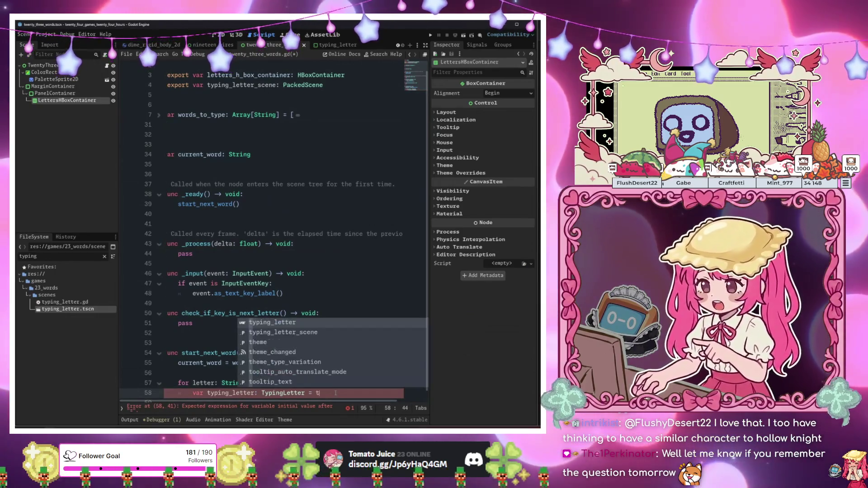
type("yping_letter_scene.in")
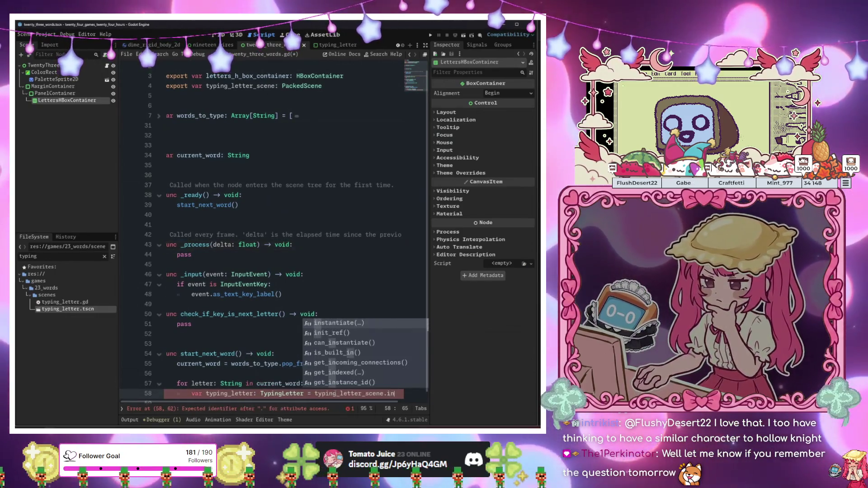
key("Return")
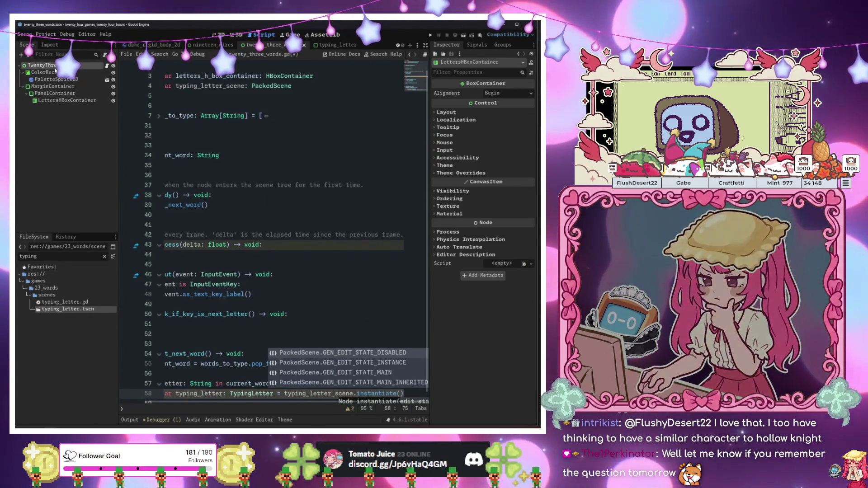
- Assign typing_letter.tscn to the exported scene in the TwentyThreeWords Inspector, then indent a new loop line
left_click(50, 66)
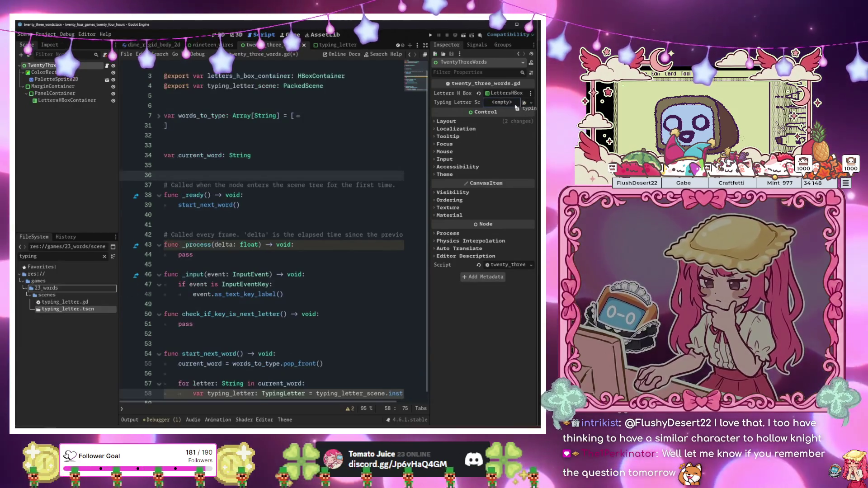
left_click_drag(66, 311, 502, 102)
left_click(312, 374)
left_click(315, 393)
key("Tab")
key("Tab")
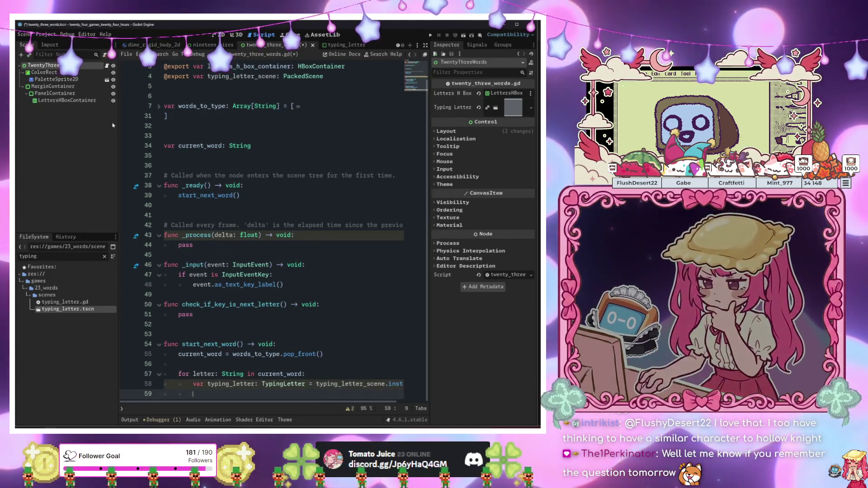
left_click(67, 100)
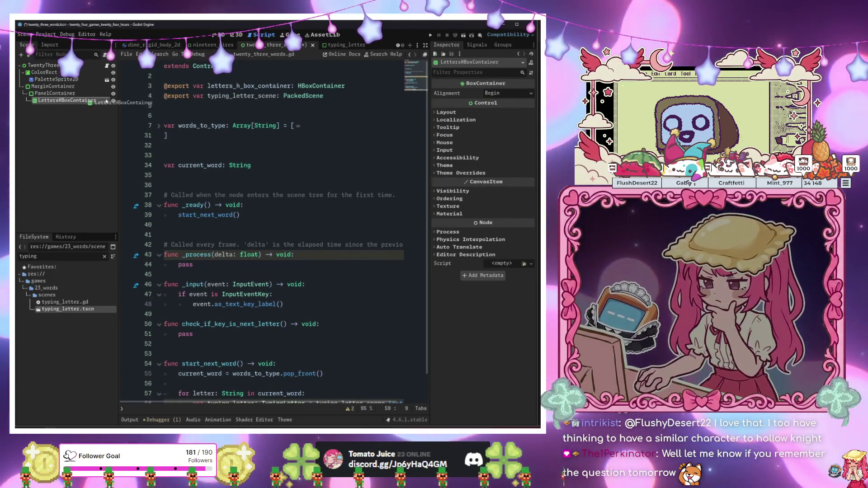
- Add each typing_letter as a child of letters_h_box_container inside the loop
left_click_drag(94, 101, 242, 122)
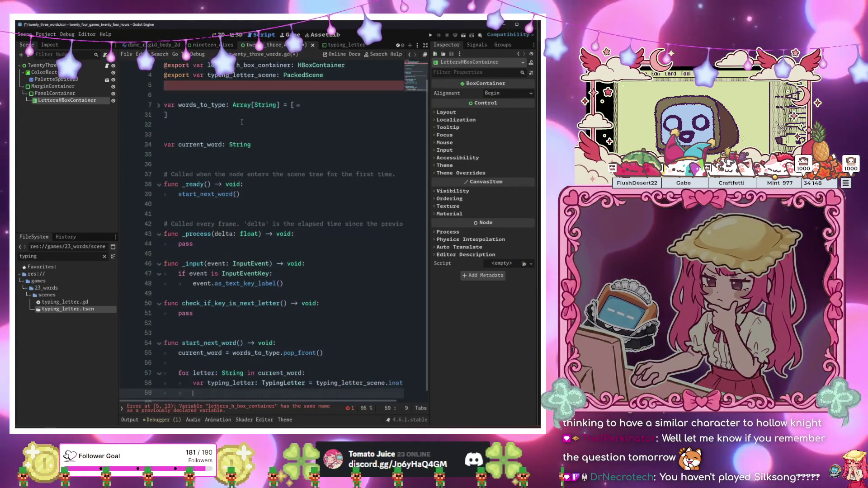
key("ctrl+z")
type("letters_h_box_container.")
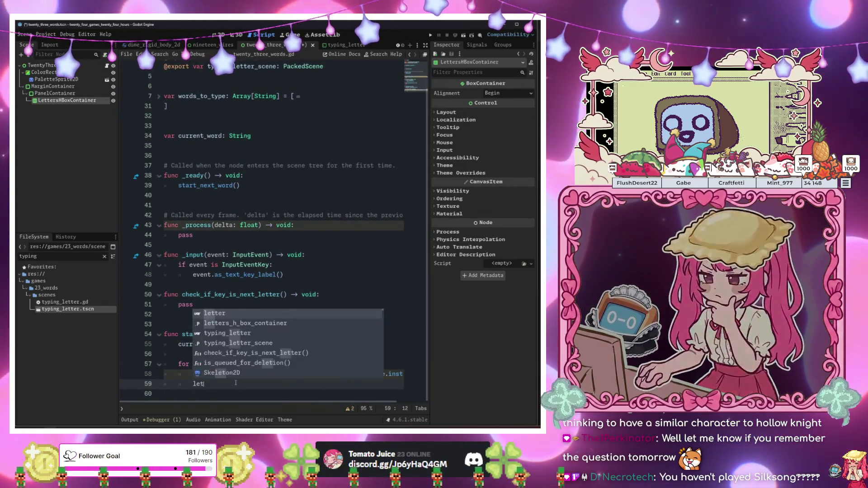
type("add_ch")
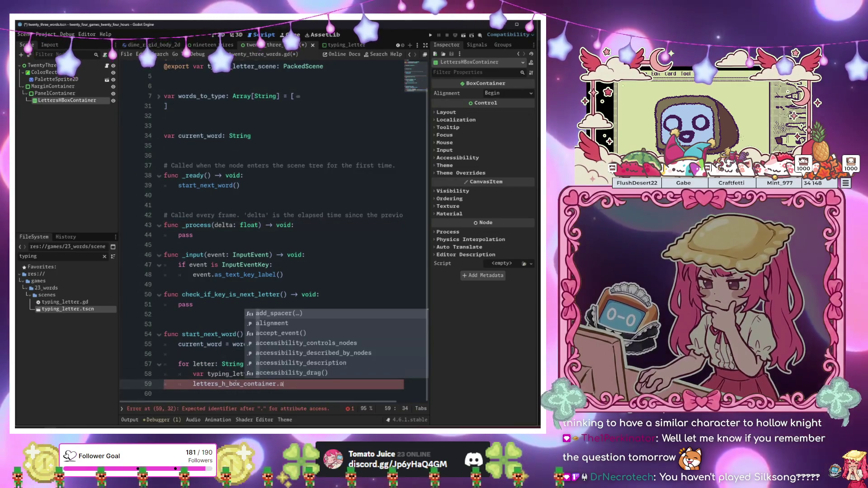
key("Return")
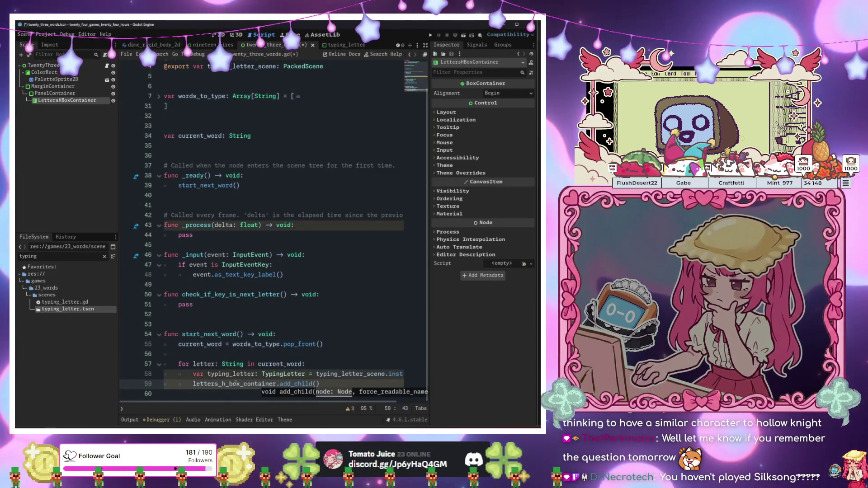
type("ty")
key("Return")
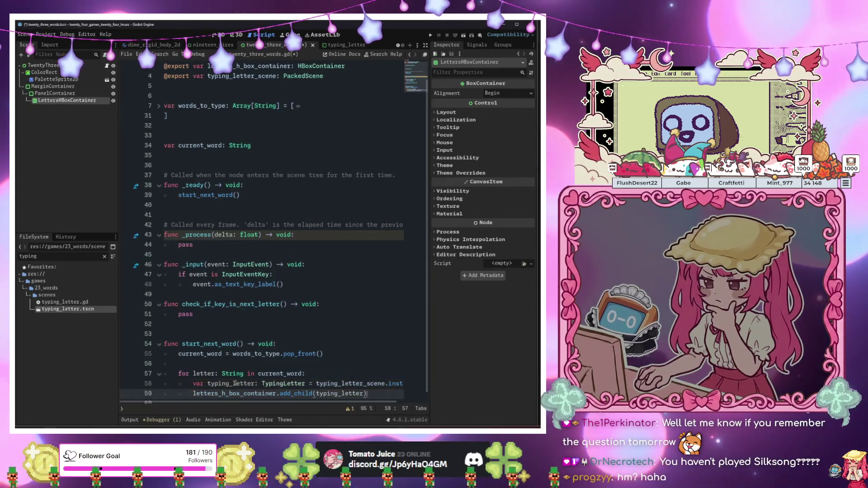
key("Return")
key("Return")
- Call typing_letter.assign_letter(letter) after adding it to the container
type("ty")
key("Return")
type(".as")
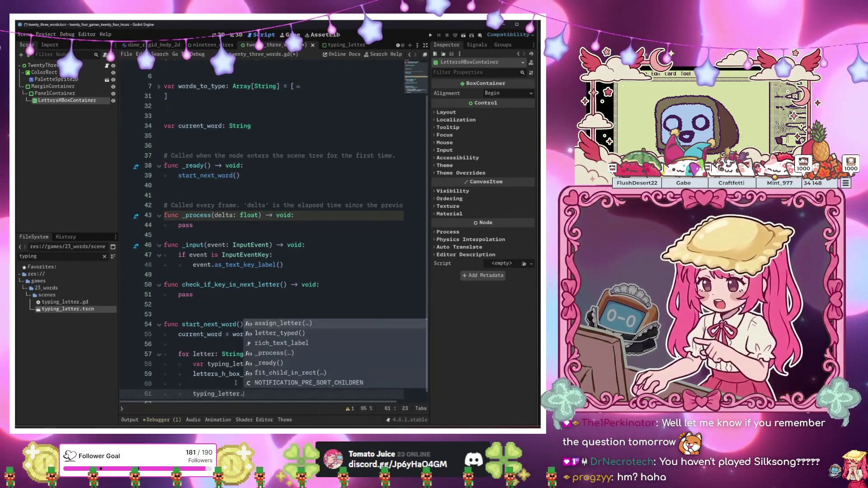
key("Return")
type("letter(letter")
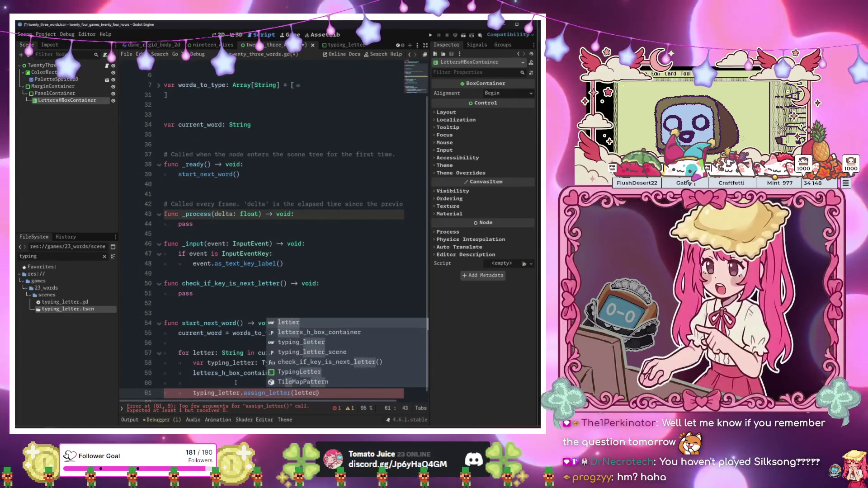
left_click(339, 384)
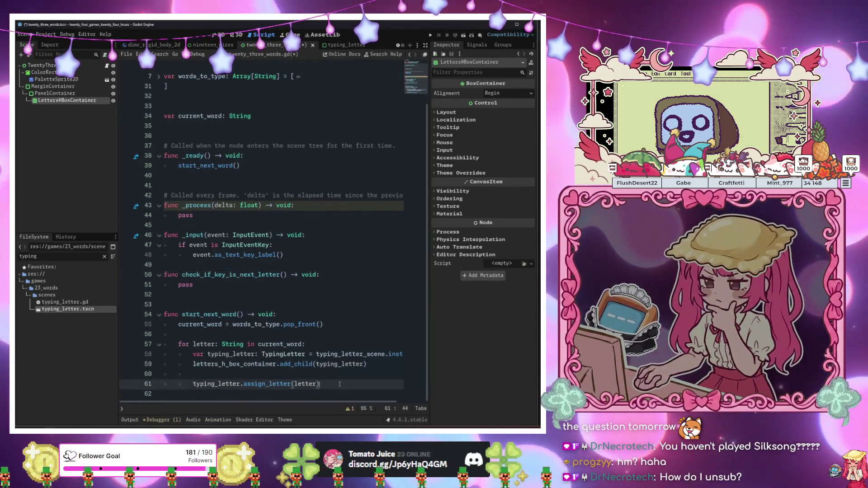
scroll(337, 374, "up", 2)
left_click(270, 173)
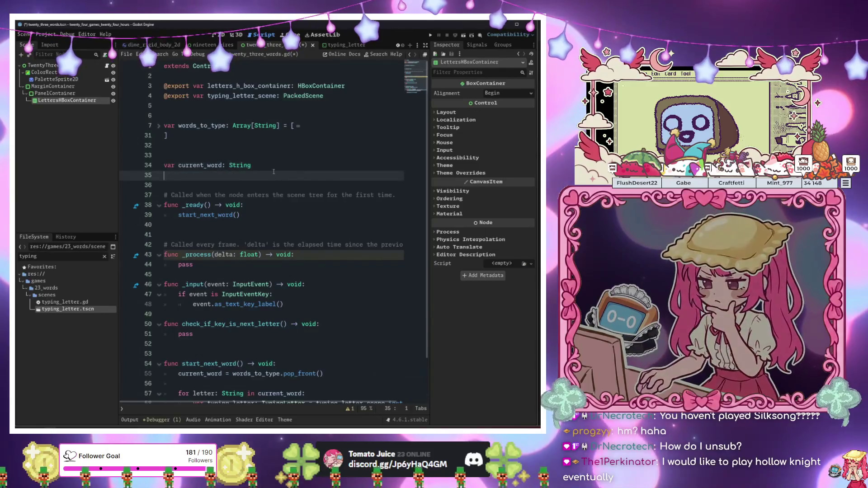